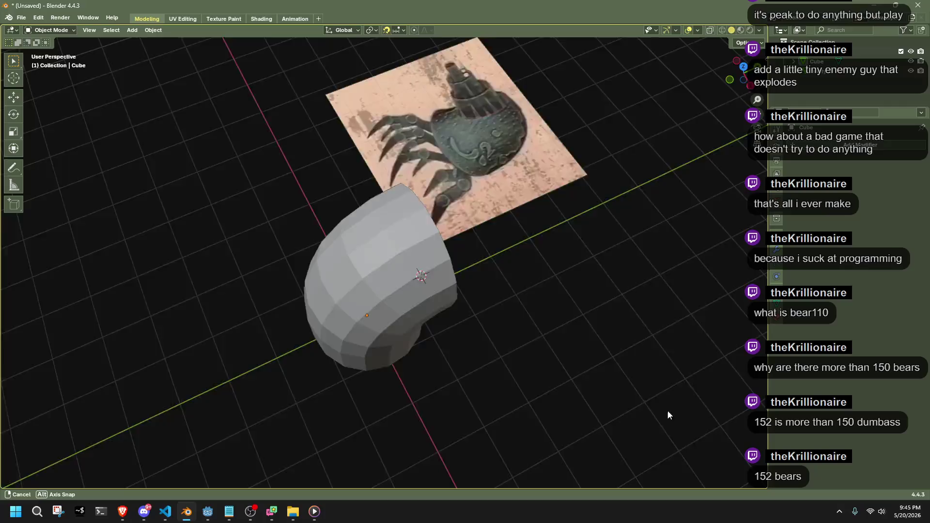
In Edit Mode, dissolve the edge loop running up the shell's bend.
mouse_move(667, 410)
middle_down()
mouse_move(699, 407)
mouse_move(521, 341)
middle_up()
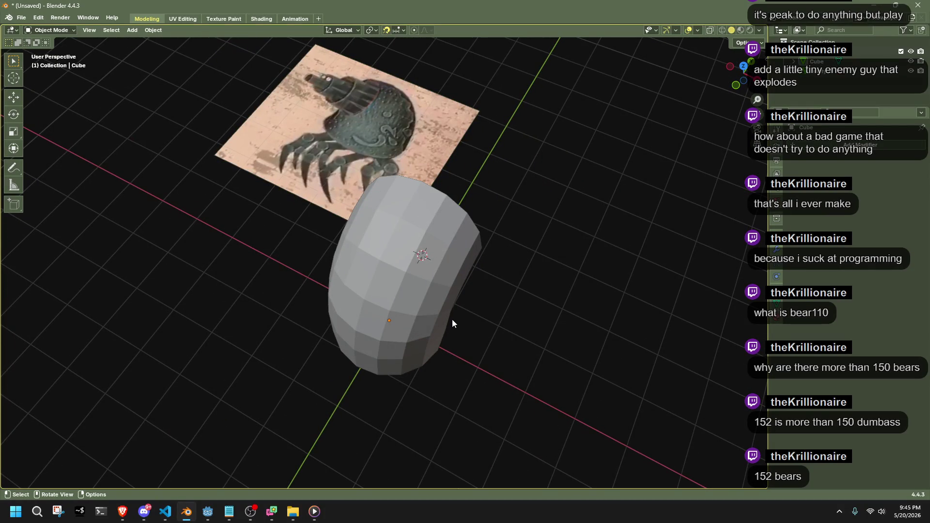
middle_drag(452, 320, 356, 268)
key(Tab)
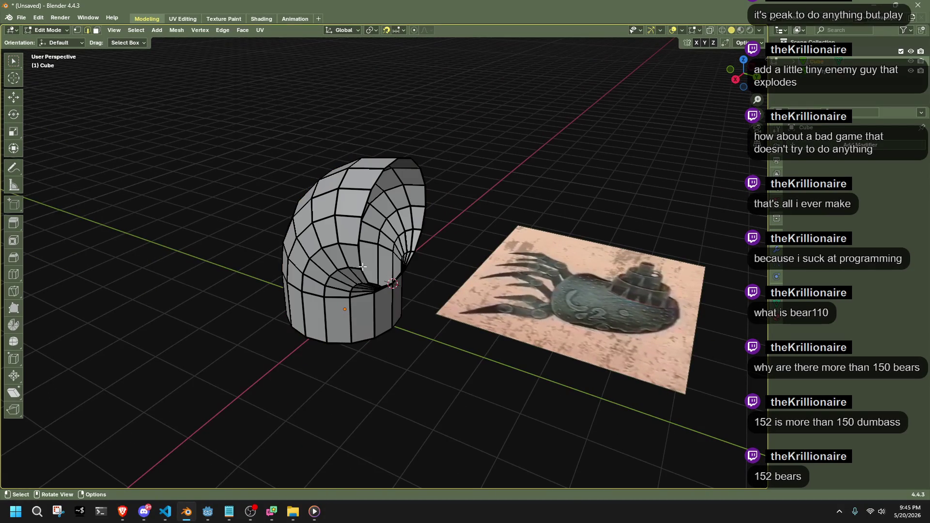
middle_drag(425, 310, 453, 288)
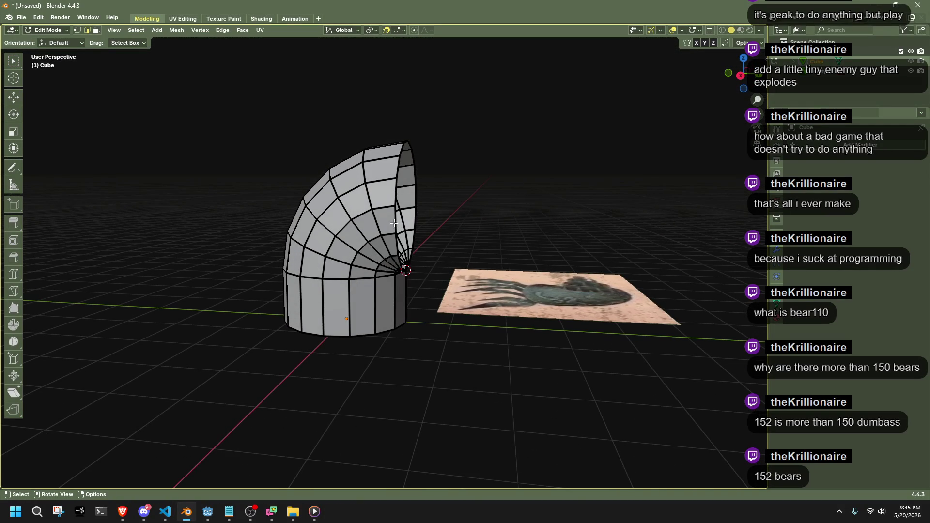
alt+click(376, 214)
key(x)
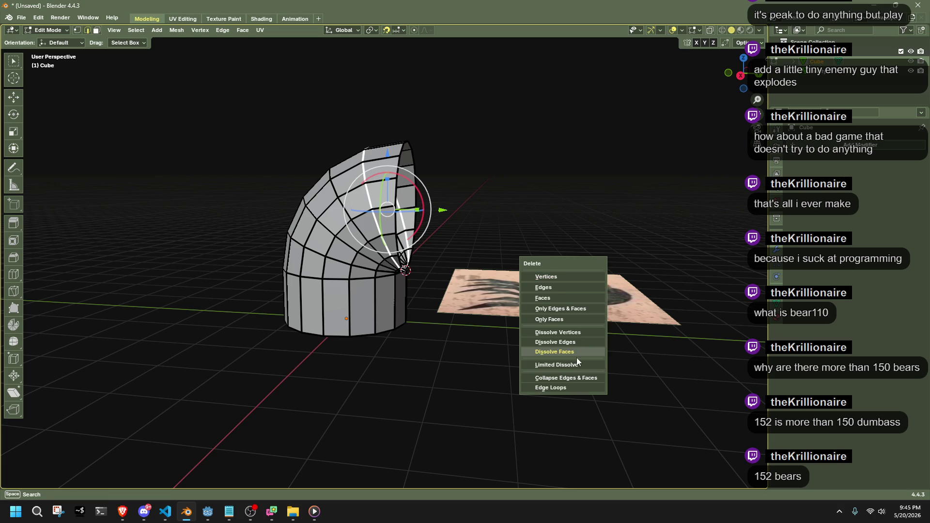
click(564, 343)
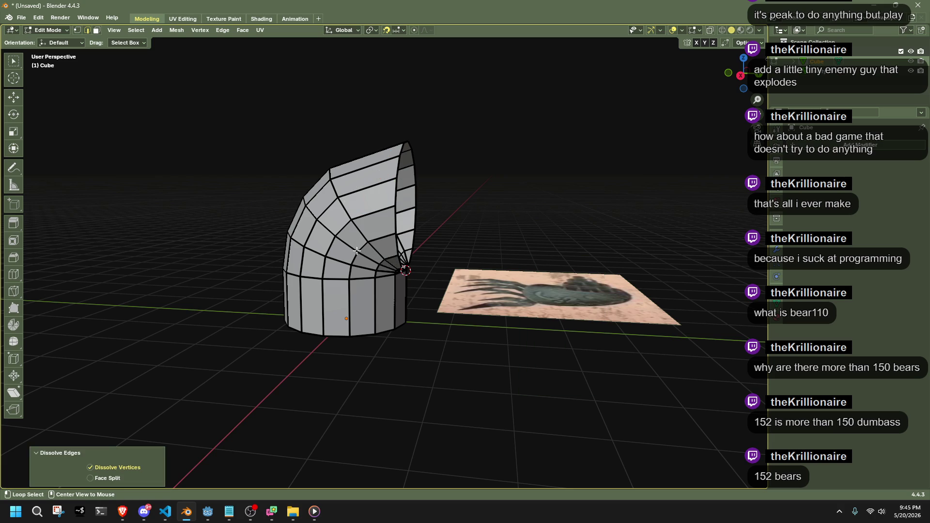
Edge-slide two more loops along the bend toward its end.
alt+click(357, 251)
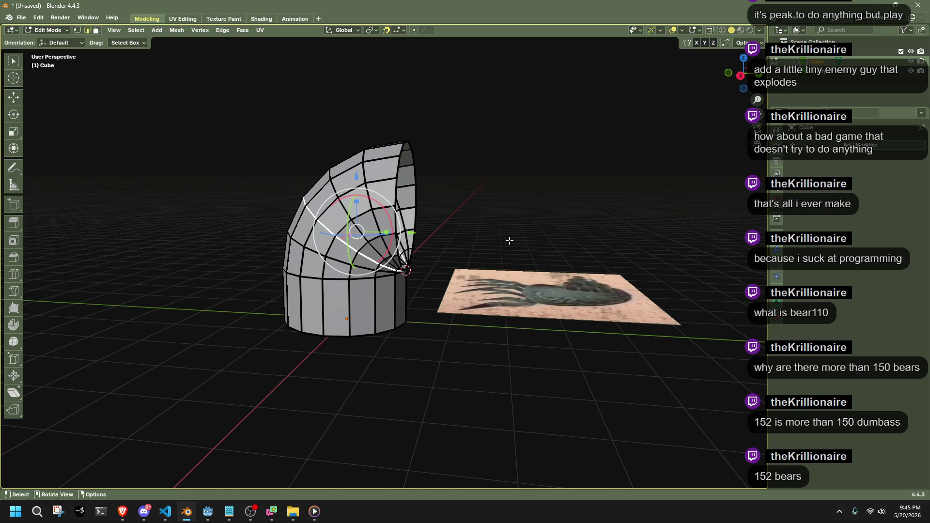
key(g)
key(g)
click(477, 250)
alt+click(371, 206)
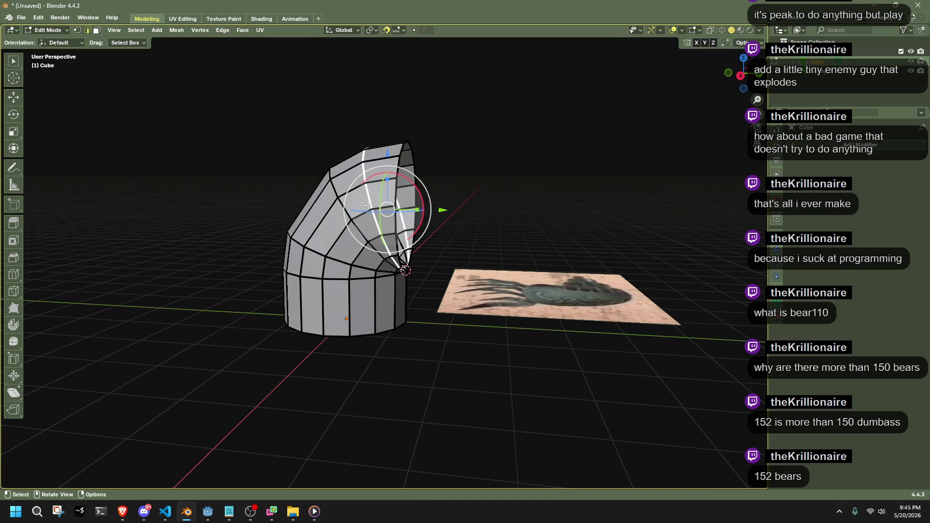
key(g)
key(g)
click(483, 187)
Edge-slide a lower loop along the bend, leaving only a few coarse loops.
mouse_move(495, 202)
middle_down()
mouse_move(432, 263)
mouse_move(339, 274)
middle_up()
alt+click(328, 275)
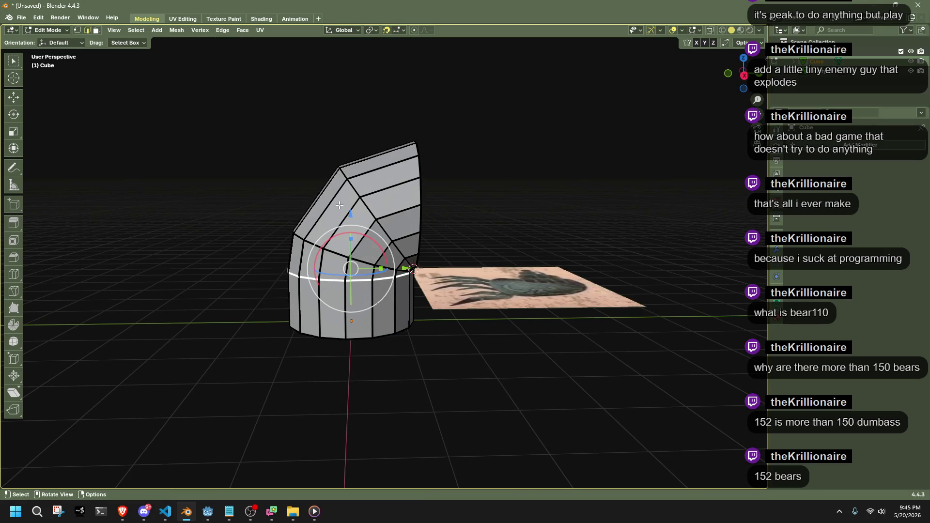
key(g)
key(g)
click(496, 222)
click(499, 222)
mouse_move(502, 223)
middle_down()
mouse_move(486, 242)
mouse_move(481, 307)
mouse_move(523, 316)
middle_up()
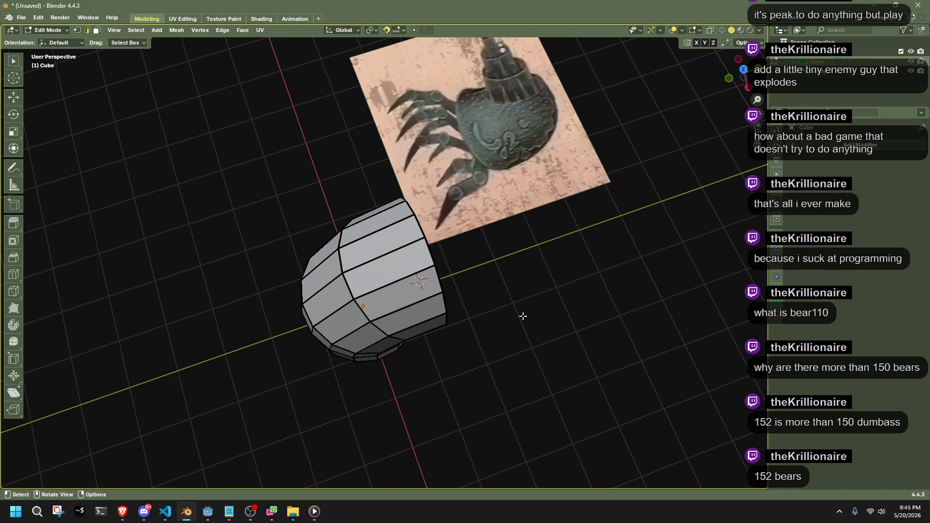
mouse_move(452, 285)
middle_down()
mouse_move(398, 221)
mouse_move(427, 208)
mouse_move(448, 241)
mouse_move(521, 223)
middle_up()
In Right Ortho with X-ray on, box-select and delete the bent upper section's vertices.
key(a)
click(751, 73)
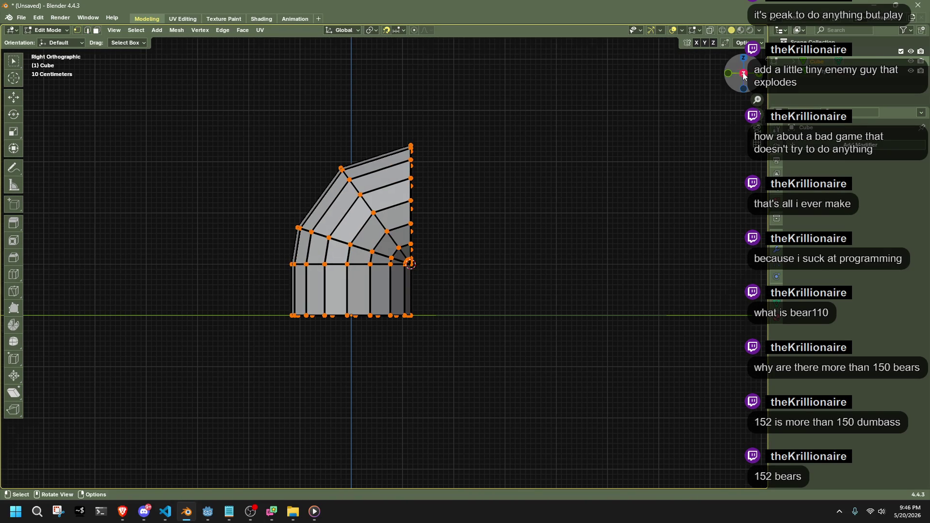
key(alt+z)
mouse_move(216, 111)
mouse_down()
mouse_move(436, 214)
mouse_move(489, 260)
mouse_move(479, 259)
mouse_up()
key(x)
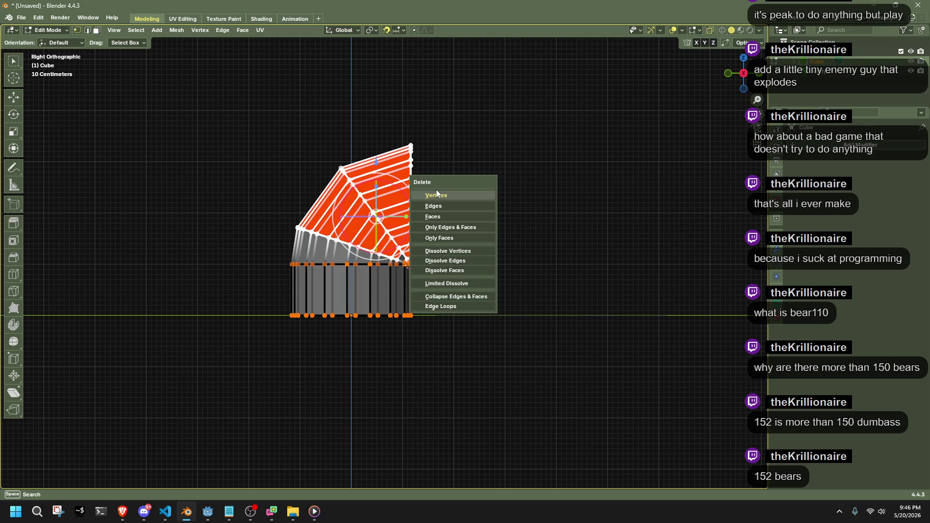
click(436, 195)
Delete the cluster of stray spike vertices left above the cut rim.
scroll(395, 261, up, 3)
mouse_move(431, 246)
middle_down()
mouse_move(425, 278)
mouse_move(270, 245)
mouse_move(353, 245)
mouse_move(388, 277)
middle_up()
mouse_move(344, 217)
mouse_down()
mouse_move(410, 252)
mouse_move(419, 267)
mouse_up()
key(x)
click(420, 267)
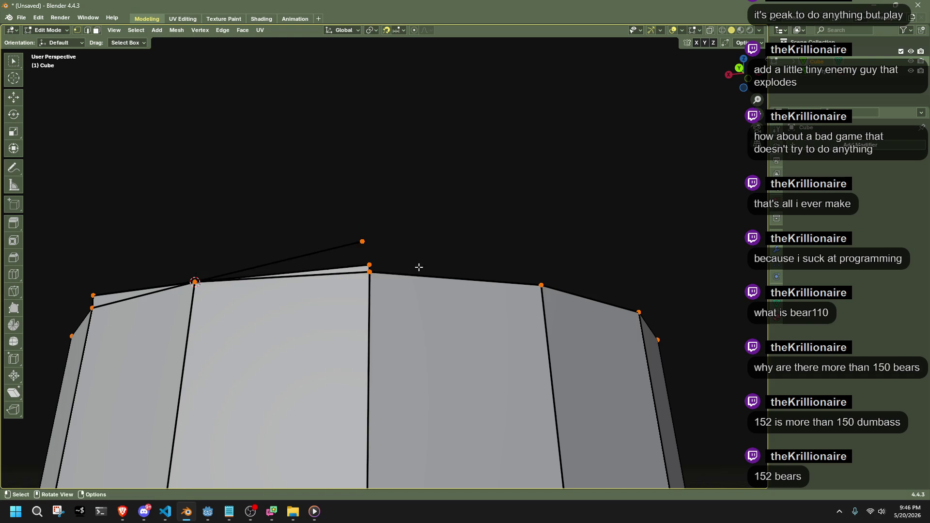
Delete the remaining leftover spike vertices, including the top-left one.
middle_drag(419, 266, 255, 292)
click(450, 272)
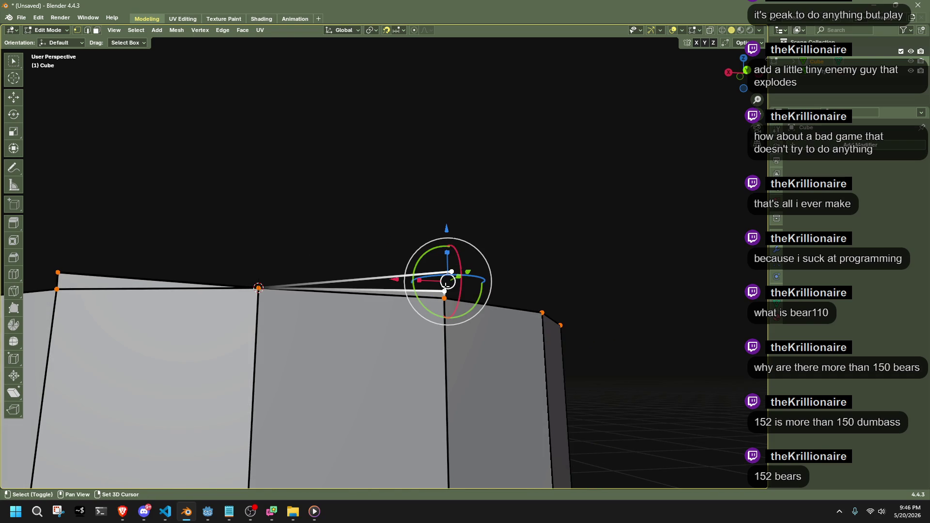
key(alt+z)
key(x)
click(441, 228)
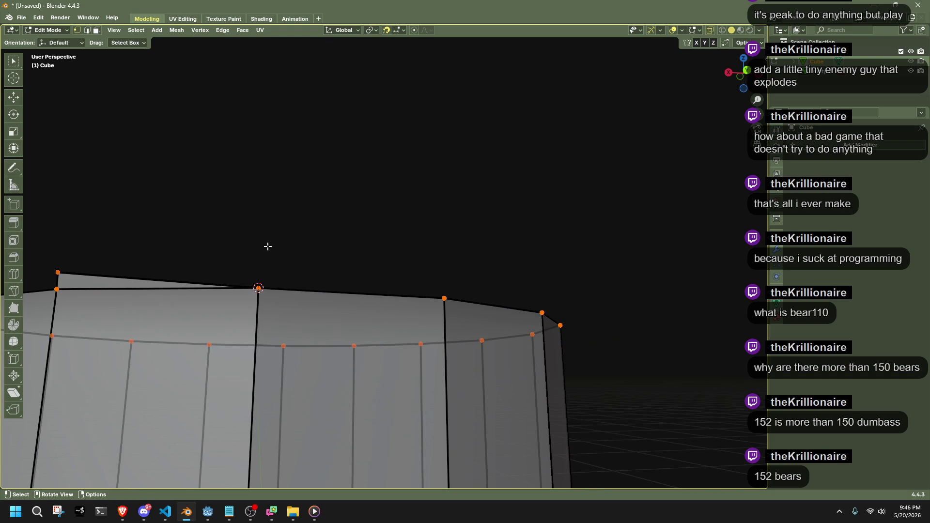
click(57, 272)
key(x)
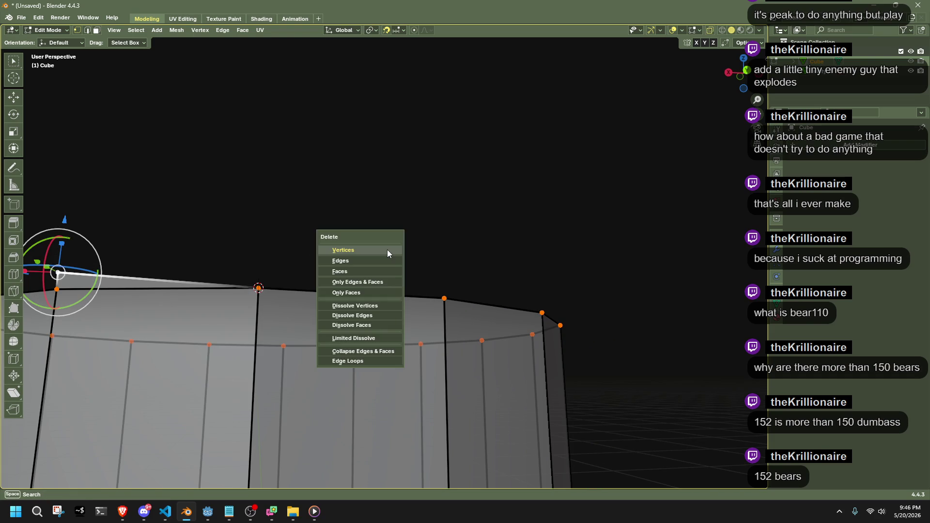
click(386, 249)
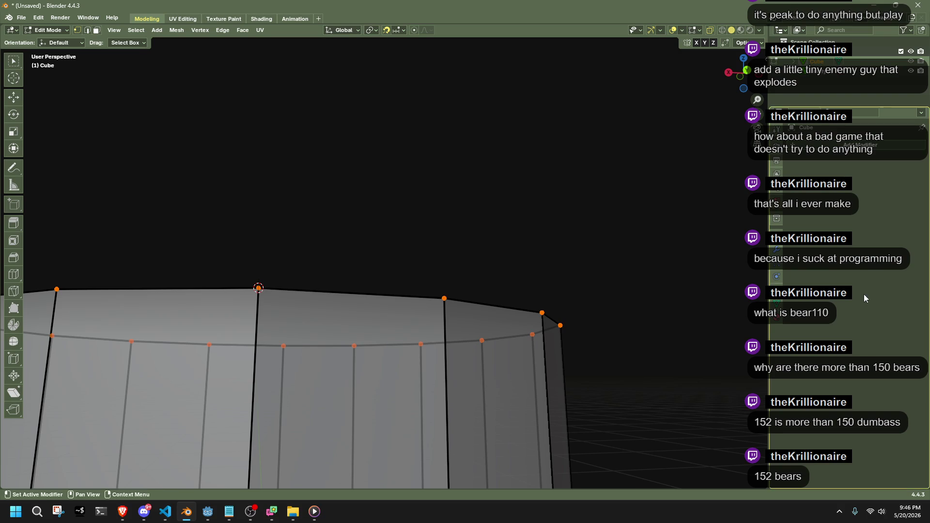
Check the plain flat-topped cylinder in Object Mode, then return to Edit Mode.
middle_drag(445, 276, 559, 315)
key(Tab)
scroll(571, 280, down, 5)
key(Tab)
Apply smooth shading to the whole cylinder.
key(a)
right_click(533, 392)
mouse_move(545, 393)
click(635, 402)
key(Tab)
middle_drag(595, 405, 385, 339)
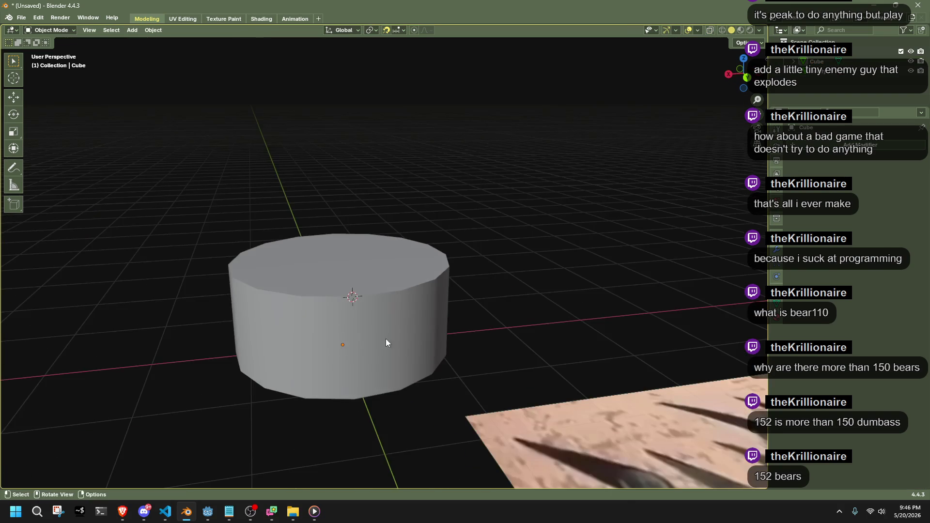
right_click(379, 331)
click(346, 310)
click(418, 286)
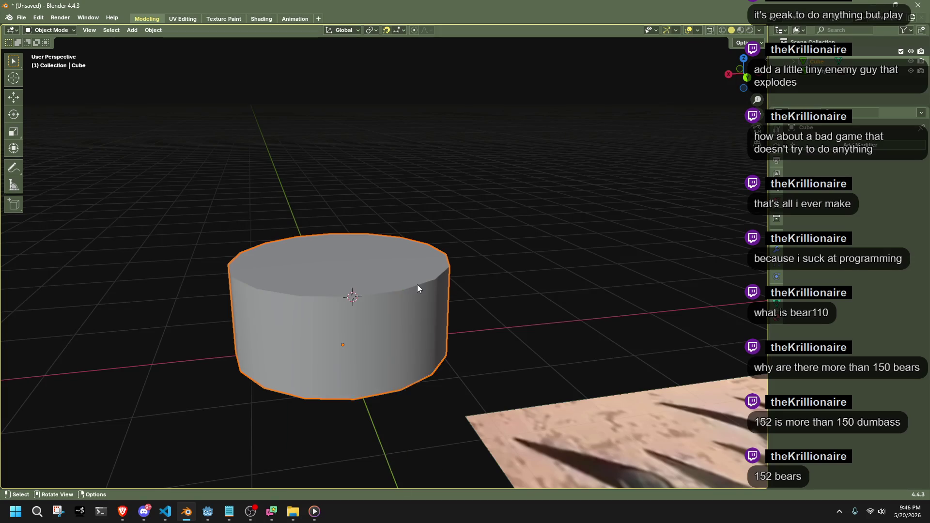
right_click(417, 286)
click(417, 286)
Average the cylinder's normals weighted by Face Area.
key(Tab)
right_click(494, 291)
mouse_move(508, 294)
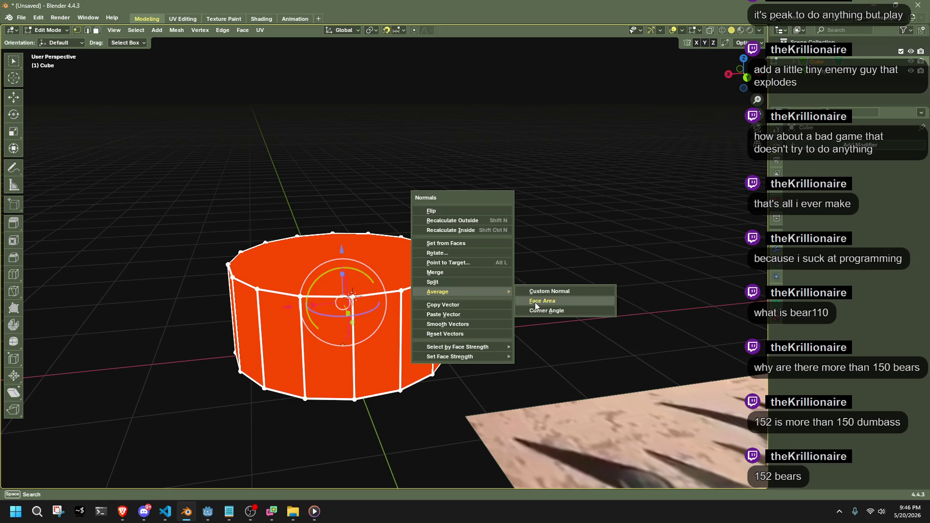
click(535, 303)
key(Tab)
Select the cylinder's top face and Poke it into a triangle fan around a centre vertex.
middle_drag(534, 302, 460, 286)
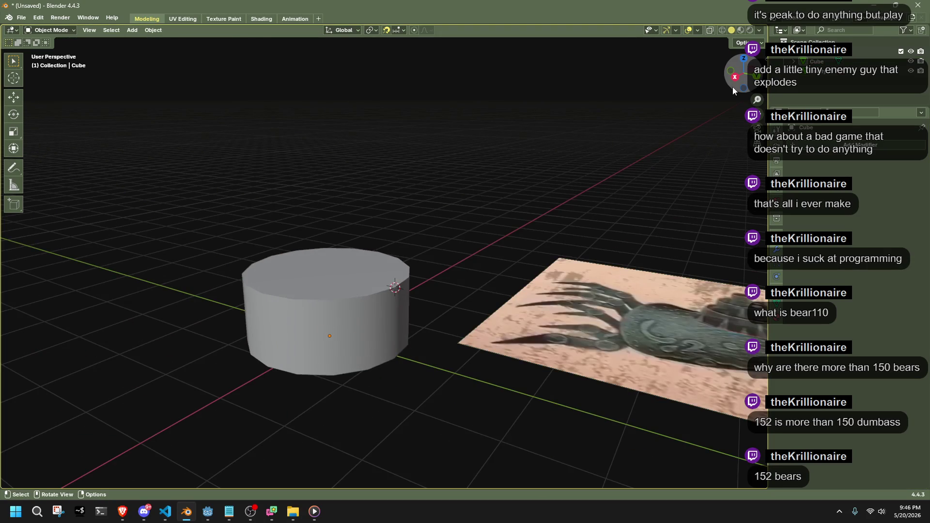
click(732, 80)
mouse_move(513, 250)
middle_down()
mouse_move(532, 270)
mouse_move(533, 311)
mouse_move(361, 314)
middle_up()
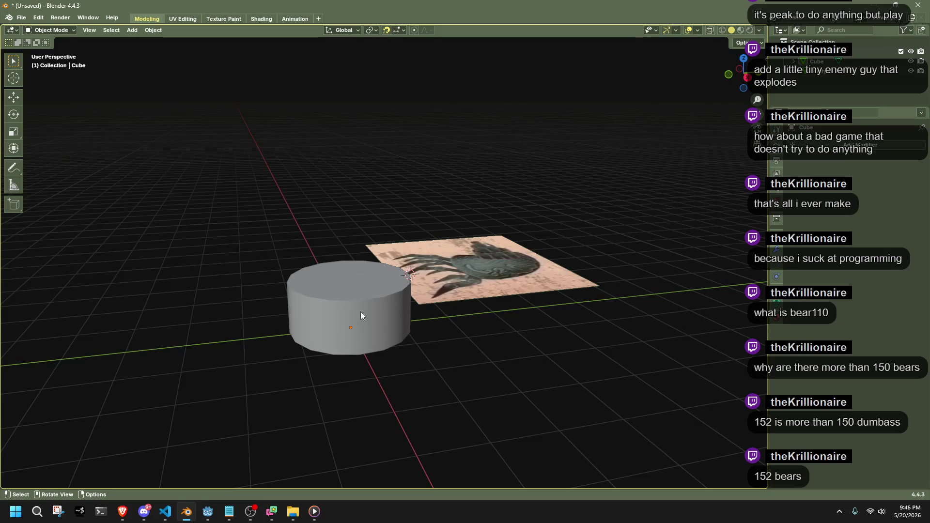
click(361, 314)
click(740, 80)
middle_drag(564, 163, 380, 277)
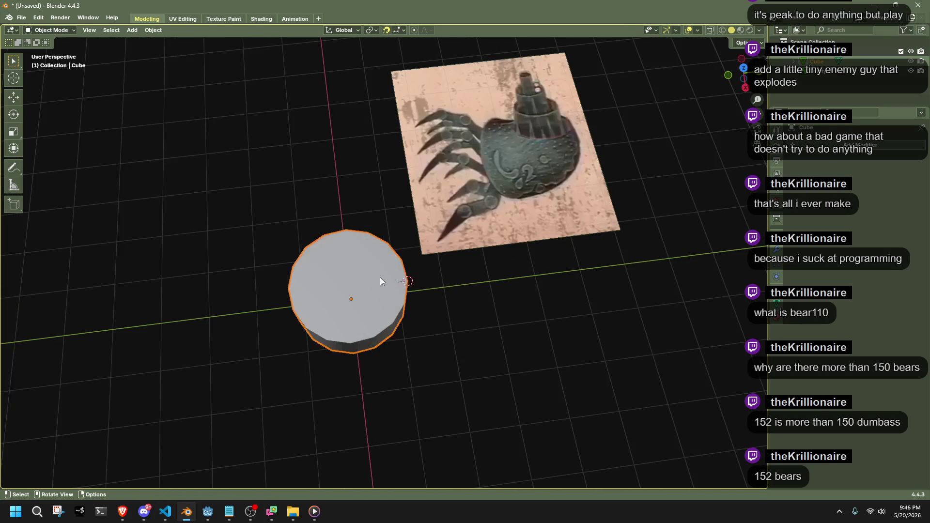
key(Tab)
click(352, 284)
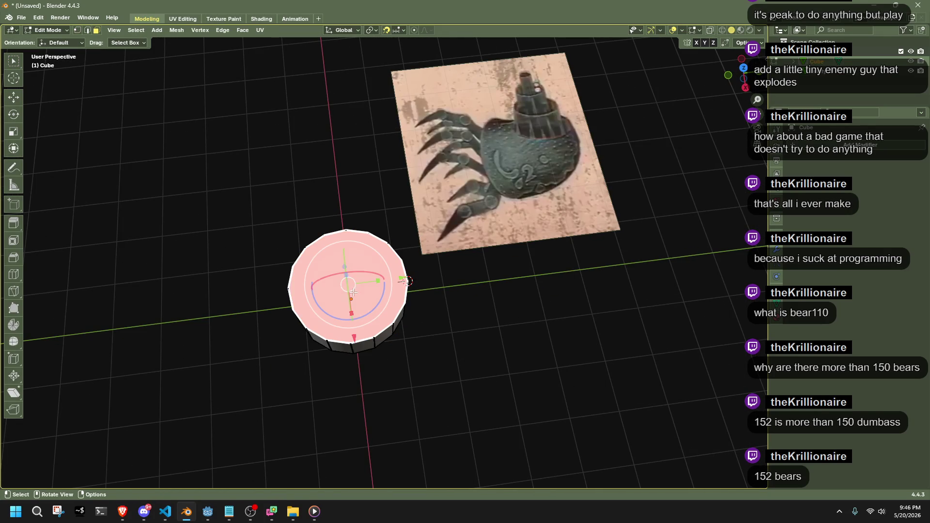
right_click(353, 293)
click(313, 368)
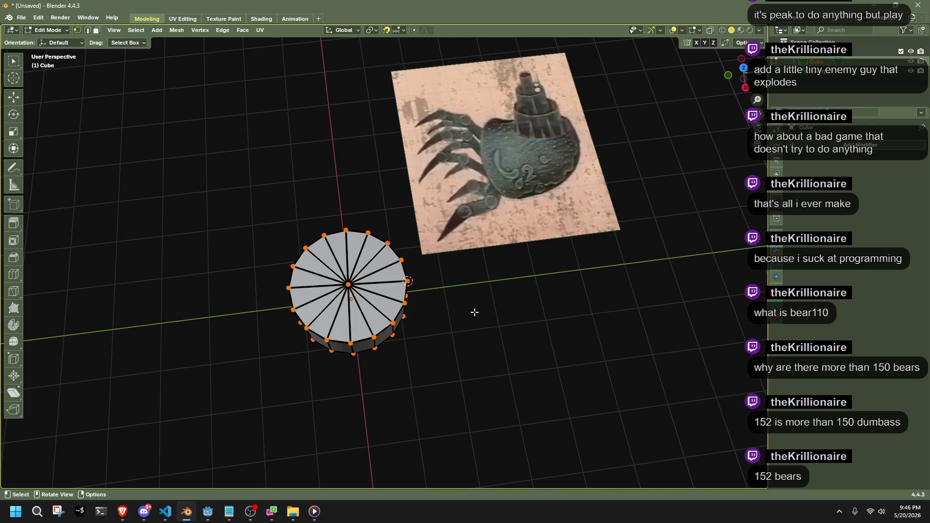
middle_drag(451, 301, 722, 92)
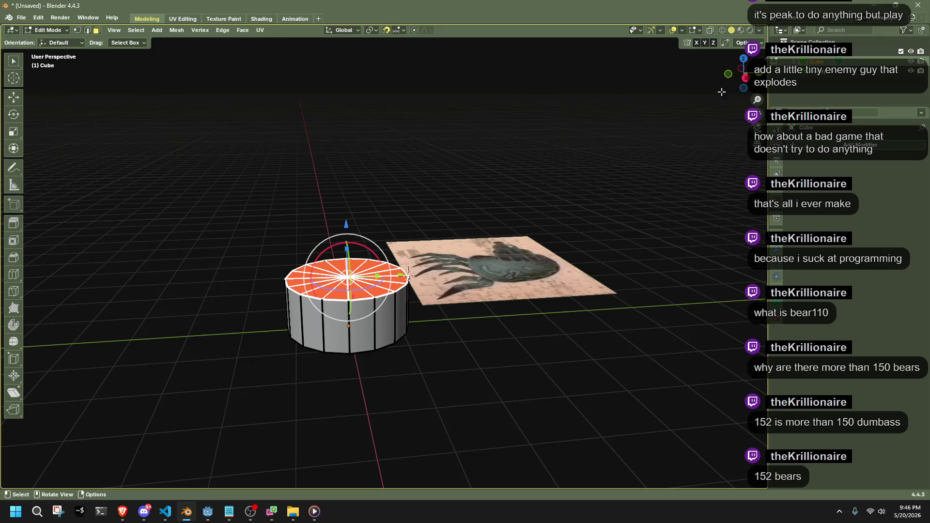
click(744, 83)
Extrude the triangle-fan top faces upward.
mouse_move(591, 181)
middle_down()
mouse_move(529, 216)
mouse_move(525, 230)
mouse_move(535, 220)
middle_up()
key(e)
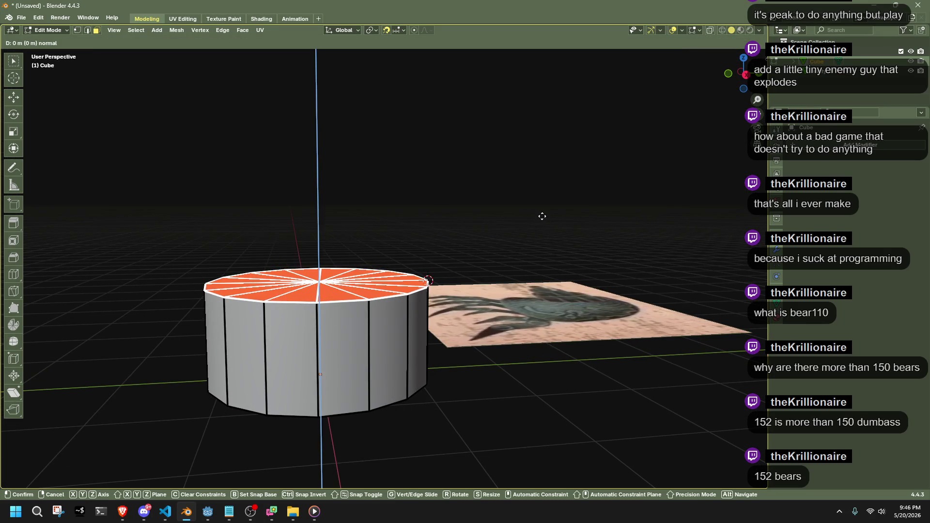
click(556, 108)
click(745, 73)
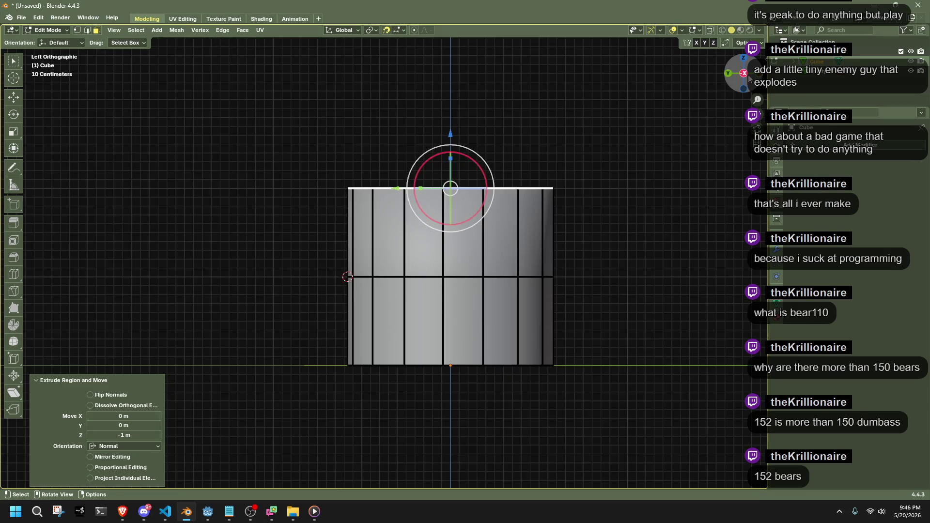
click(747, 75)
mouse_move(505, 205)
middle_down()
mouse_move(481, 213)
mouse_move(483, 231)
middle_up()
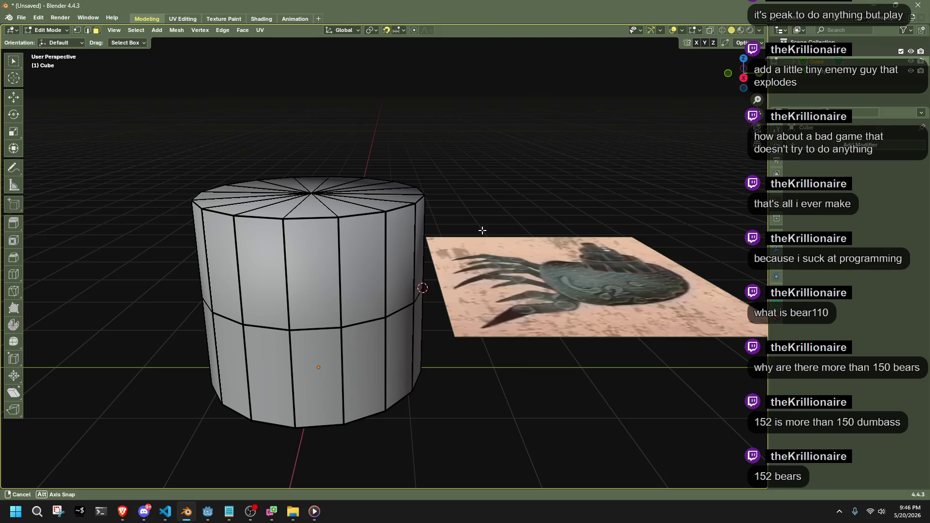
In Right view, extrude the top face upward again to make the column taller.
click(302, 195)
click(744, 78)
key(e)
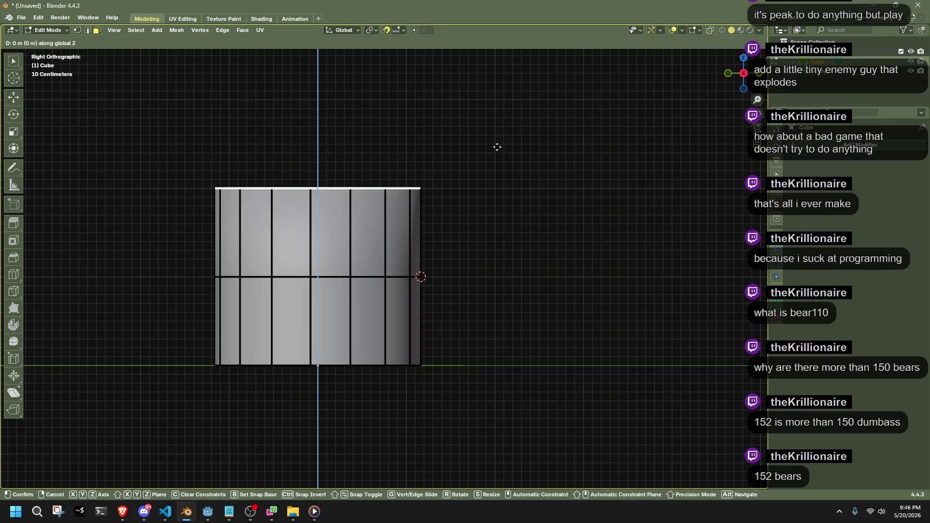
click(507, 63)
mouse_move(507, 63)
middle_down()
mouse_move(501, 163)
mouse_move(344, 192)
mouse_move(446, 208)
middle_up()
Select all vertices and turn on X-ray see-through shading.
key(alt+z)
key(a)
key(alt+z)
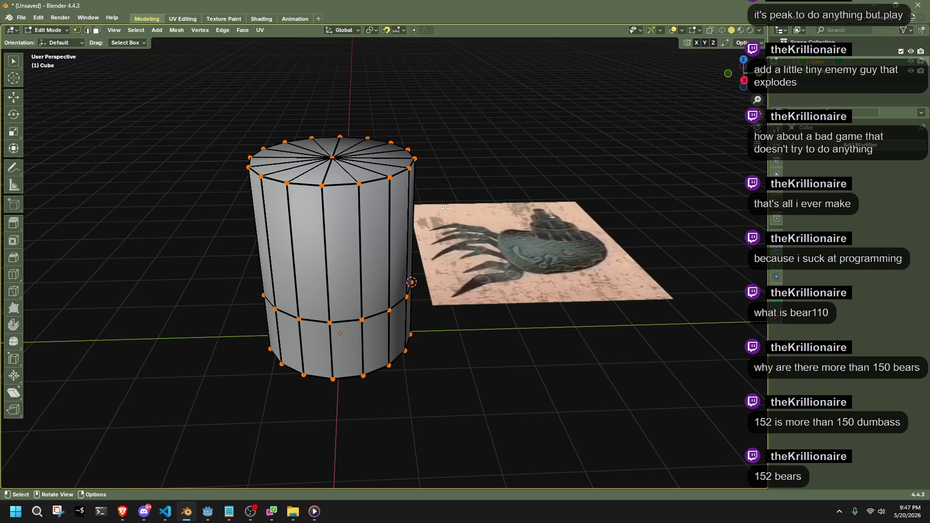
key(alt+z)
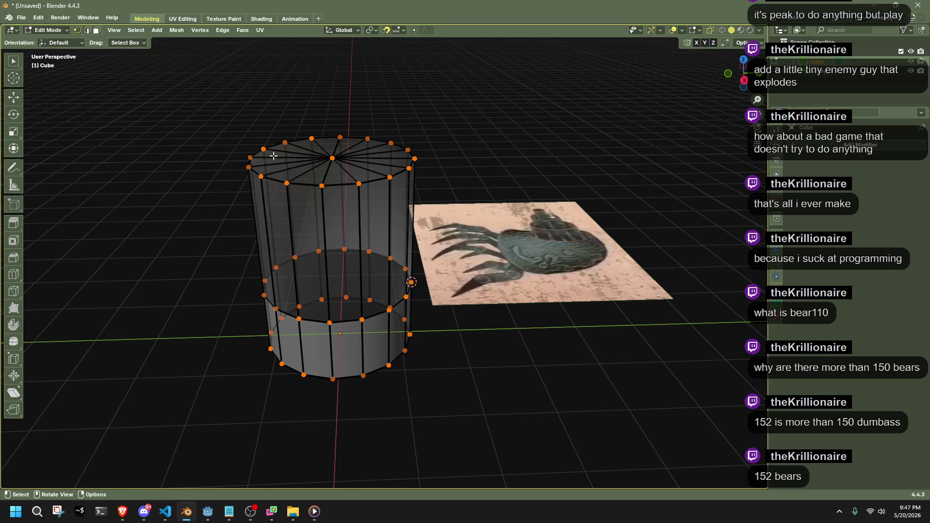
Shrink the top edge loop into a taper and adjust its height along Z.
alt+click(334, 184)
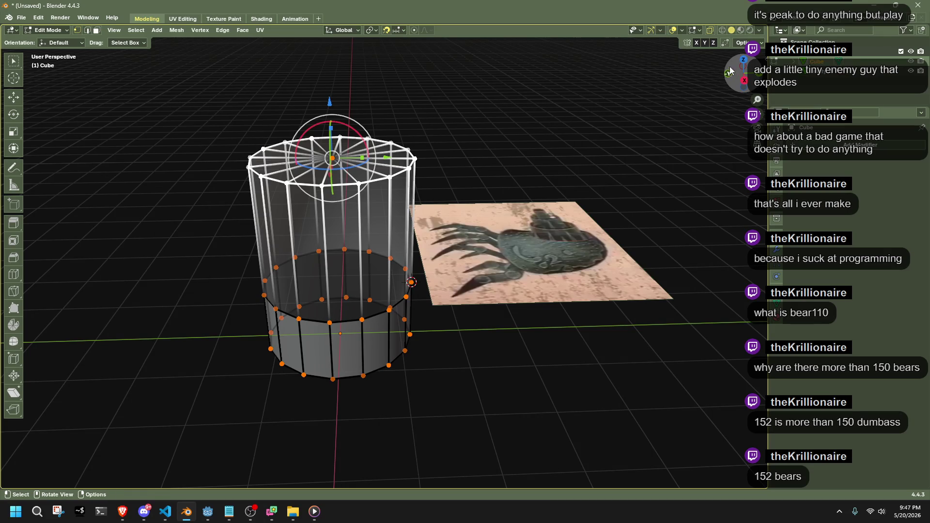
click(744, 80)
key(s)
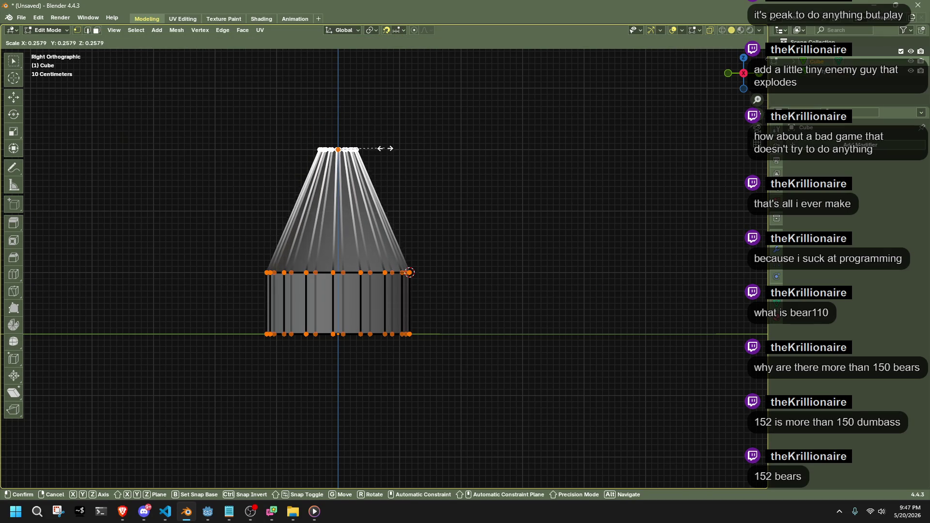
click(378, 154)
scroll(375, 157, up, 3)
mouse_move(374, 157)
shift+middle_down()
mouse_move(398, 264)
mouse_move(439, 289)
shift+middle_up()
key(s)
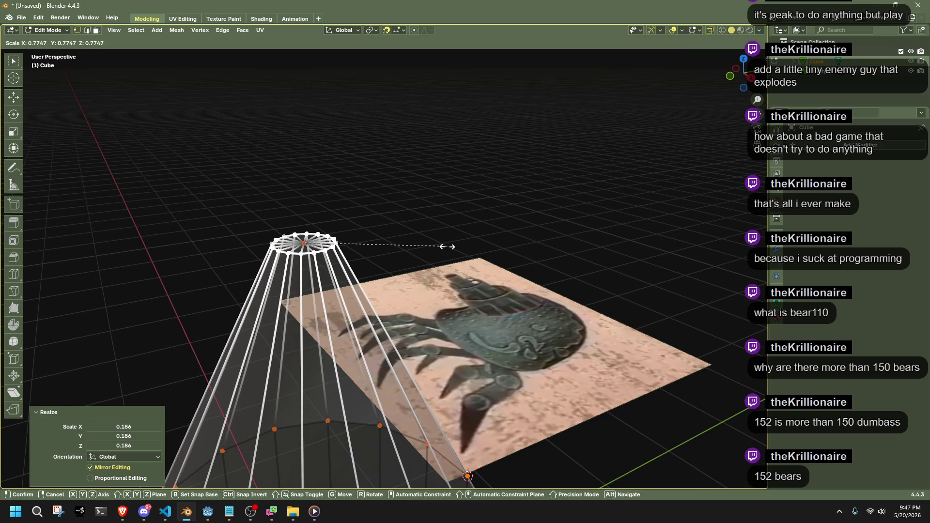
right_click(477, 245)
key(g)
key(z)
click(552, 237)
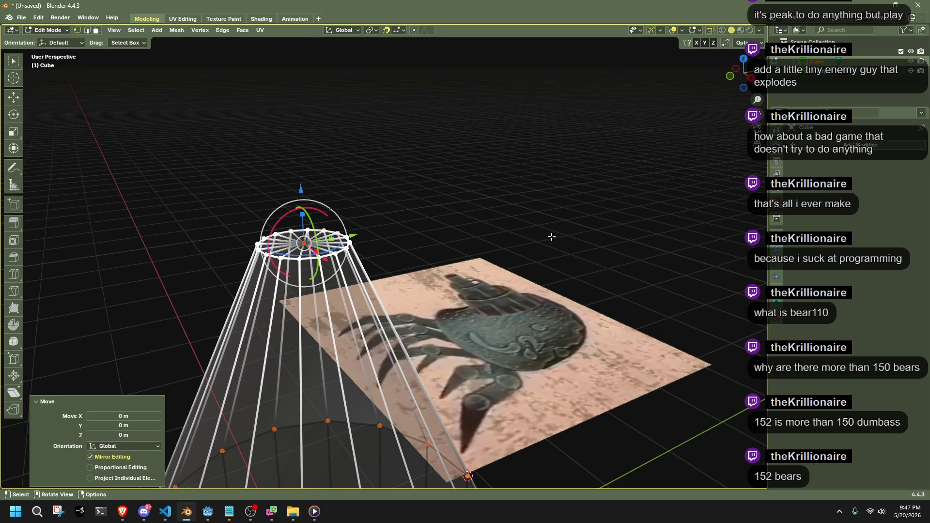
Lower the top loop by 0.1 m along Z and resize it to 3.693.
click(750, 77)
key(g)
key(z)
click(447, 179)
key(s)
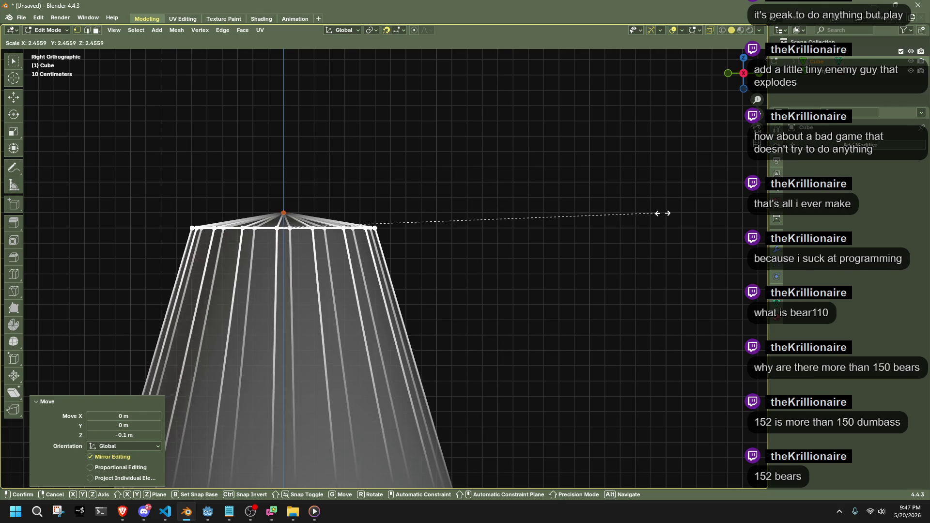
click(83, 228)
mouse_move(87, 233)
middle_down()
mouse_move(453, 318)
mouse_move(480, 352)
mouse_move(429, 320)
mouse_move(757, 99)
middle_up()
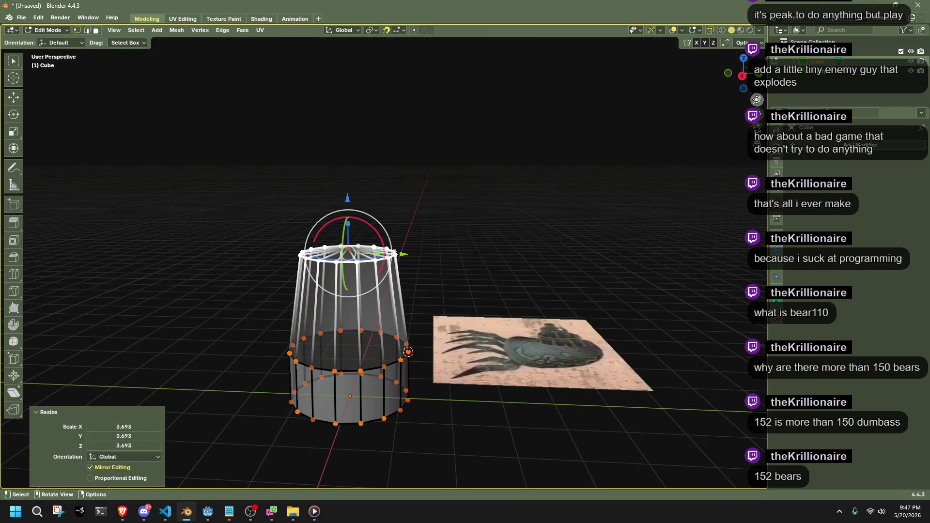
Scale the top loop down to 0.577, then fine-tune its final size.
click(742, 76)
key(s)
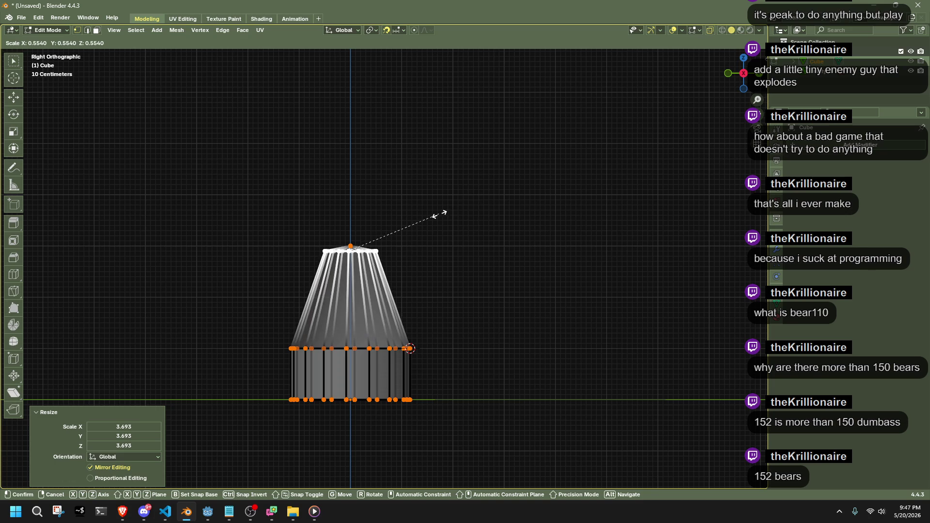
click(445, 215)
scroll(387, 214, up, 6)
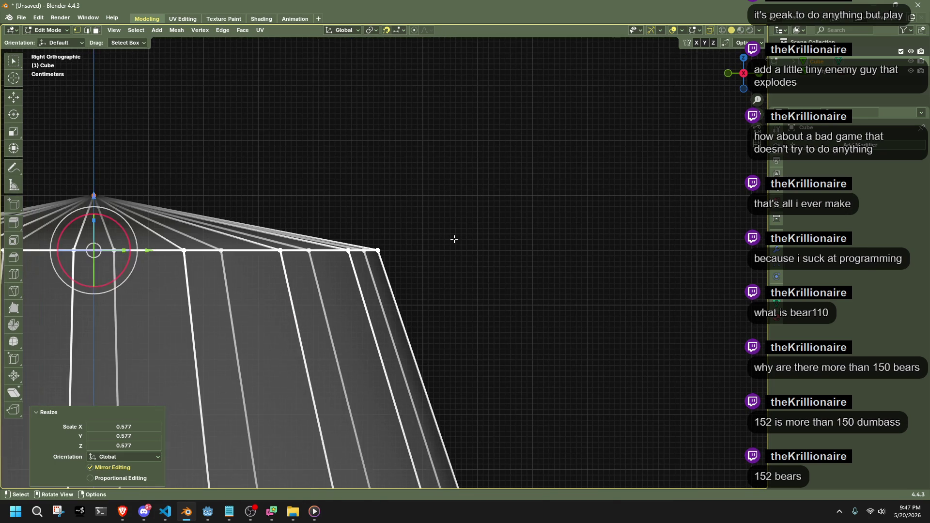
key(s)
click(438, 244)
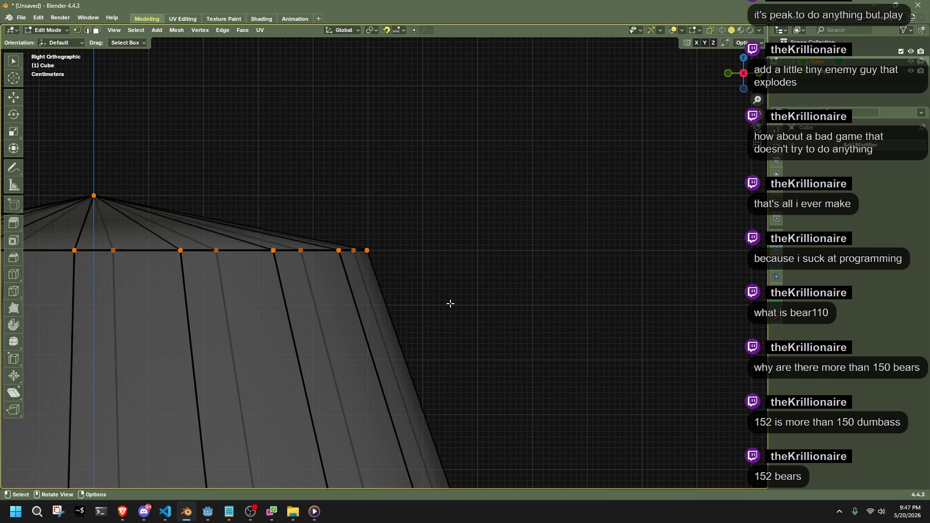
scroll(445, 302, down, 6)
Add a Loop Cut with 3 cuts around the tapered section.
click(10, 275)
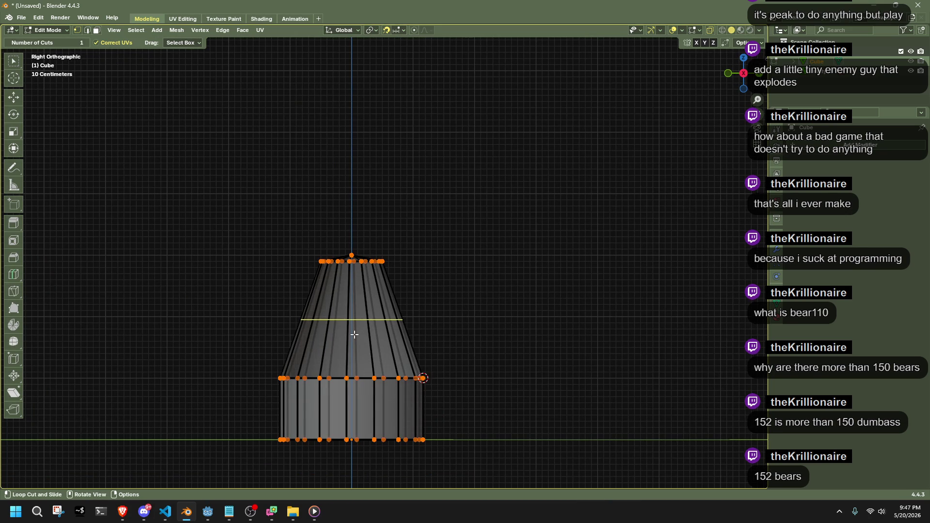
click(354, 334)
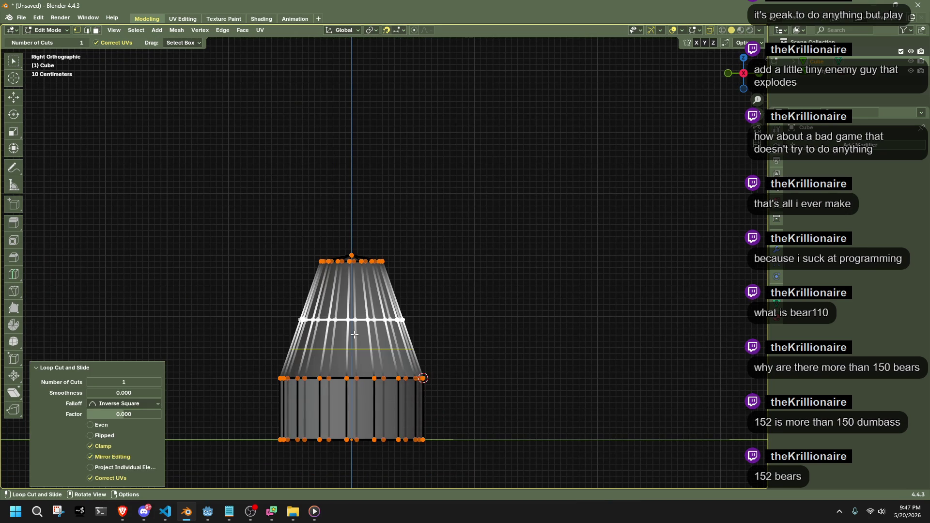
click(158, 382)
click(158, 382)
click(14, 149)
Select the three new edge loops and widen them to 1.108.
mouse_move(468, 232)
middle_down()
mouse_move(533, 378)
mouse_move(547, 386)
mouse_move(688, 112)
middle_up()
click(746, 82)
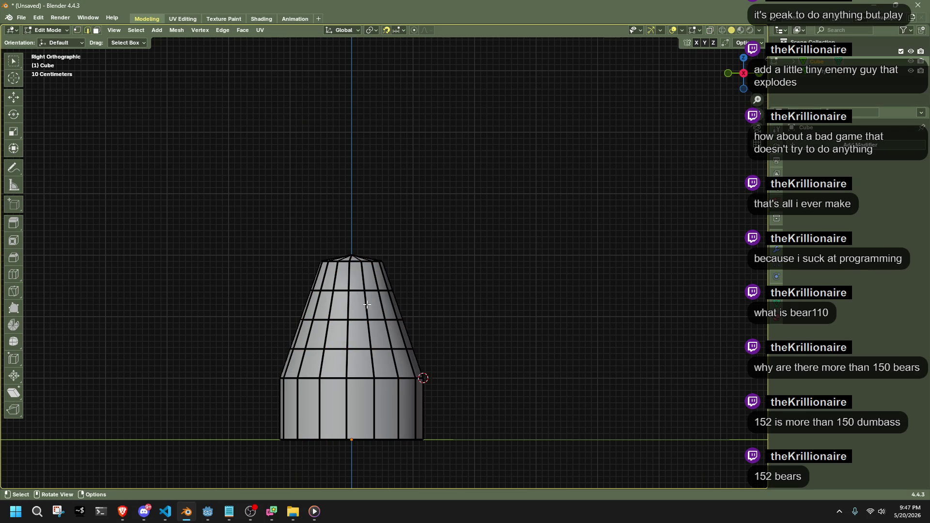
alt+click(335, 353)
alt+shift+click(338, 321)
alt+shift+click(339, 296)
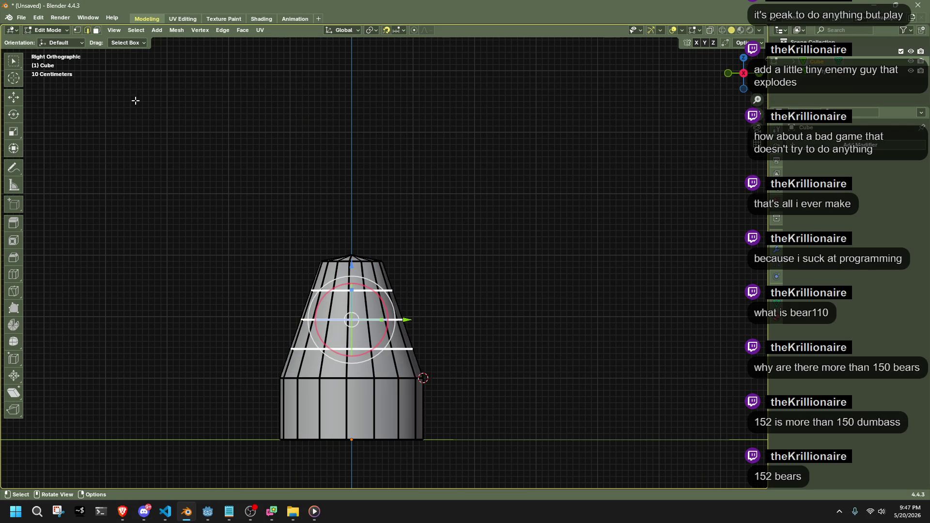
key(s)
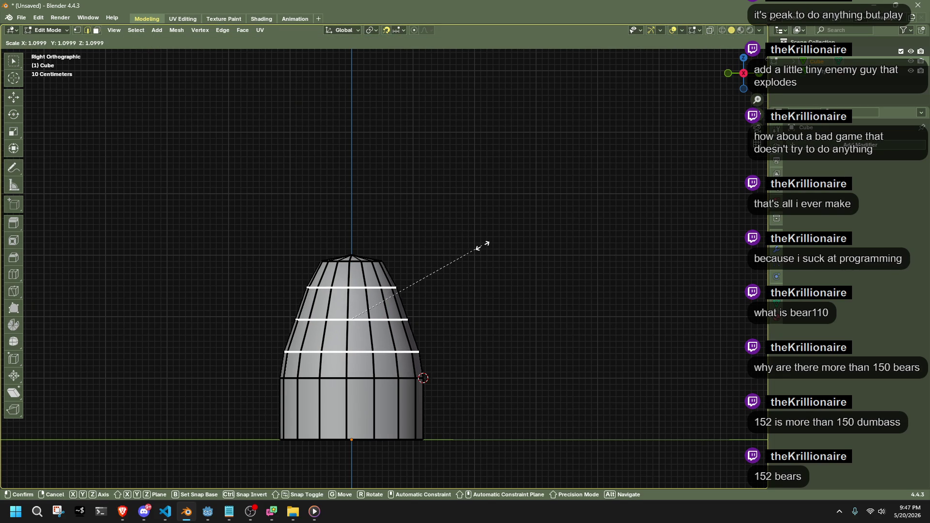
click(486, 247)
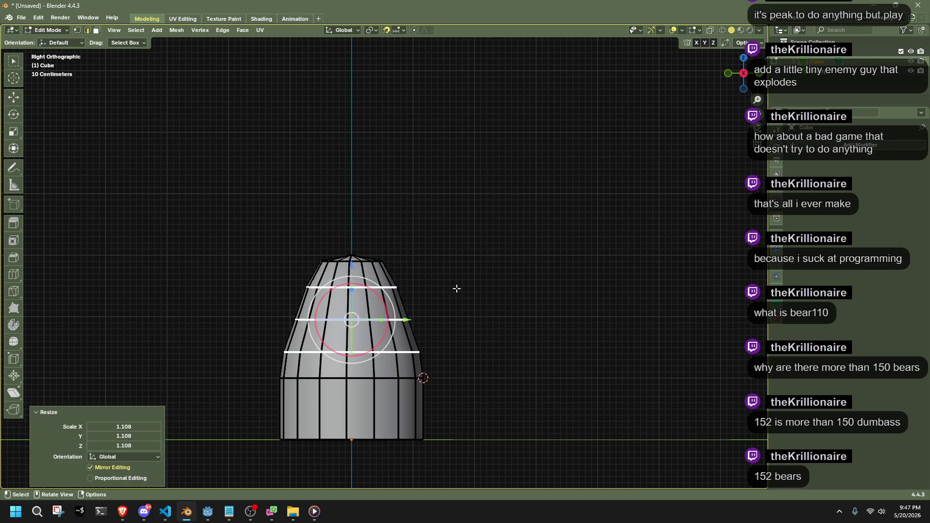
Widen the upper two new loops further to 1.032.
alt+shift+click(413, 351)
key(s)
click(536, 326)
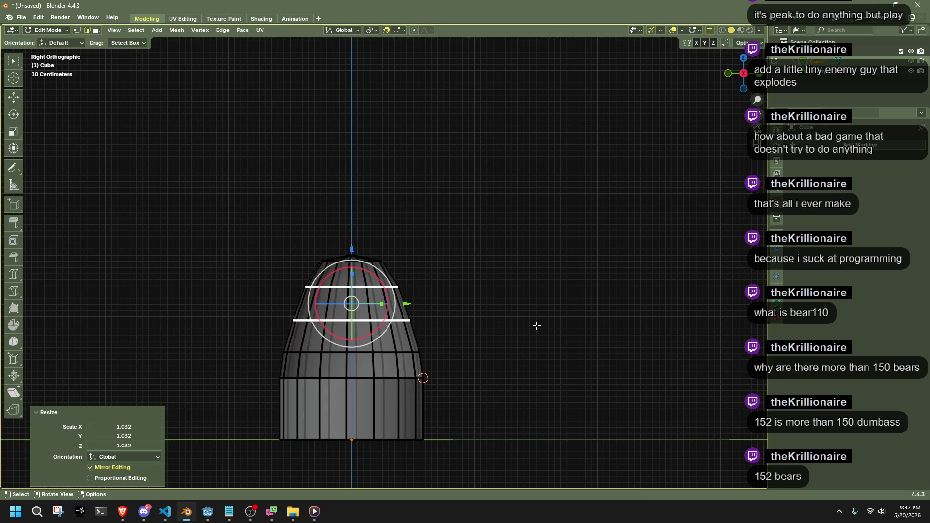
alt+click(463, 309)
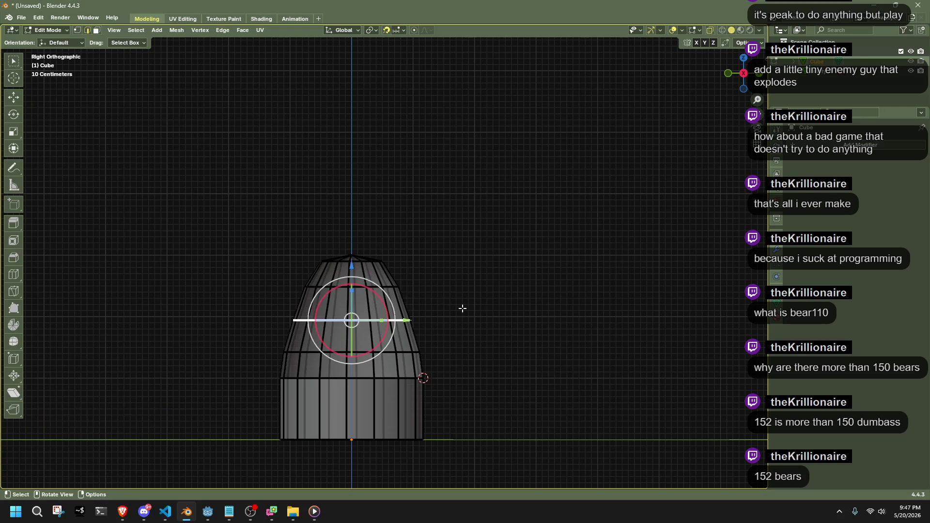
alt+click(311, 286)
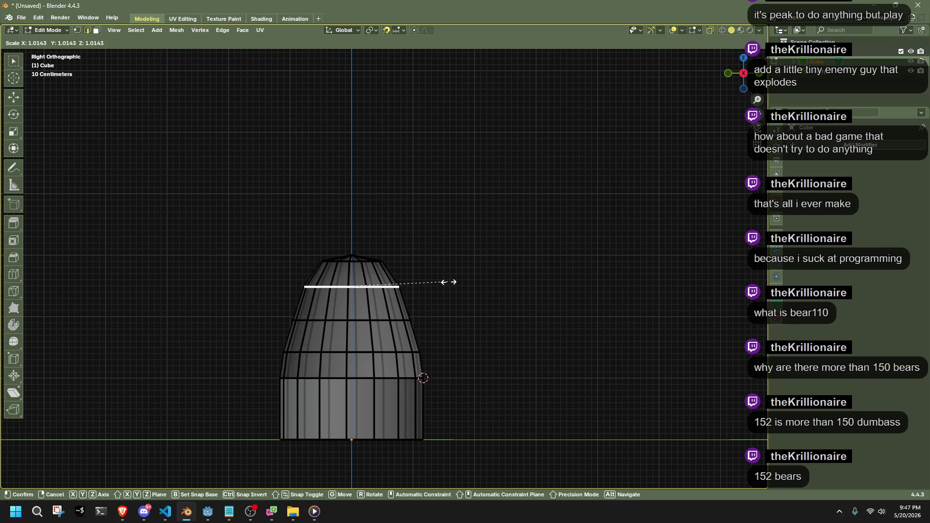
click(392, 251)
Box-select the dome's top vertices and lower them along Z.
key(a)
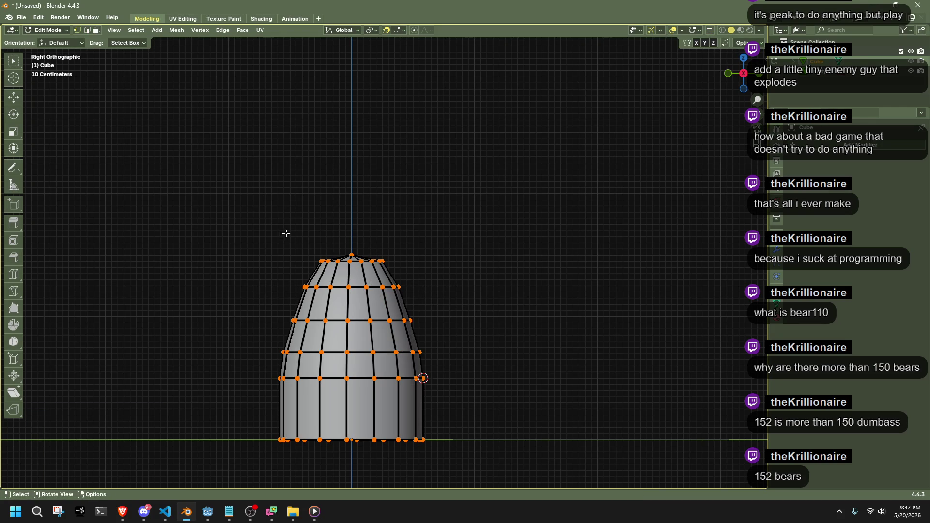
drag(277, 218, 388, 254)
key(g)
key(z)
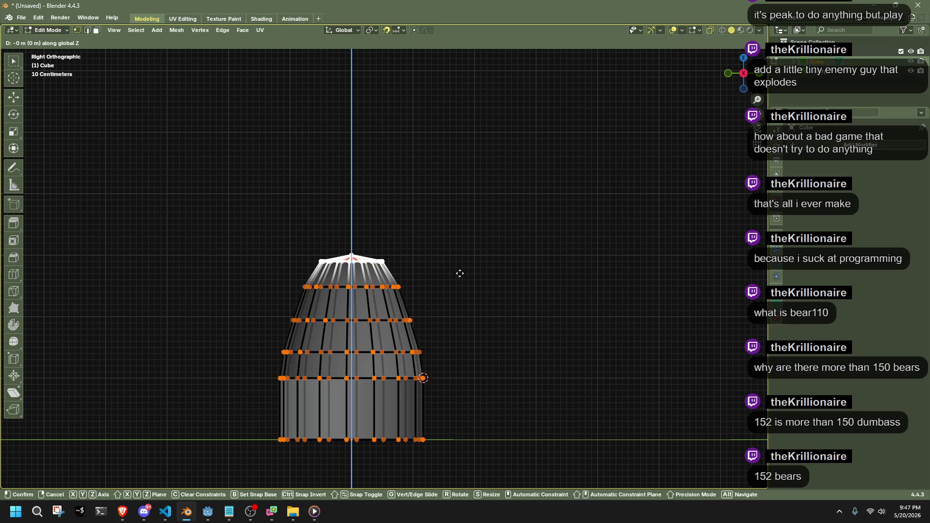
click(462, 283)
Lower the top cap further along Z and return to Object Mode.
drag(228, 207, 483, 293)
key(g)
key(z)
click(483, 310)
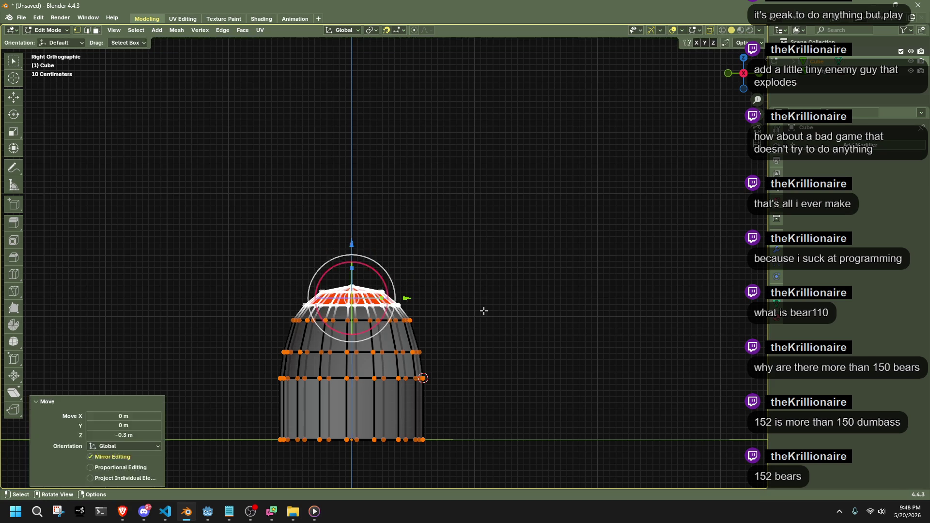
key(Tab)
mouse_move(434, 315)
middle_down()
mouse_move(451, 356)
mouse_move(500, 359)
mouse_move(386, 334)
middle_up()
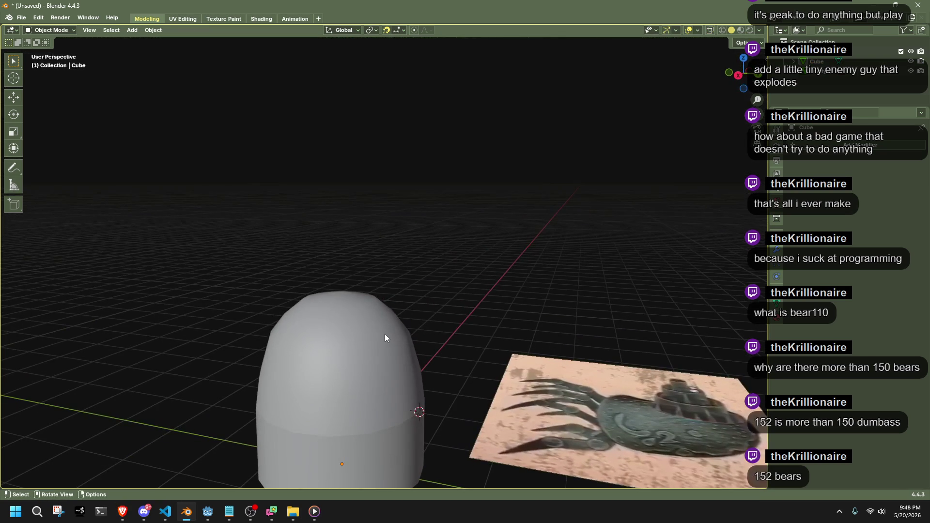
In Edit Mode, view the dome from the back and select faces near its top.
key(Tab)
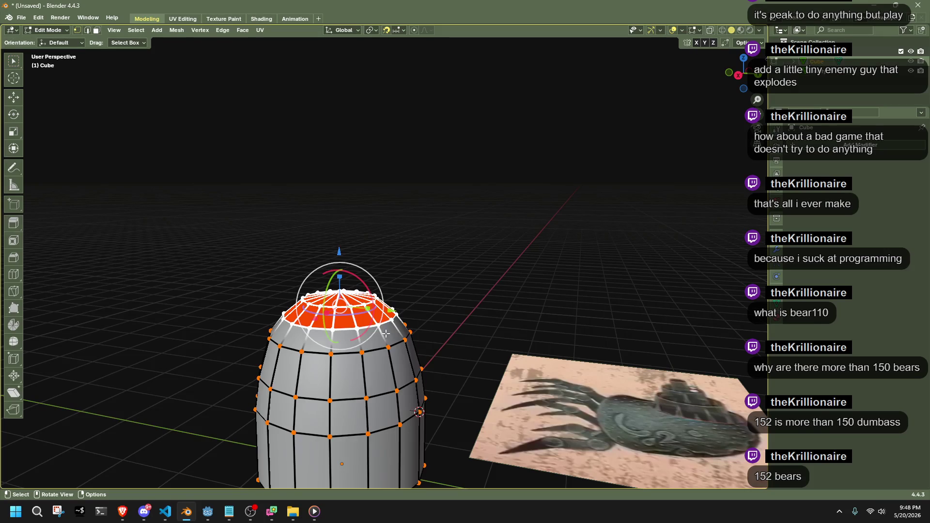
click(461, 328)
mouse_move(461, 328)
middle_down()
mouse_move(419, 344)
mouse_move(548, 207)
middle_up()
click(744, 75)
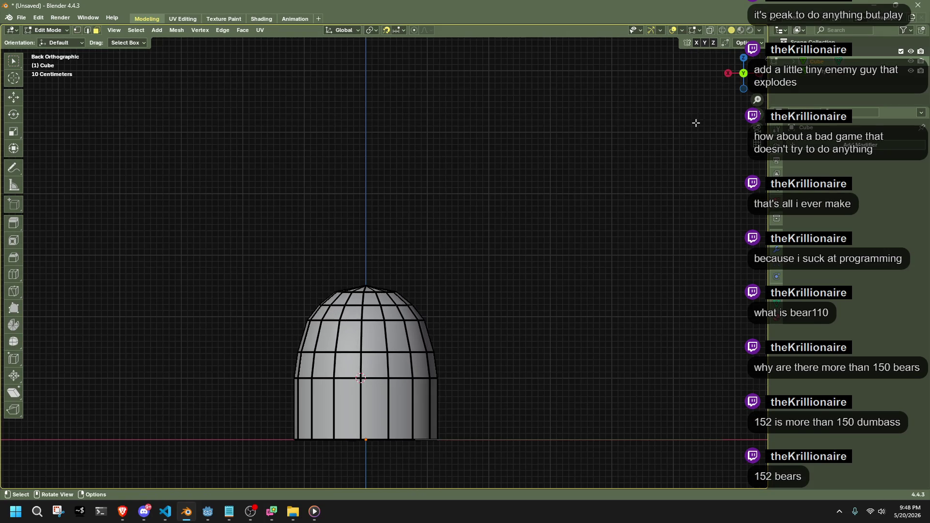
scroll(430, 318, up, 4)
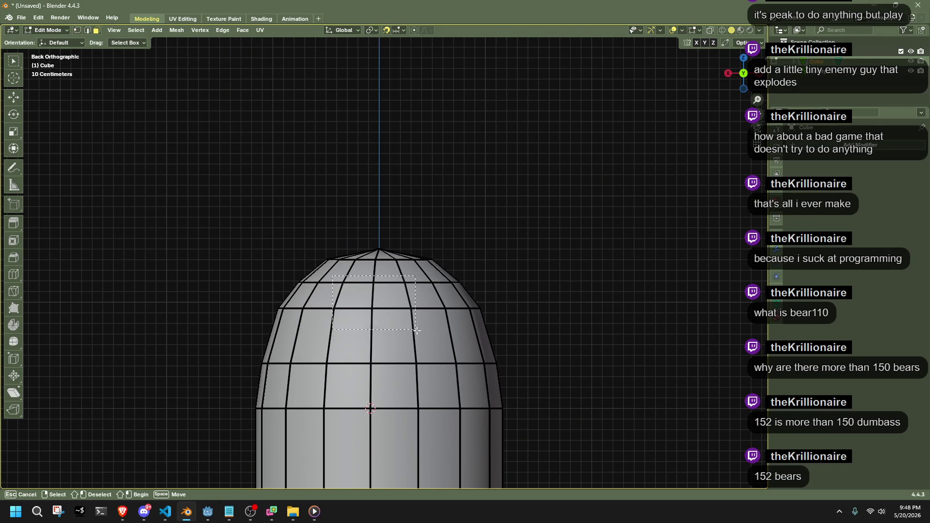
drag(441, 345, 440, 345)
shift+click(457, 345)
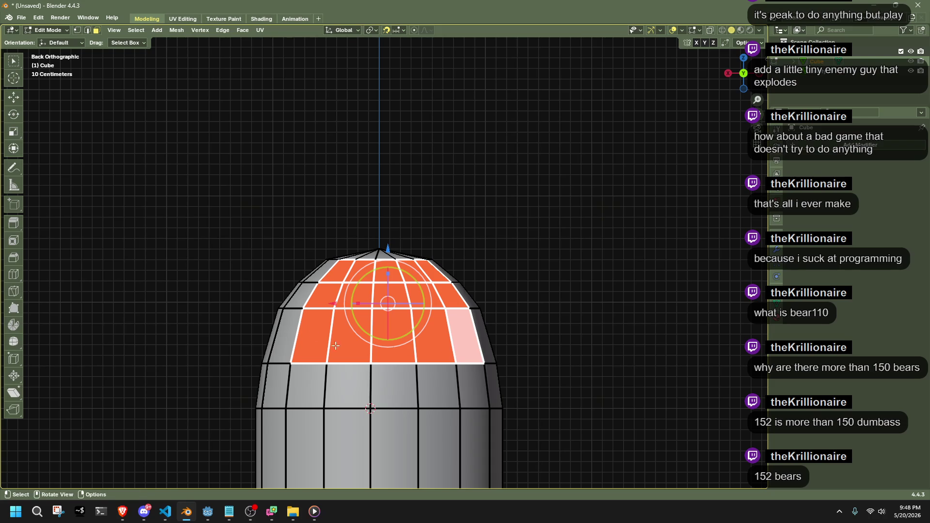
shift+click(293, 320)
shift+click(296, 294)
Box-select the rest of the top face patch, checking it from several angles.
middle_drag(296, 294, 426, 314)
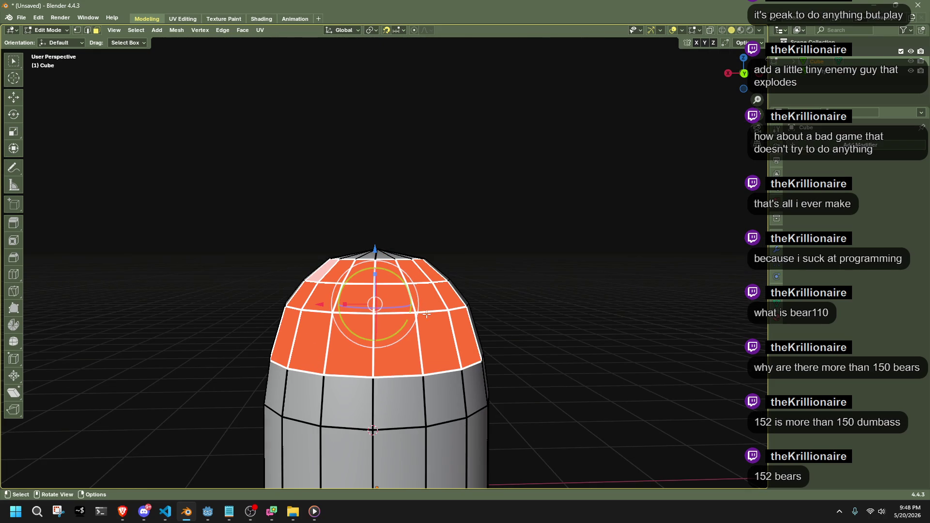
mouse_move(311, 388)
middle_down()
mouse_move(550, 276)
mouse_move(590, 353)
mouse_move(339, 272)
mouse_move(258, 224)
middle_up()
drag(262, 226, 347, 320)
middle_drag(347, 320, 465, 349)
drag(470, 352, 421, 257)
mouse_move(421, 257)
middle_down()
mouse_move(439, 307)
mouse_move(473, 266)
mouse_move(427, 286)
mouse_move(420, 355)
mouse_move(476, 358)
middle_up()
key(x)
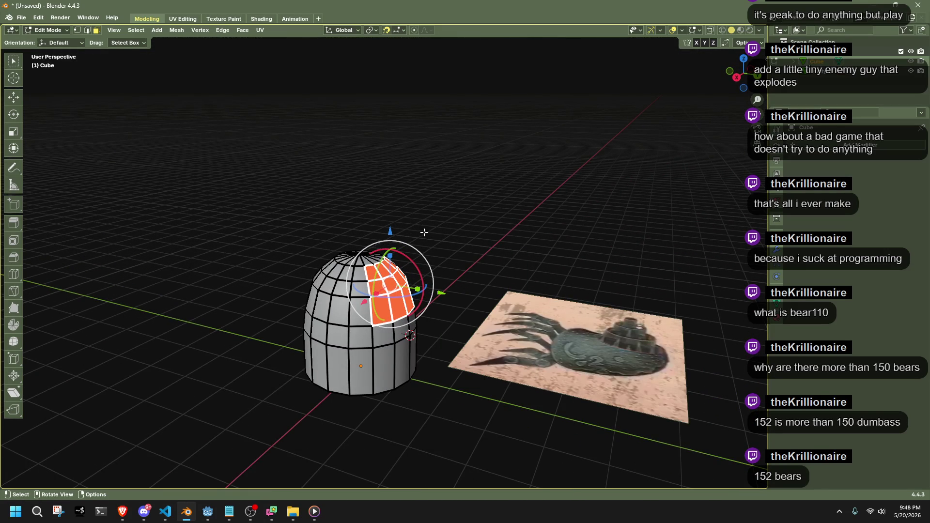
scroll(519, 305, up, 5)
mouse_move(544, 311)
middle_down()
mouse_move(526, 304)
mouse_move(536, 320)
middle_up()
Extrude the selected top faces inward along Y by -1 m.
key(e)
key(1)
key(Return)
middle_drag(589, 341, 419, 284)
right_click(395, 243)
middle_drag(395, 243, 366, 153)
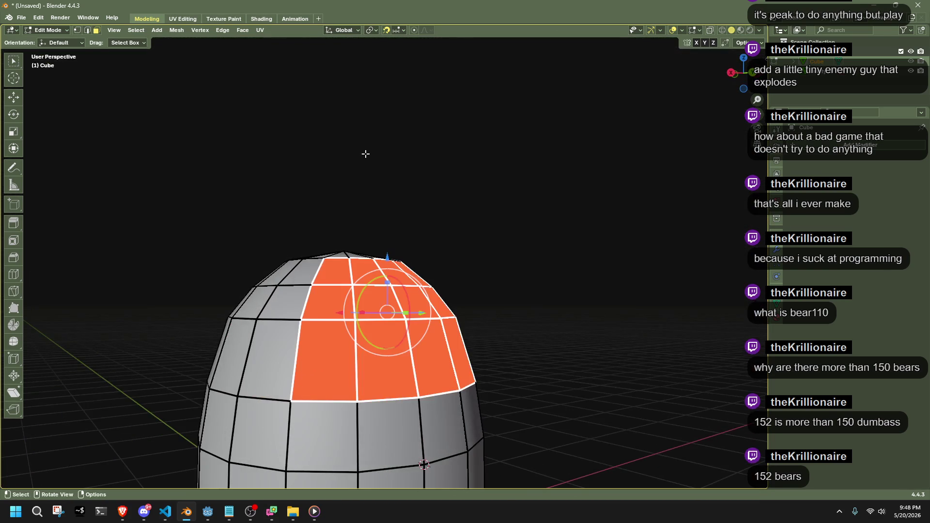
middle_drag(543, 209, 603, 222)
key(e)
key(y)
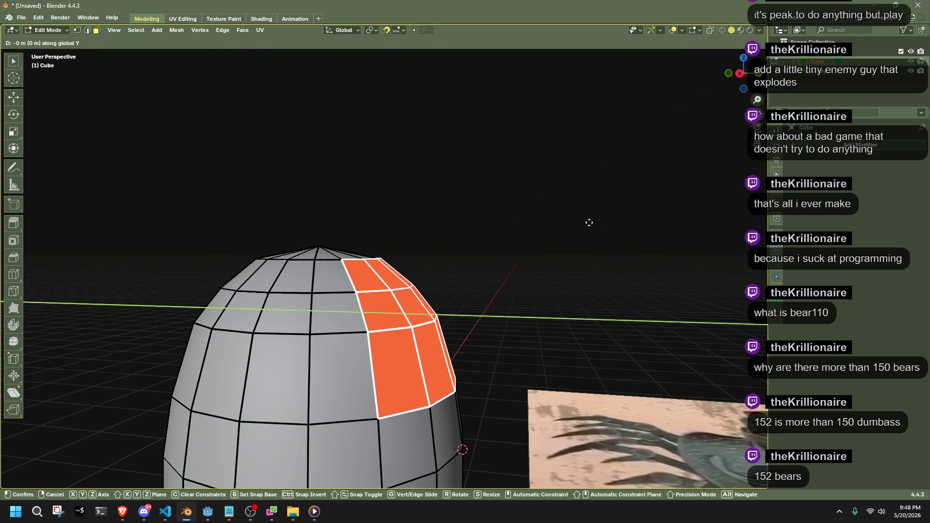
click(490, 220)
mouse_move(490, 220)
middle_down()
mouse_move(478, 263)
mouse_move(429, 268)
mouse_move(550, 281)
middle_up()
Scale the extruded faces to 0 on Y to flatten them, then view the recess straight on.
key(s)
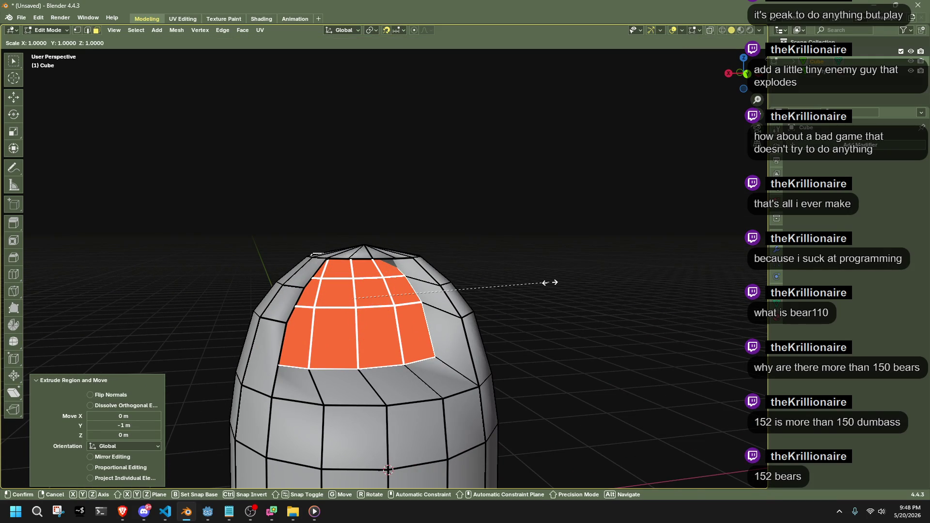
key(y)
key(0)
key(Return)
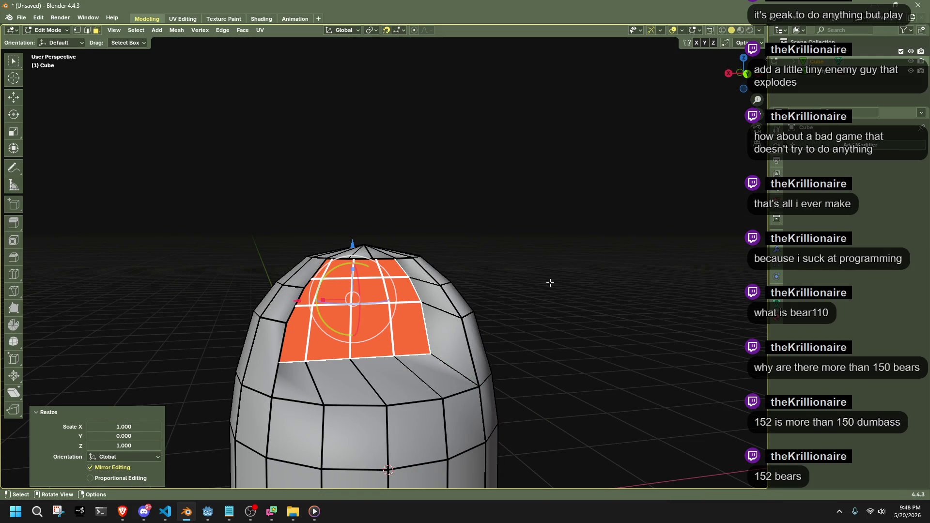
key(s)
key(Escape)
click(751, 77)
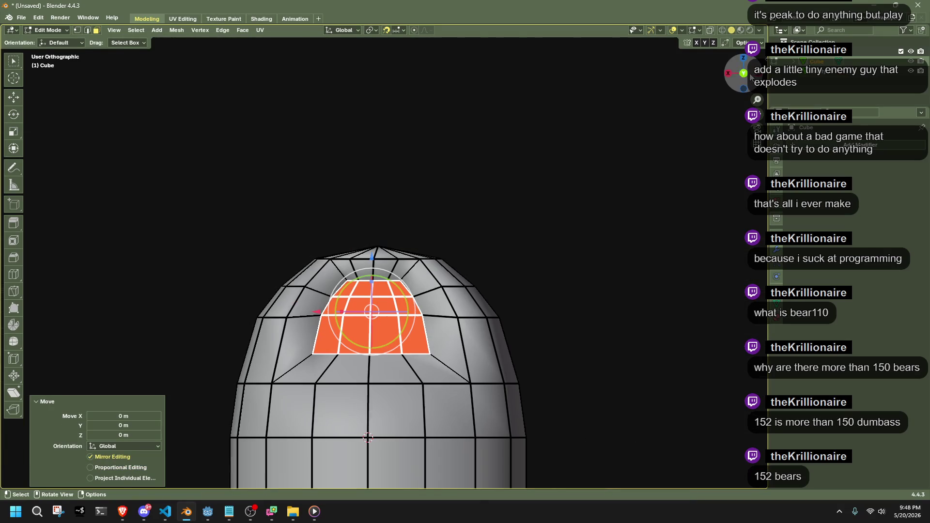
click(566, 285)
scroll(566, 286, down, 3)
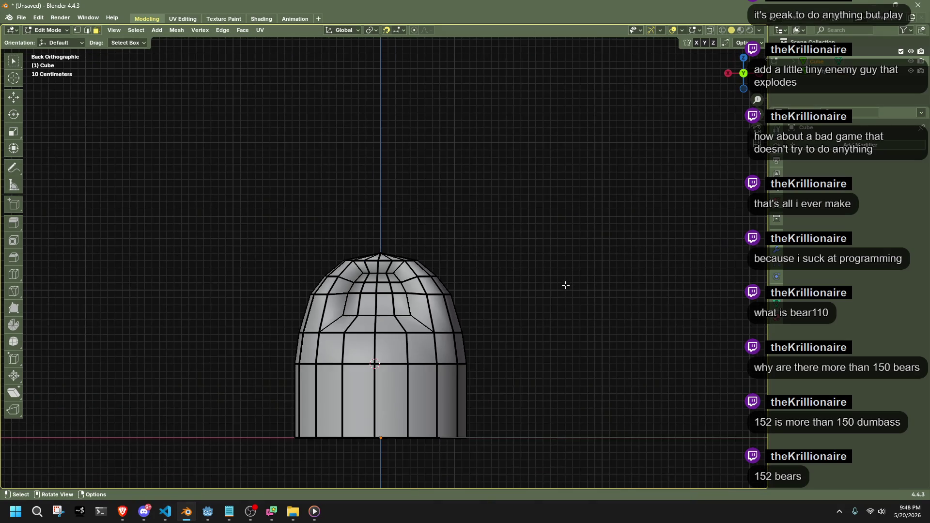
Undo the dent edits to bring the dome back to its plain faceted shape.
key(Tab)
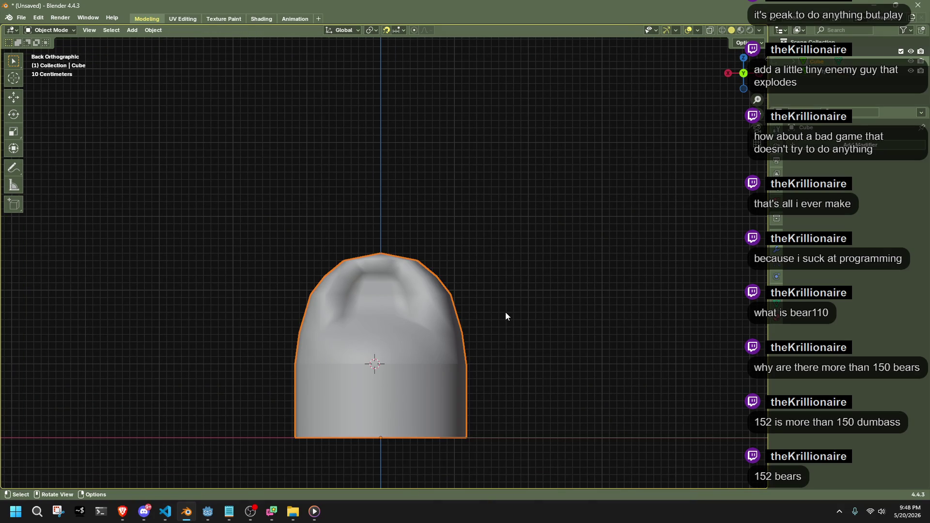
key(Tab)
key(a)
key(r)
key(z)
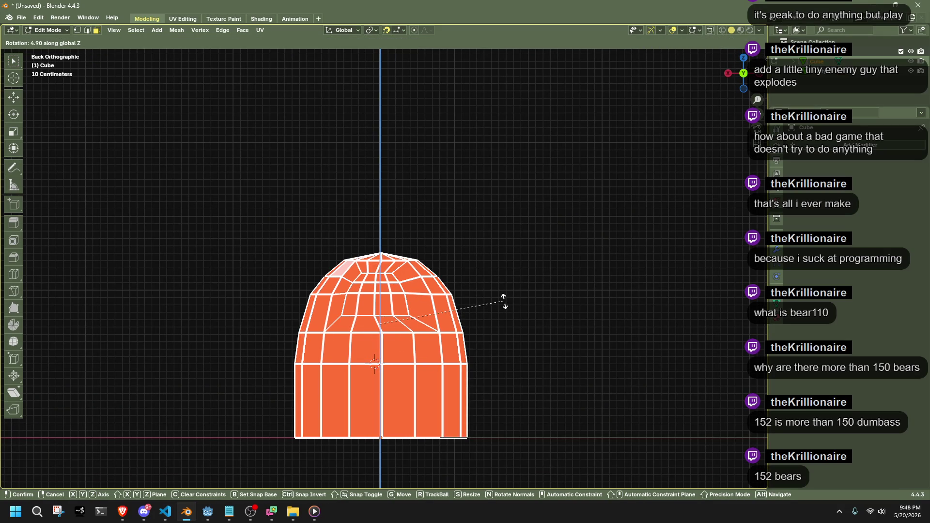
click(507, 308)
click(507, 307)
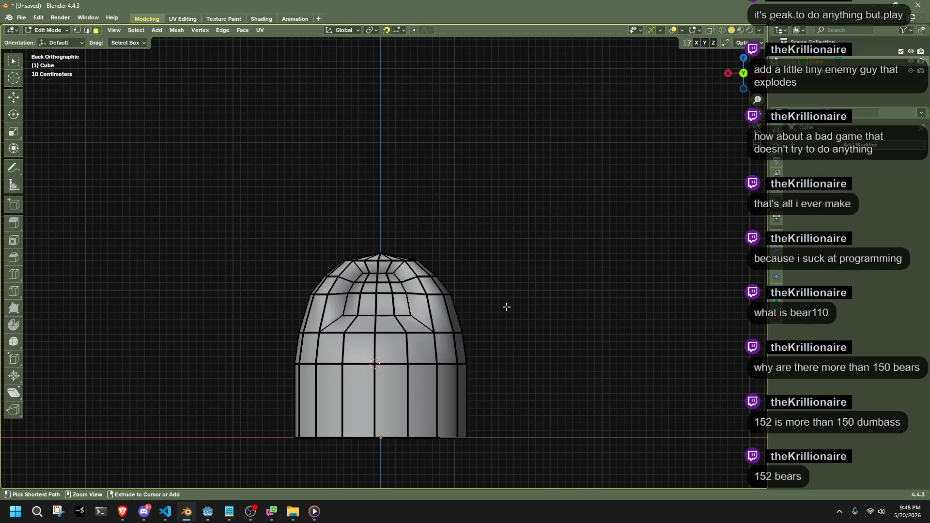
key(ctrl+z)
key(ctrl+z)
key(ctrl+z)
key(a)
middle_drag(506, 307, 509, 376)
key(ctrl+z)
key(ctrl+z)
key(ctrl+z)
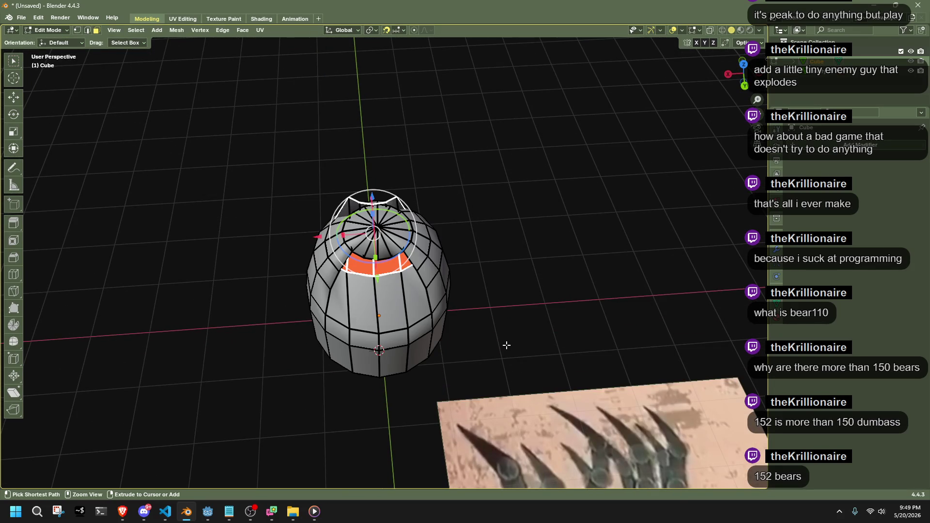
Apply All Transforms to the dome object.
key(ctrl+a)
click(560, 245)
key(ctrl+z)
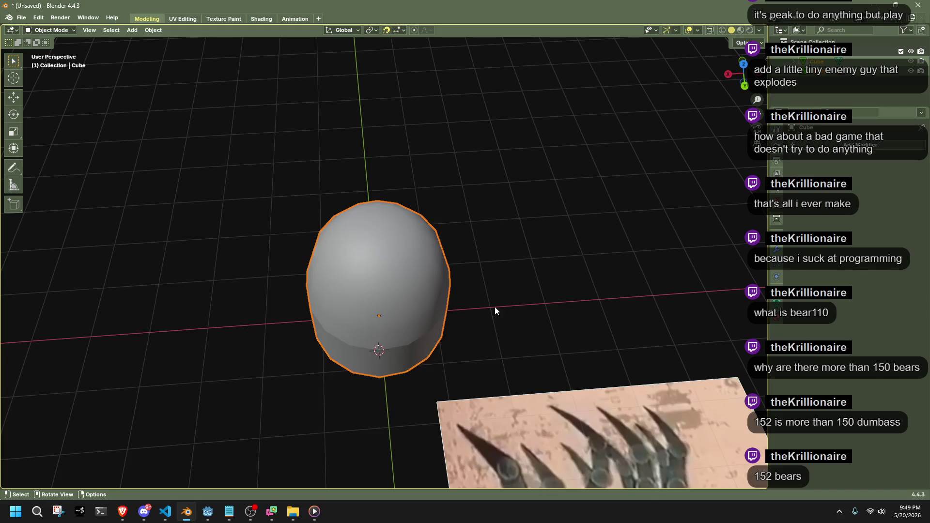
key(ctrl+a)
click(549, 268)
Select the whole mesh from the back view and rotate it around Z.
key(Tab)
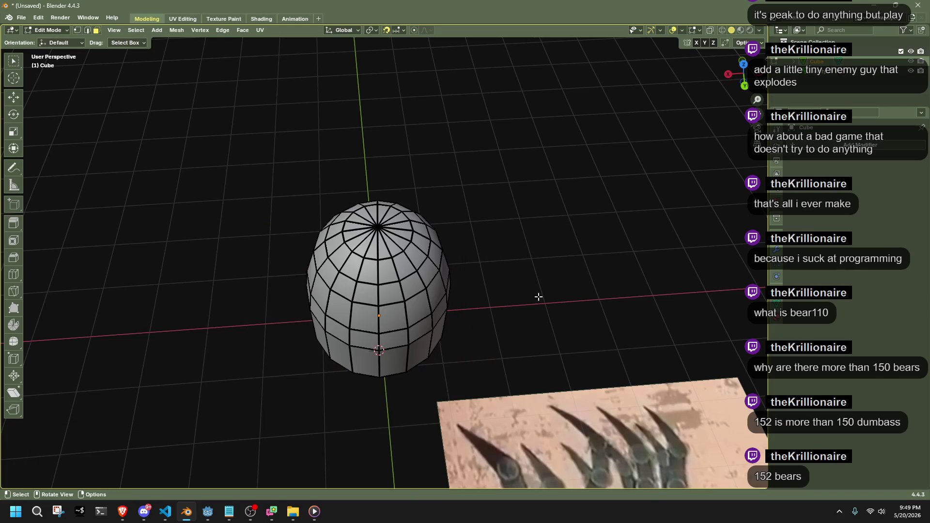
middle_drag(540, 297, 538, 235)
click(744, 74)
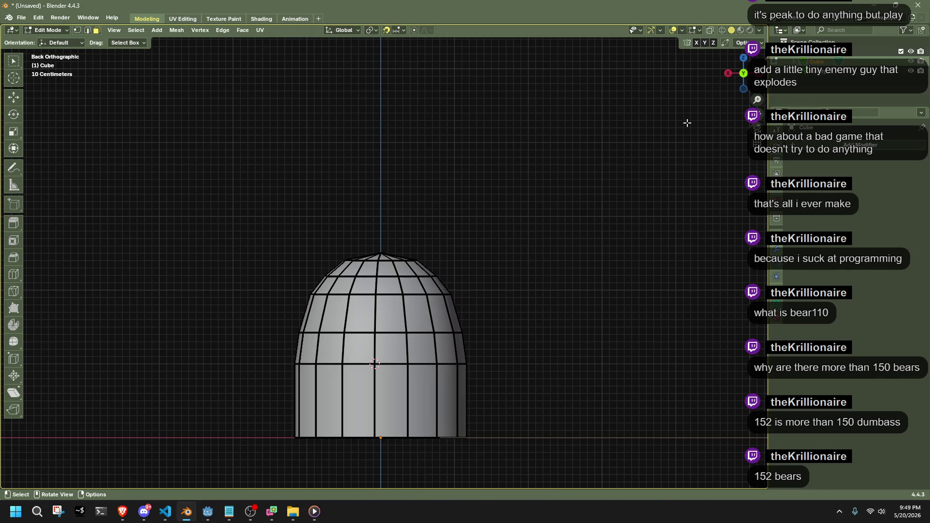
key(a)
key(r)
key(z)
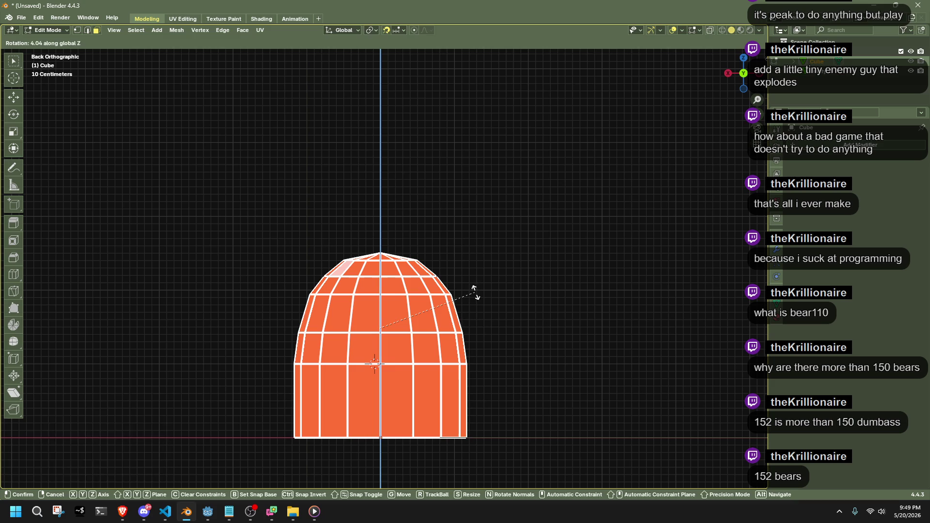
Finish the Z rotation and symmetrize the whole dome mesh.
click(476, 292)
key(alt+a)
key(a)
click(177, 30)
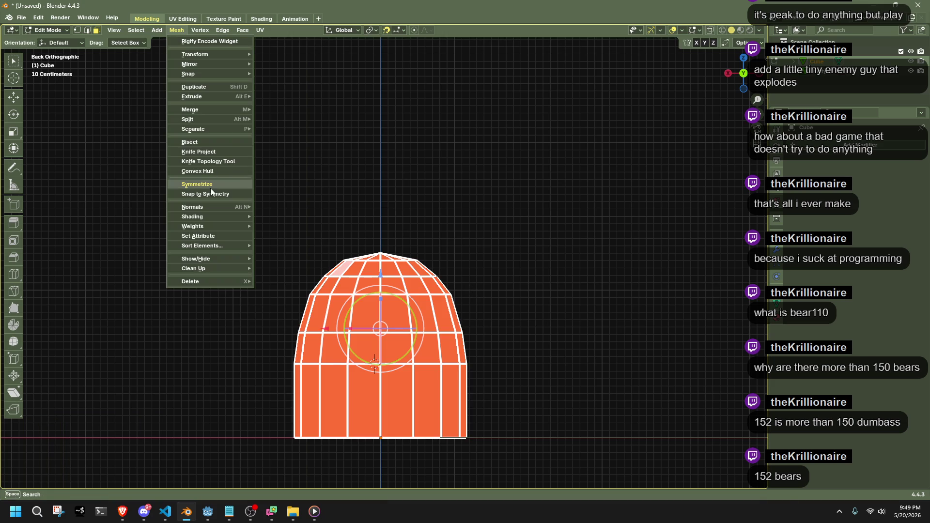
click(211, 185)
Inspect the symmetrized dome, briefly grabbing a cap edge loop before reselecting everything.
key(alt+a)
middle_drag(176, 446, 431, 337)
key(a)
scroll(484, 334, up, 8)
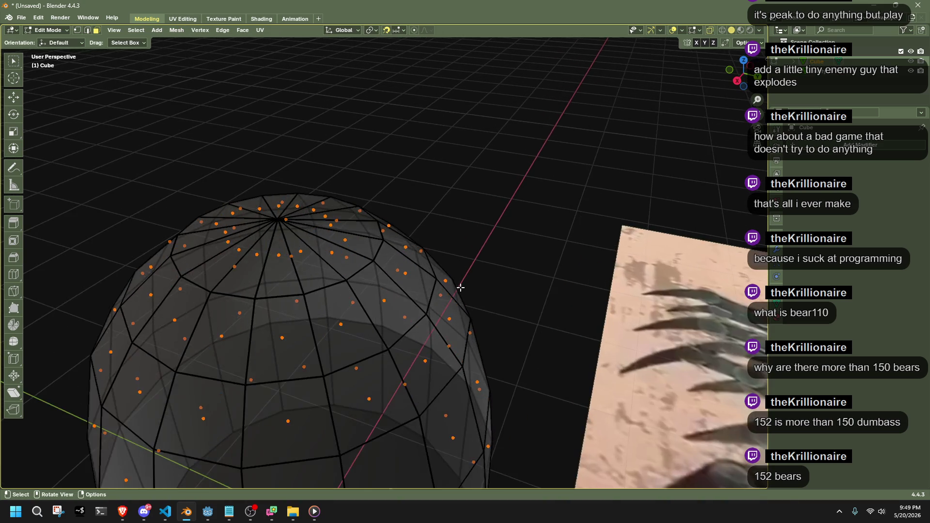
key(alt+a)
alt+click(383, 283)
middle_drag(383, 282, 490, 274)
key(g)
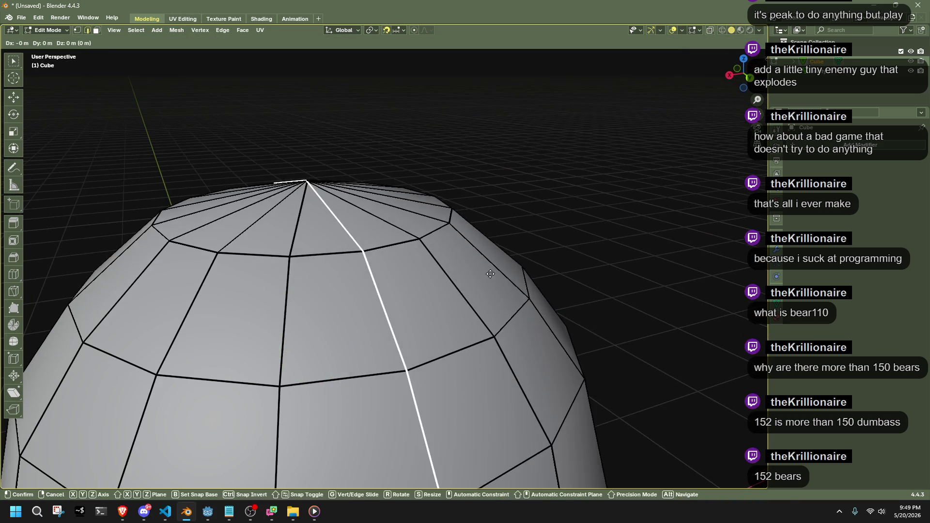
key(Escape)
scroll(468, 291, down, 4)
key(a)
key(Tab)
key(Tab)
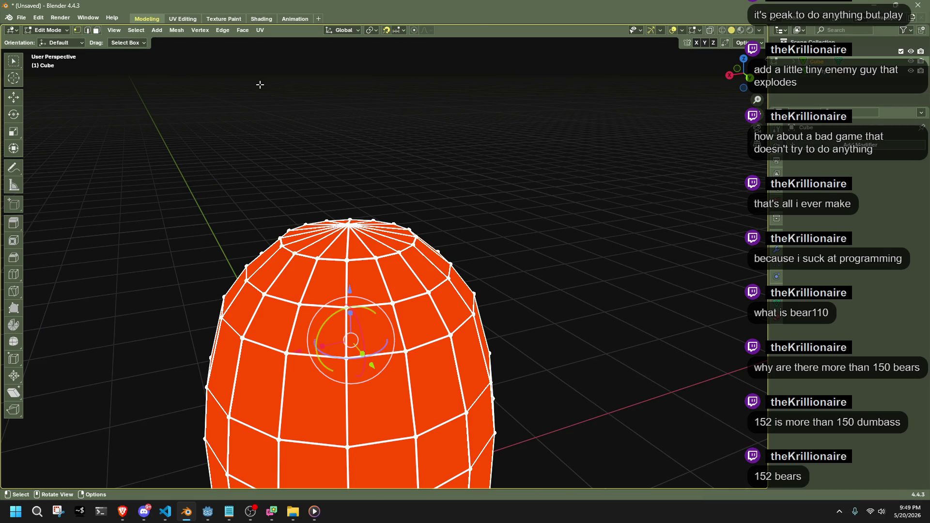
Merge by Distance at 0.0101 m, removing 5 vertices, and return to Object Mode.
click(178, 30)
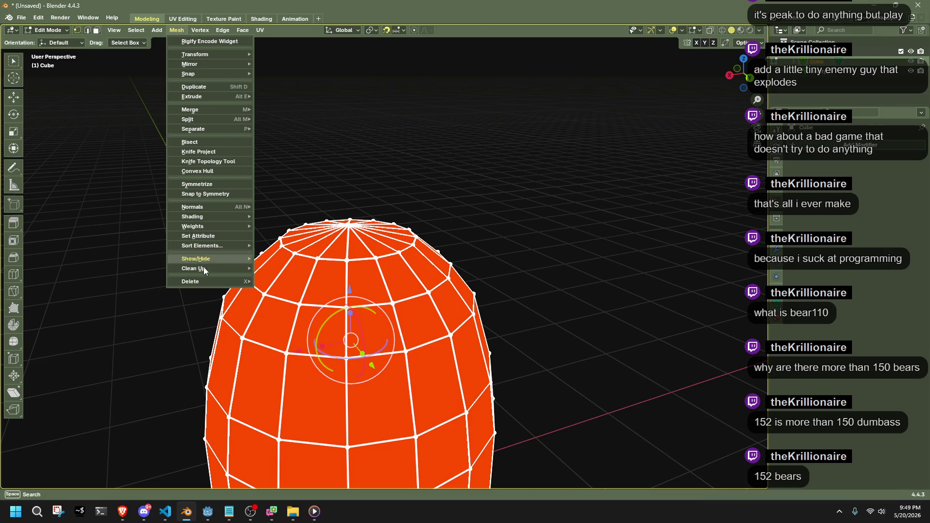
mouse_move(201, 269)
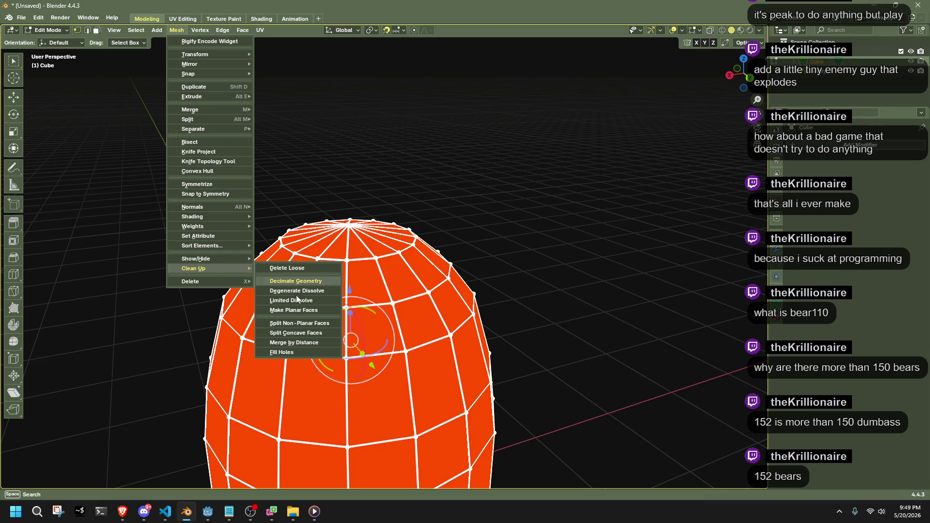
click(288, 343)
drag(159, 456, 154, 417)
middle_drag(151, 281, 243, 262)
mouse_move(371, 365)
middle_down()
mouse_move(422, 251)
mouse_move(523, 286)
mouse_move(493, 220)
middle_up()
key(Tab)
click(506, 265)
mouse_move(505, 265)
middle_down()
mouse_move(475, 288)
mouse_move(457, 357)
mouse_move(473, 379)
mouse_move(450, 409)
mouse_move(361, 415)
mouse_move(367, 347)
mouse_move(386, 308)
mouse_move(410, 365)
mouse_move(408, 297)
mouse_move(467, 371)
mouse_move(485, 290)
mouse_move(517, 281)
mouse_move(402, 257)
middle_up()
Average the dome's normals by face area and shade the dome smooth.
key(Tab)
key(a)
key(alt+n)
mouse_move(495, 295)
click(521, 304)
key(Tab)
click(521, 306)
click(387, 247)
right_click(382, 257)
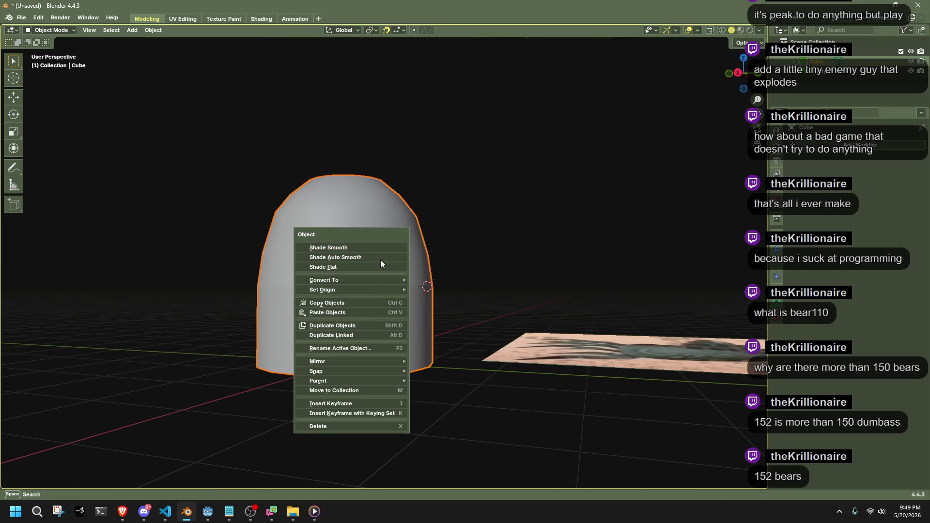
click(349, 248)
key(Tab)
key(Tab)
scroll(445, 308, up, 5)
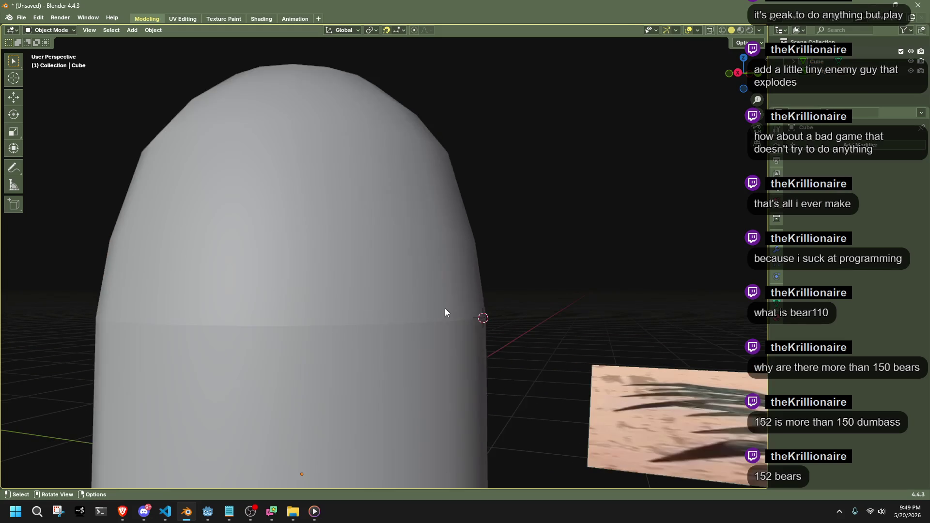
key(Tab)
key(Tab)
Flip the normals of the dome's upper faces, box-selected in X-ray from the back.
click(697, 31)
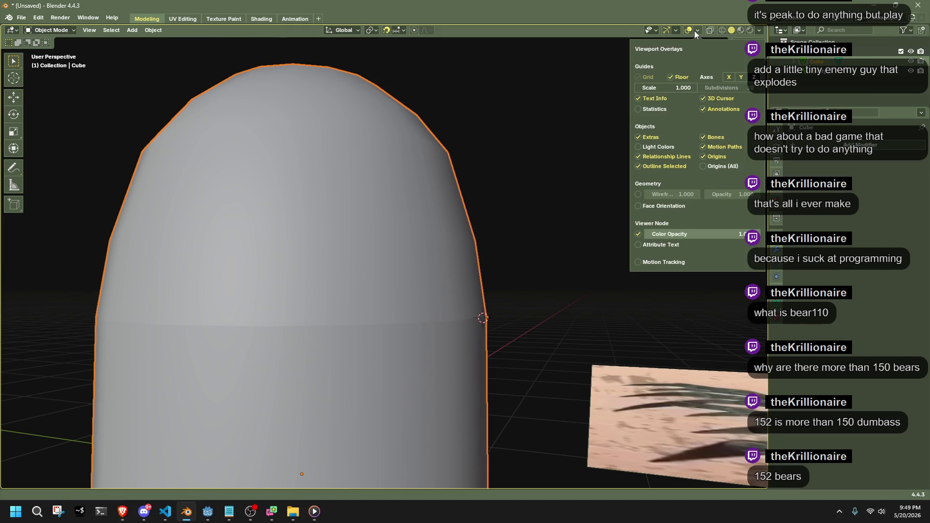
click(653, 208)
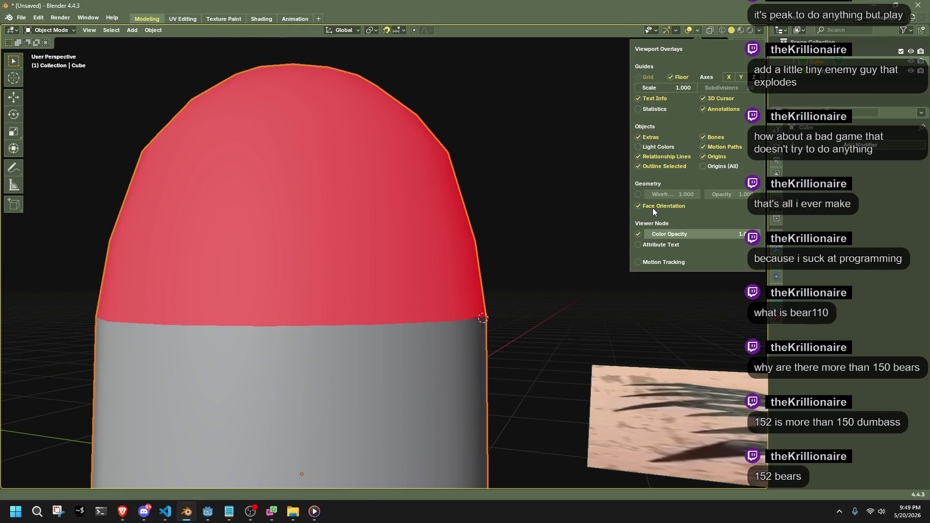
click(653, 208)
key(Tab)
scroll(528, 225, down, 3)
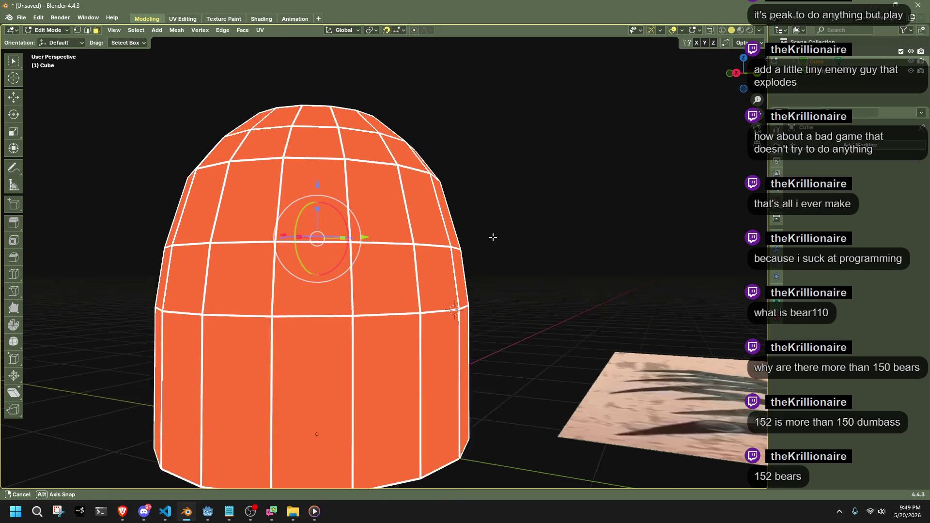
middle_drag(494, 237, 540, 261)
key(alt+z)
click(749, 70)
mouse_move(201, 93)
mouse_down()
mouse_move(301, 129)
mouse_move(577, 263)
mouse_move(589, 294)
mouse_up()
right_click(585, 295)
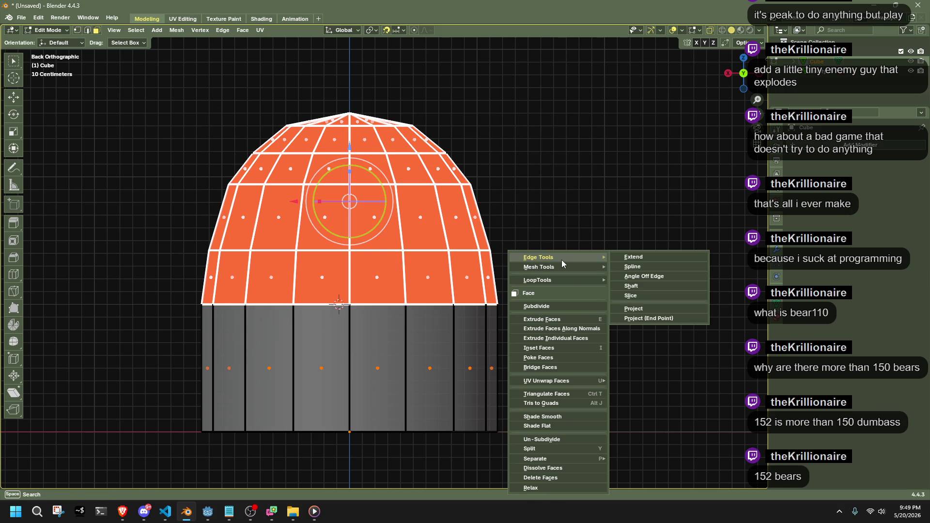
key(alt+n)
click(364, 81)
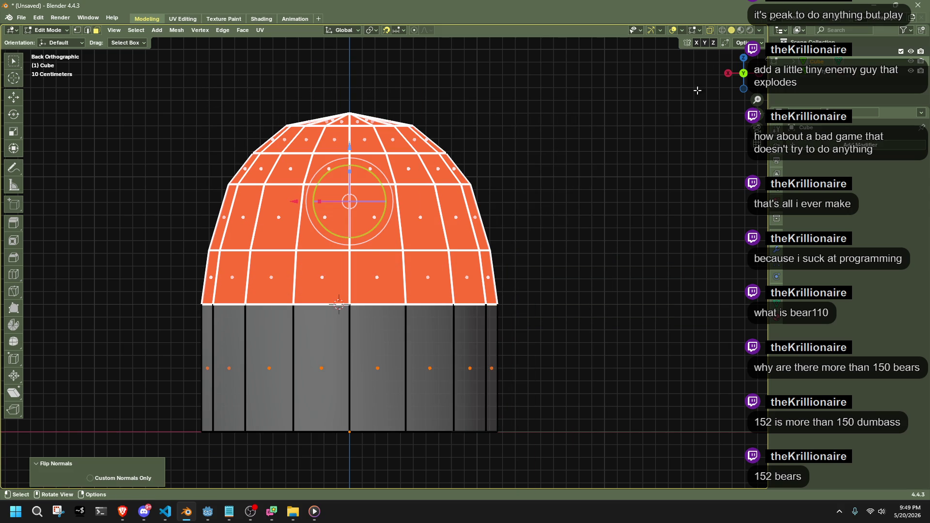
Turn off Face Orientation and fix the normals of the whole dome from Alt+N.
click(682, 30)
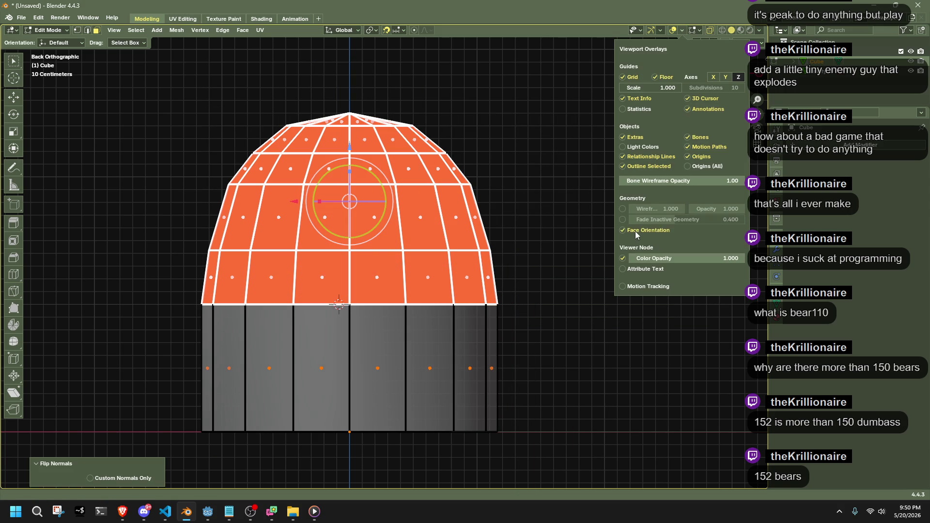
click(636, 232)
key(Tab)
middle_drag(473, 275, 449, 298)
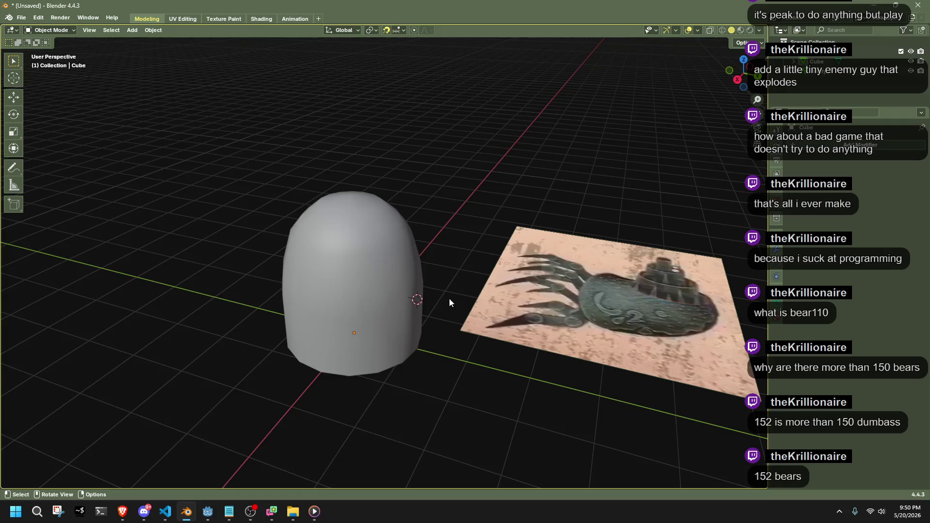
key(Tab)
key(a)
key(alt+n)
click(472, 239)
key(alt+n)
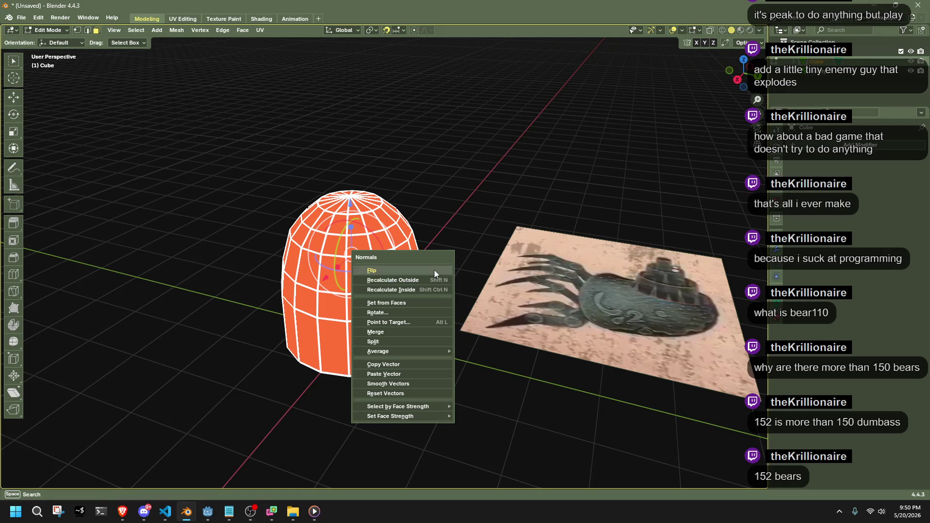
mouse_move(447, 350)
click(475, 358)
click(487, 398)
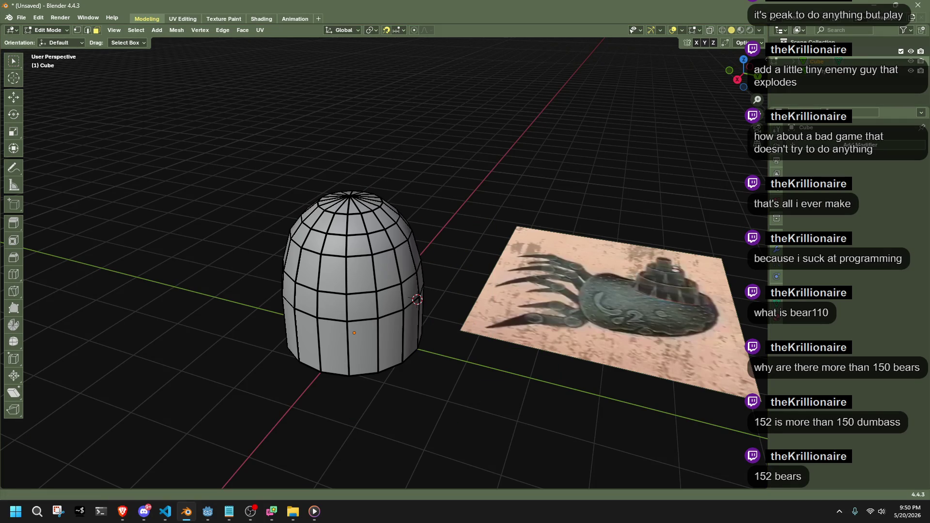
key(alt+Tab)
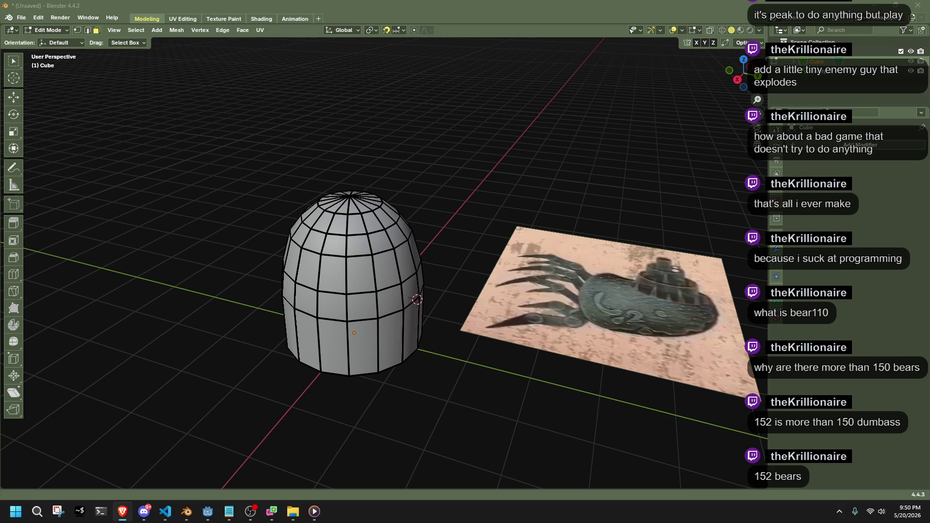
Return to Blender, switch to Back Orthographic view and box-select the dome's top faces.
key(alt+Tab)
key(alt+Tab)
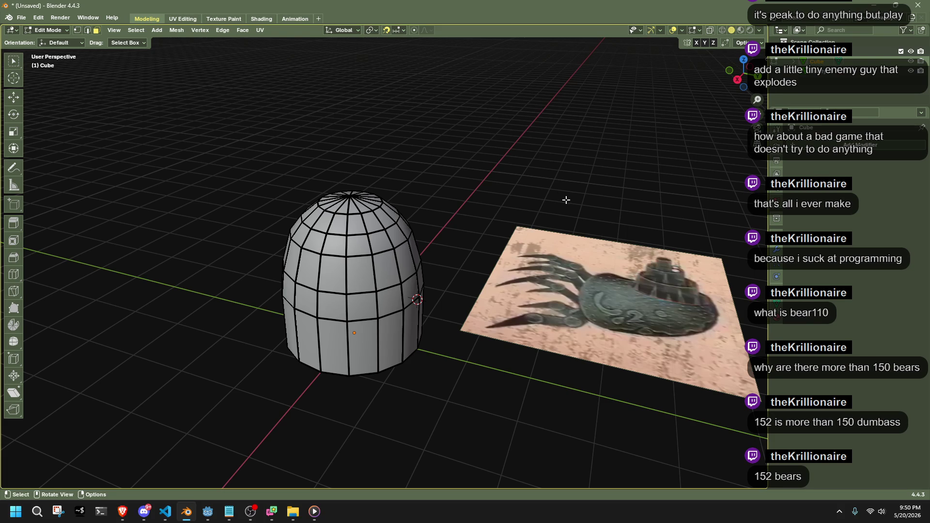
middle_drag(566, 200, 496, 182)
click(744, 76)
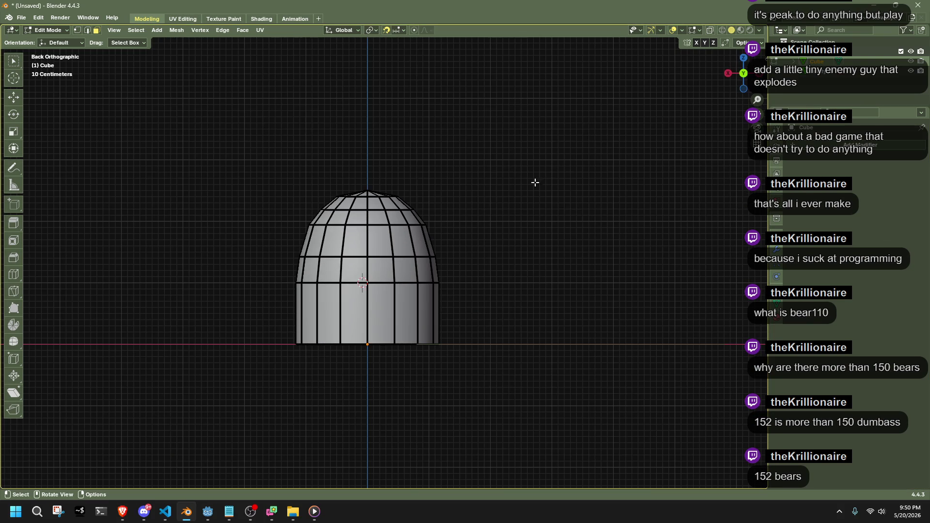
mouse_move(343, 204)
mouse_down()
mouse_move(394, 264)
mouse_move(397, 255)
mouse_up()
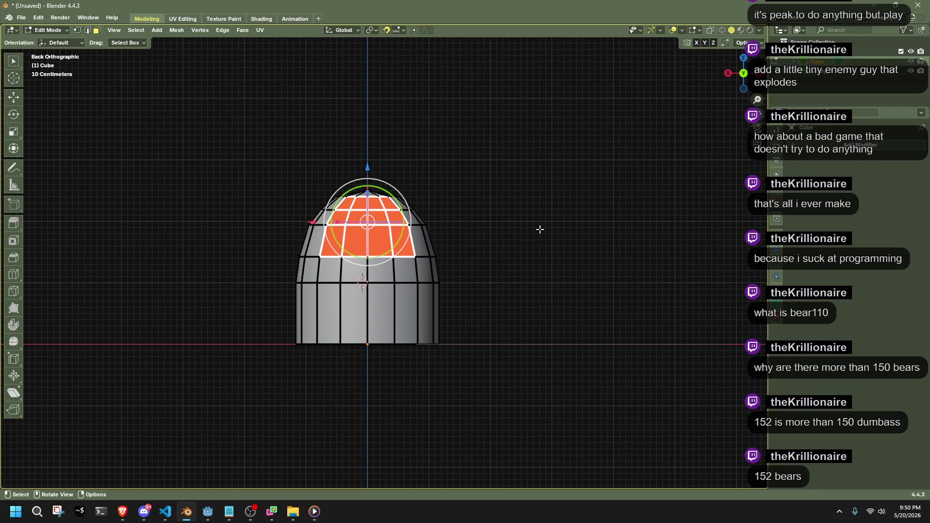
scroll(513, 236, up, 2)
scroll(514, 236, up, 2)
key(ctrl+r)
Add a horizontal loop cut on the dome and slide it higher up.
click(435, 250)
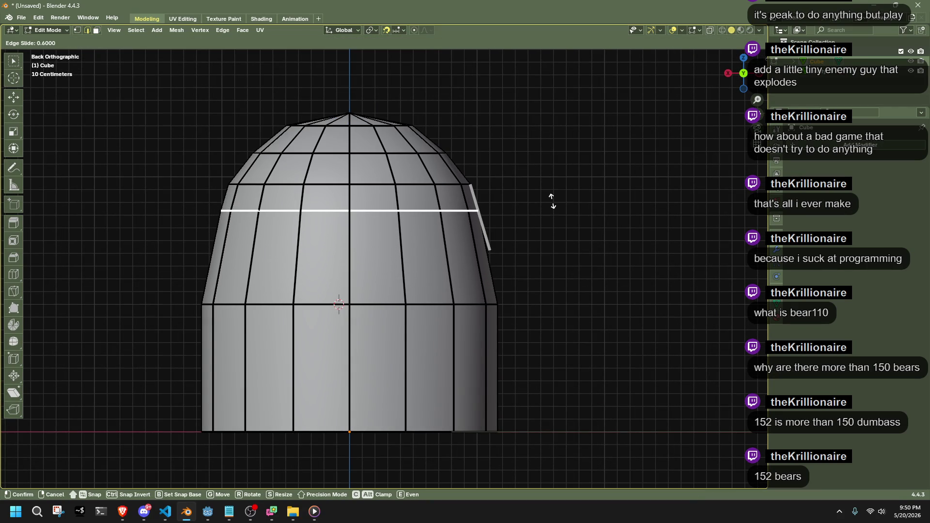
click(558, 214)
key(alt+a)
Bevel a horizontal dome edge loop at 0.217 m width into a narrow band of faces.
mouse_move(554, 262)
middle_down()
mouse_move(567, 277)
mouse_move(605, 278)
middle_up()
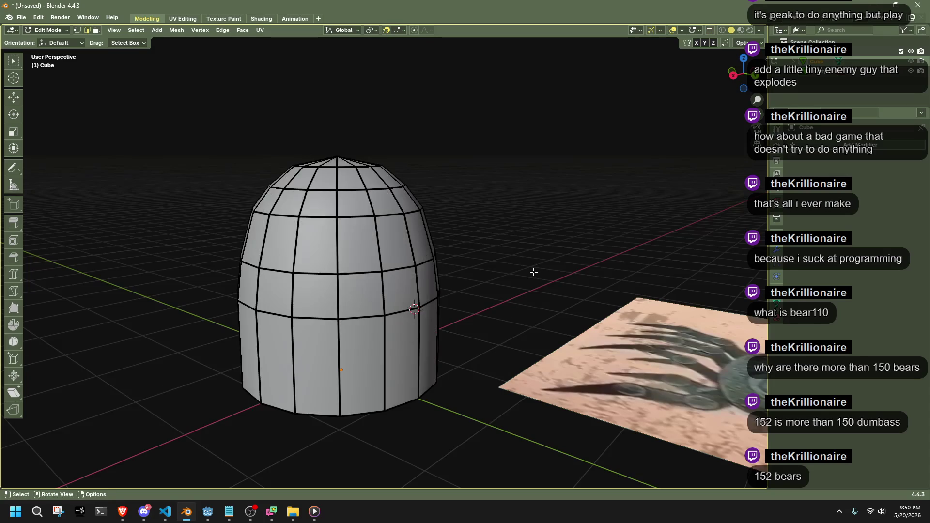
middle_drag(532, 272, 473, 272)
alt+click(379, 266)
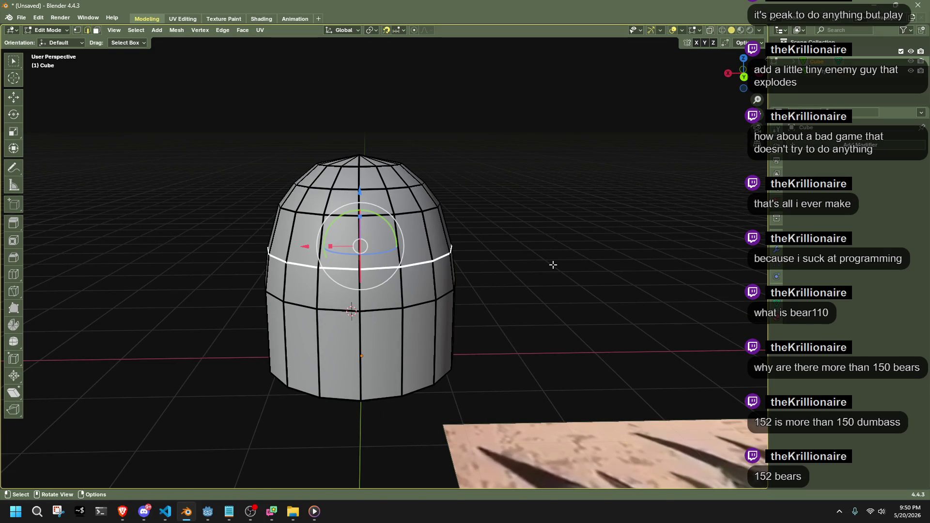
key(ctrl+b)
click(573, 267)
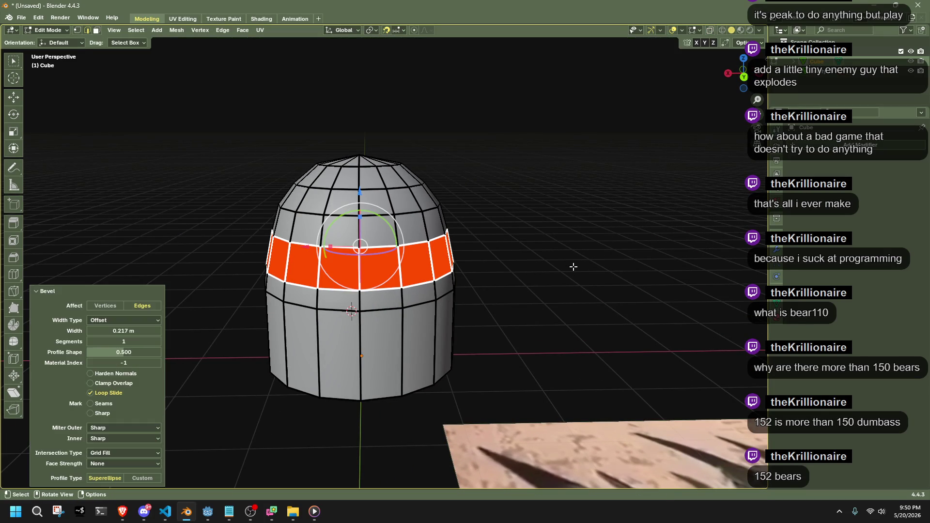
Inspect the dome's shape, deselect the mesh and view it from behind.
key(Tab)
mouse_move(560, 269)
middle_down()
mouse_move(533, 282)
mouse_move(437, 266)
mouse_move(72, 272)
middle_up()
key(Tab)
click(594, 171)
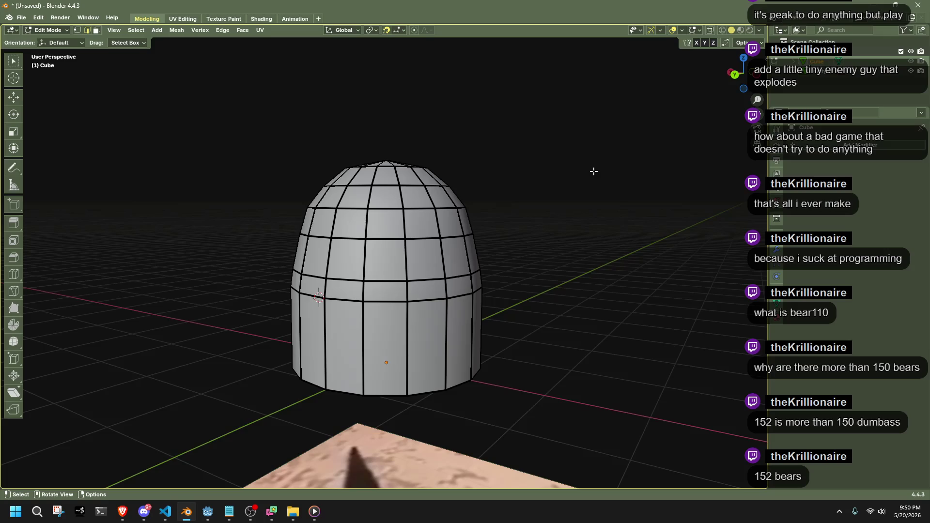
click(735, 75)
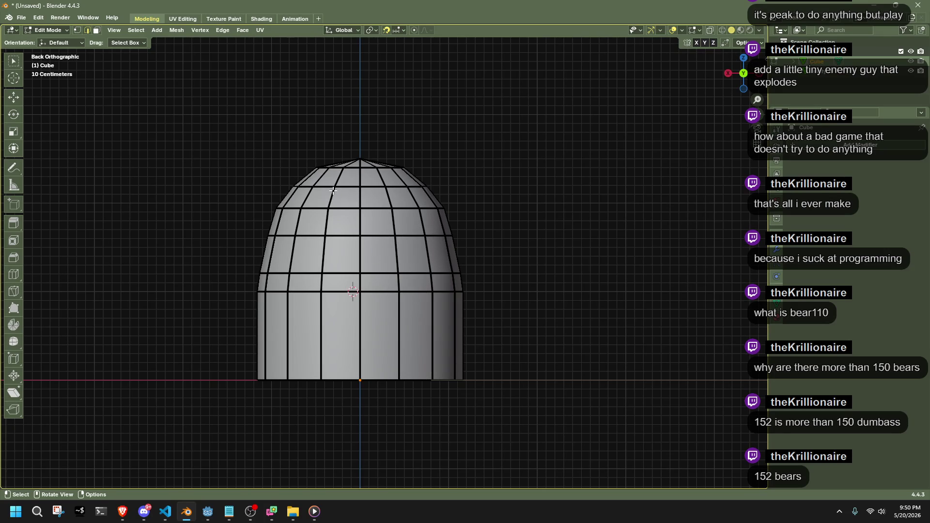
Slide the loop where the dome meets the wall slightly lower.
key(ctrl+z)
key(ctrl+z)
key(ctrl+shift+z)
key(ctrl+shift+z)
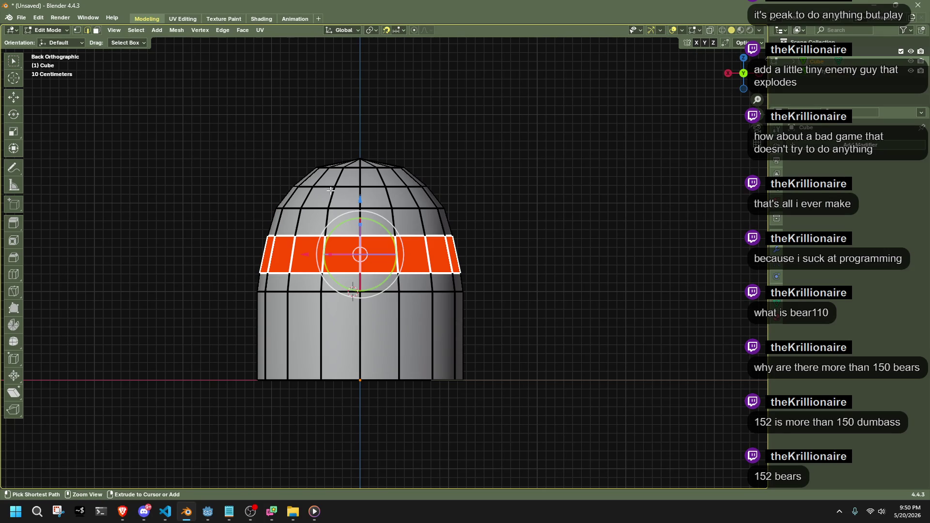
alt+click(374, 292)
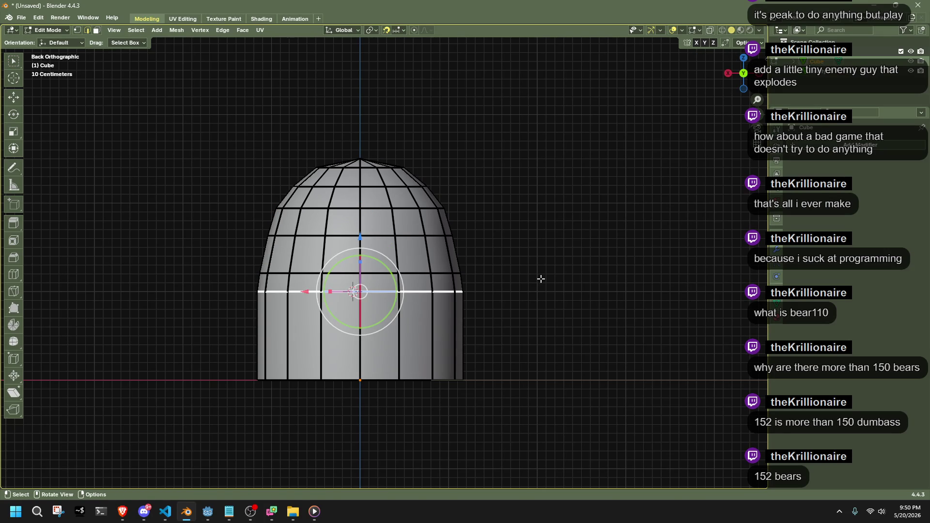
key(g)
key(g)
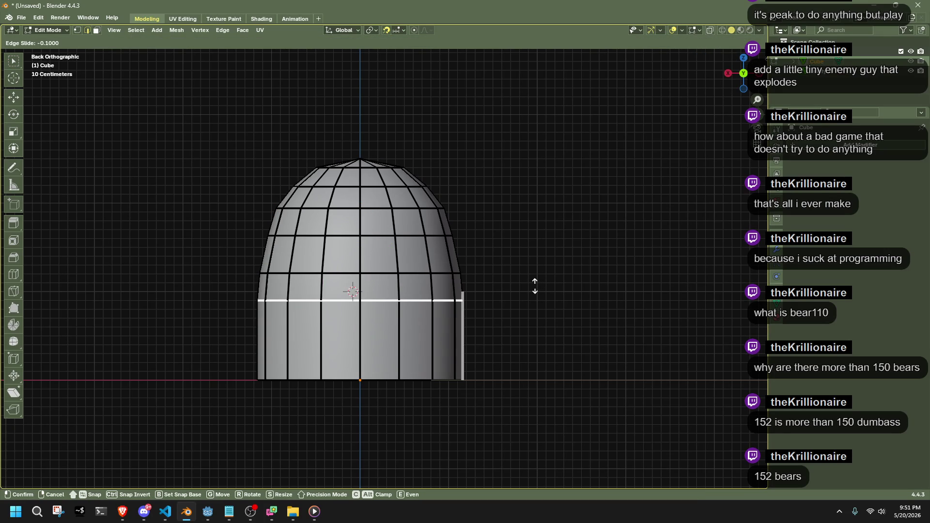
click(536, 286)
Raise an upper dome edge loop slightly along Z.
scroll(485, 264, up, 4)
alt+click(460, 229)
scroll(542, 223, up, 3)
key(g)
key(z)
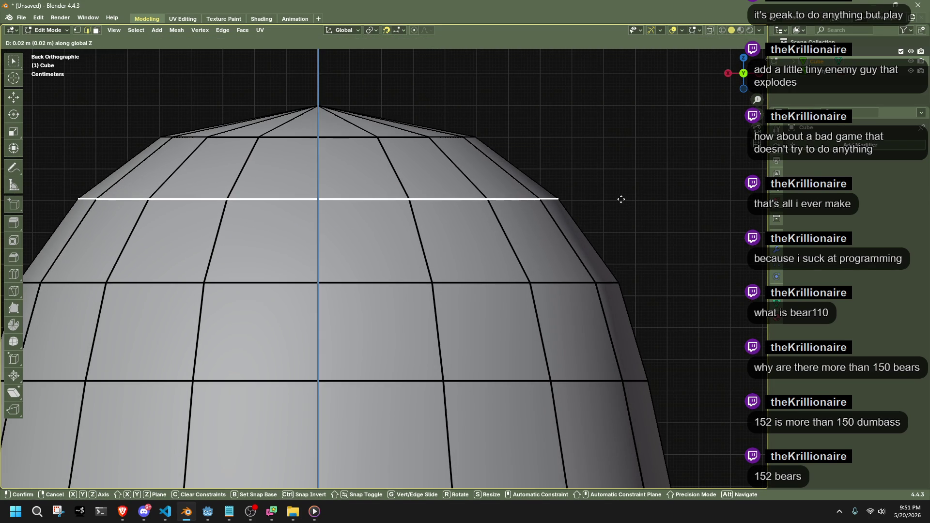
click(621, 199)
Move a lower dome loop up along Z.
alt+click(415, 138)
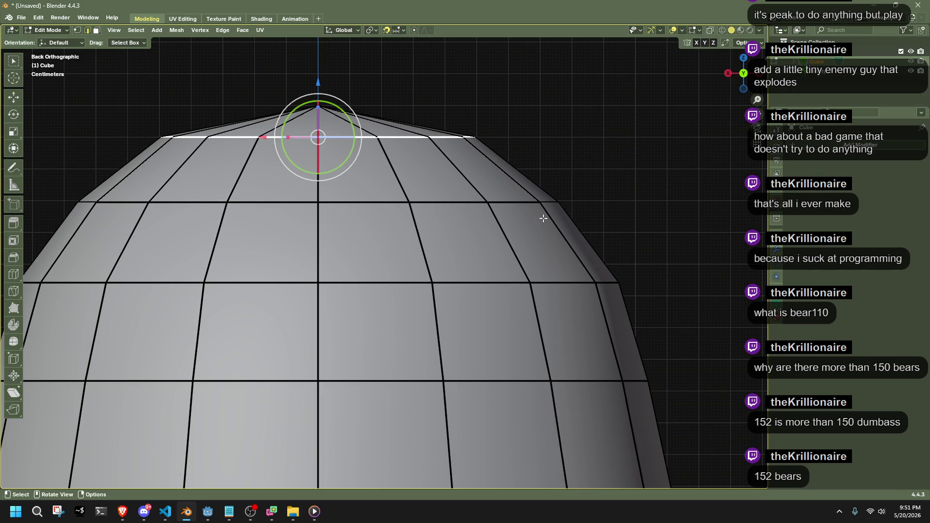
alt+click(563, 283)
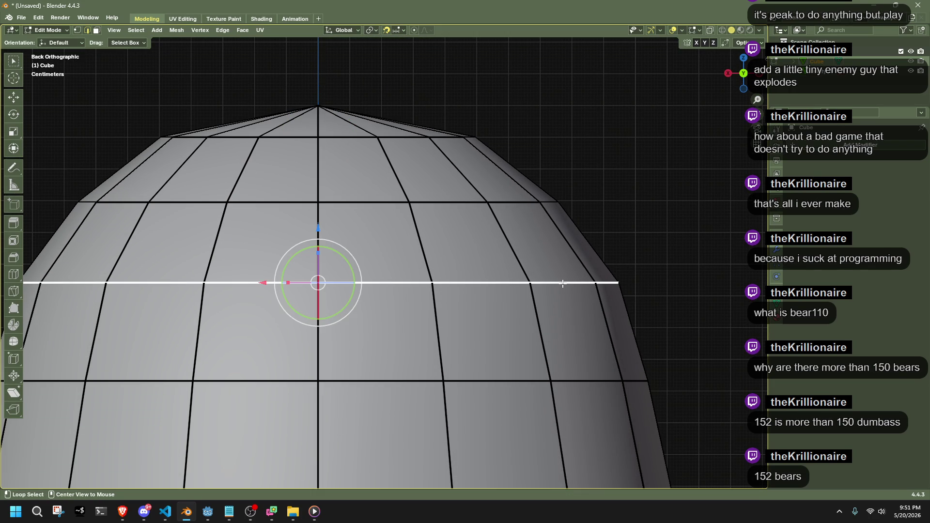
key(g)
key(z)
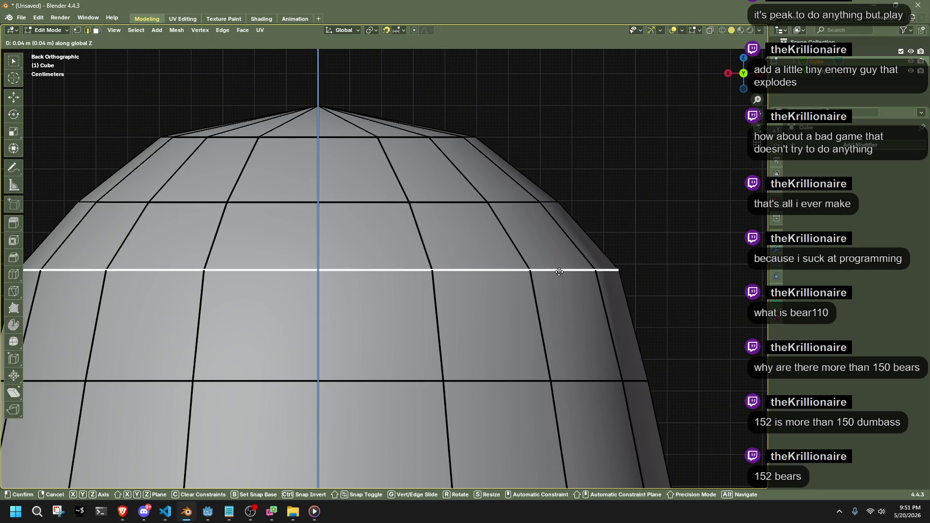
click(560, 264)
Lower the next loop down slightly along Z.
alt+click(579, 380)
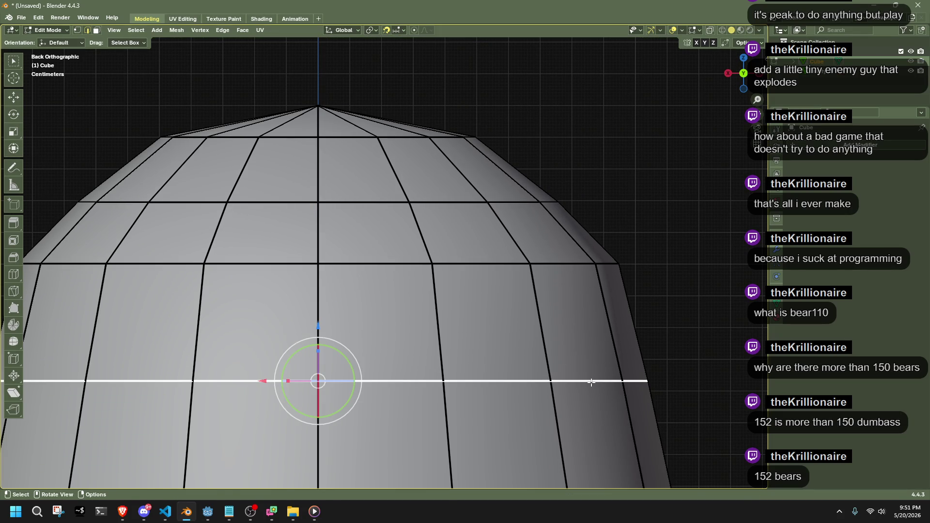
key(g)
key(z)
click(591, 392)
scroll(629, 332, down, 4)
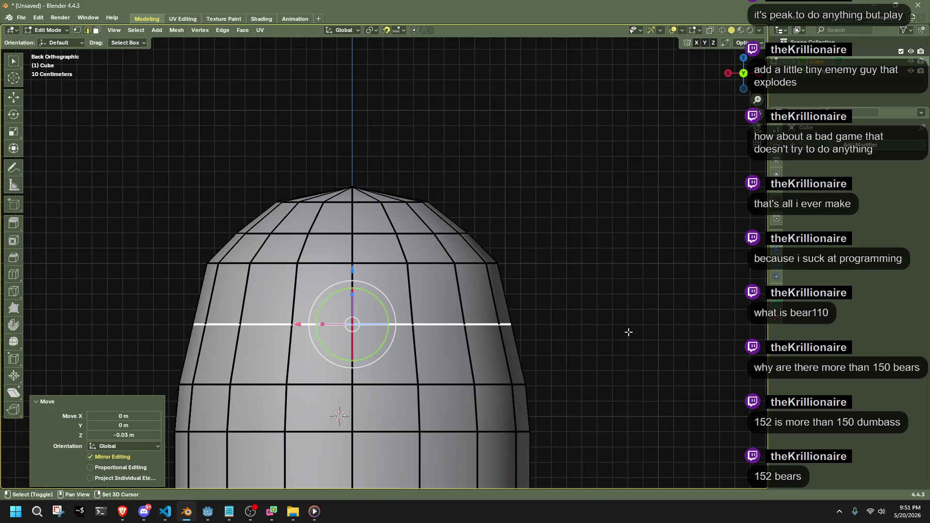
shift+scroll(628, 332, down, 3)
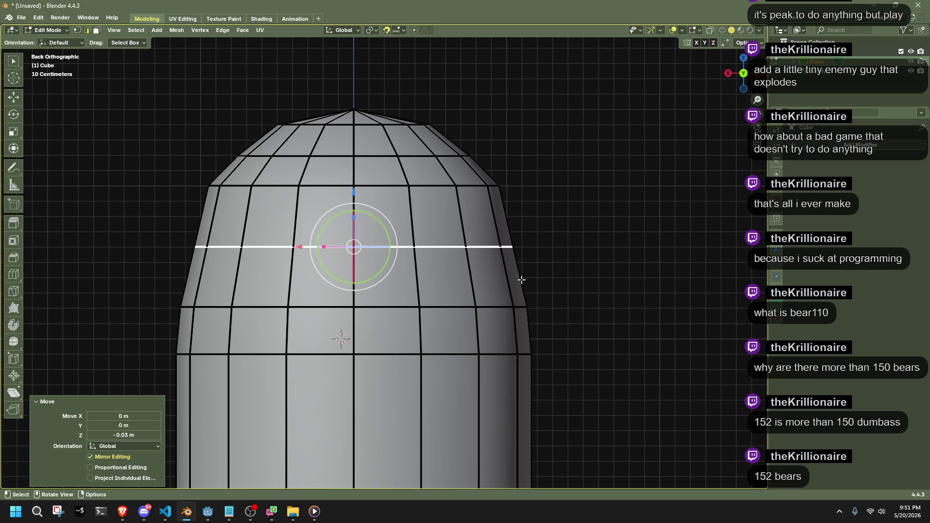
Nudge a lower dome loop 0.01 m down along Z.
alt+click(526, 307)
key(g)
key(z)
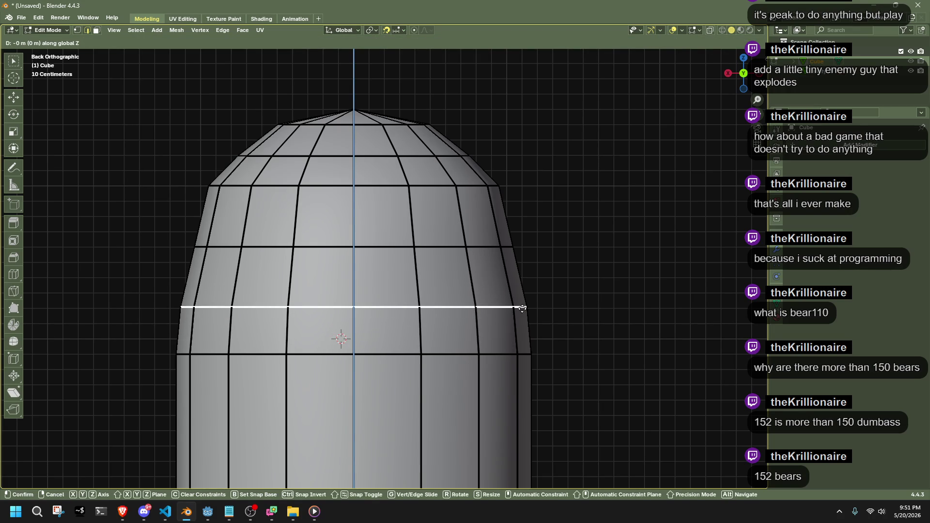
click(522, 308)
scroll(557, 330, up, 12)
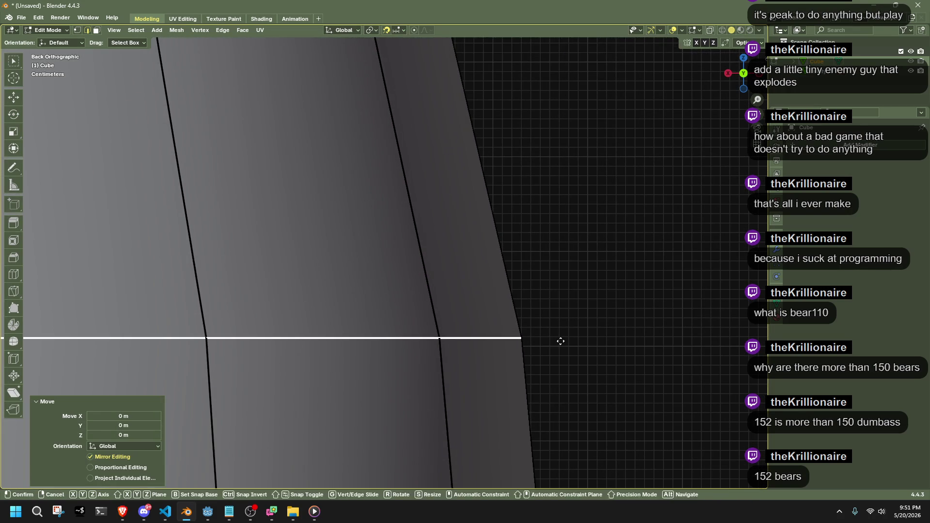
click(556, 344)
scroll(426, 312, down, 10)
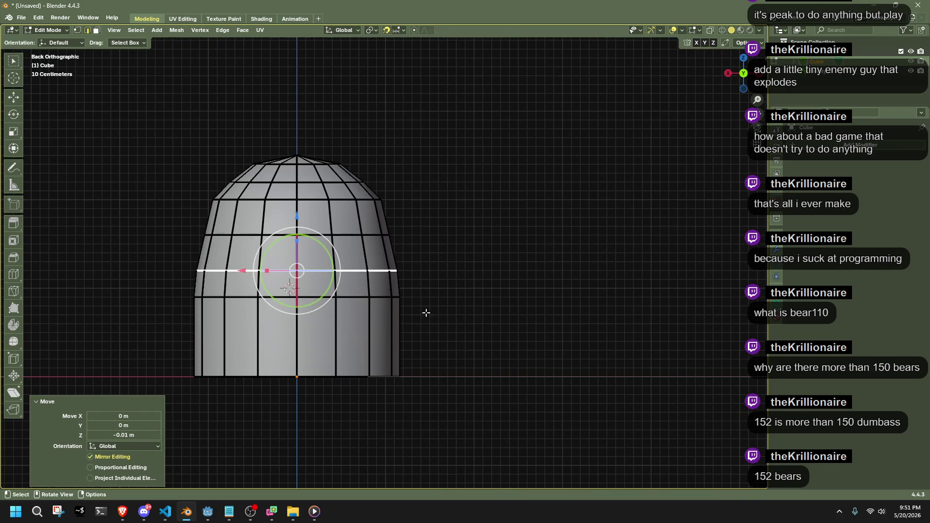
Adjust the height of the loop just below along Z and check the dome's shape.
alt+click(376, 298)
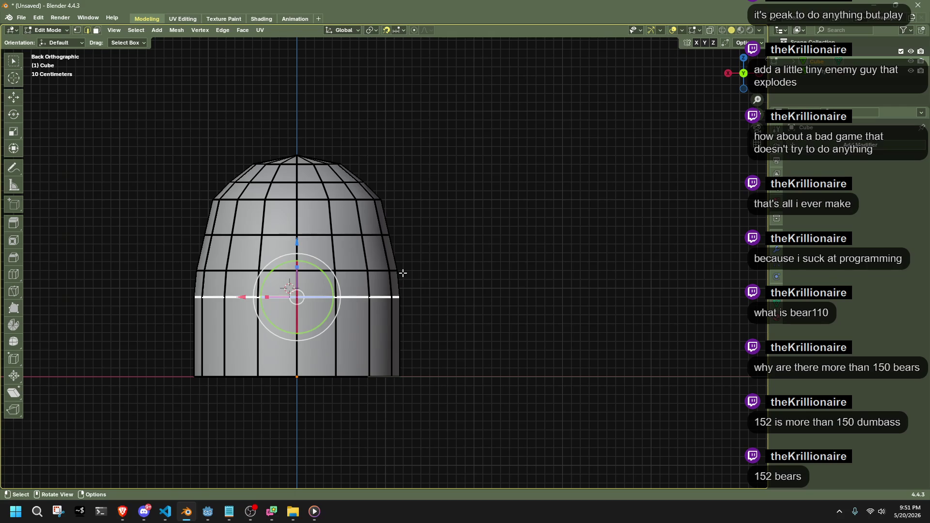
key(g)
key(z)
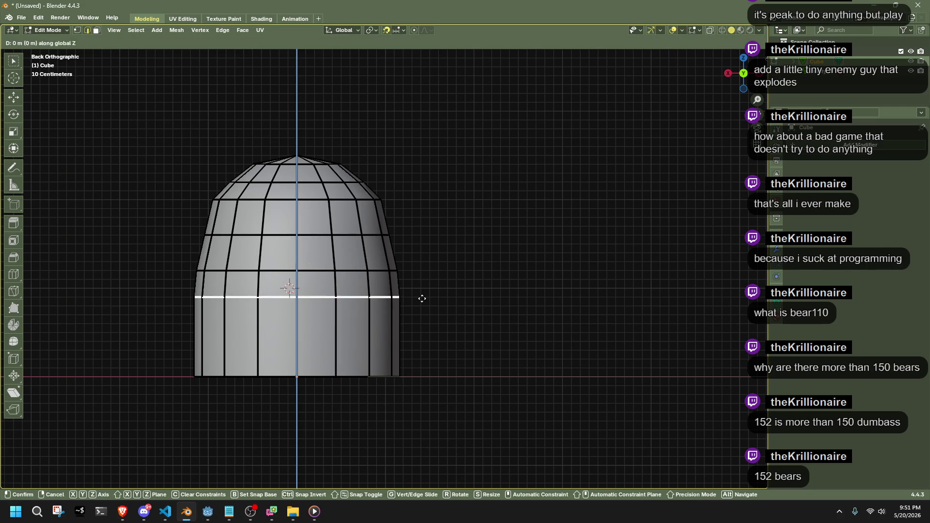
click(426, 304)
key(Tab)
scroll(439, 306, down, 2)
key(Tab)
scroll(384, 284, up, 2)
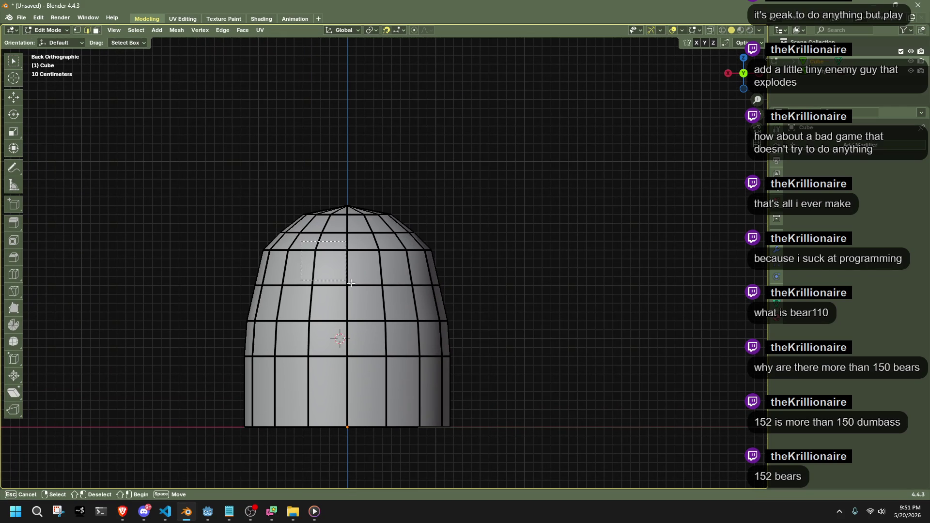
Select a 4x3 block of faces on the upper dome.
click(361, 274)
click(447, 270)
drag(303, 240, 395, 310)
scroll(461, 297, down, 1)
mouse_move(461, 296)
middle_down()
mouse_move(517, 326)
mouse_move(436, 293)
mouse_move(549, 320)
middle_up()
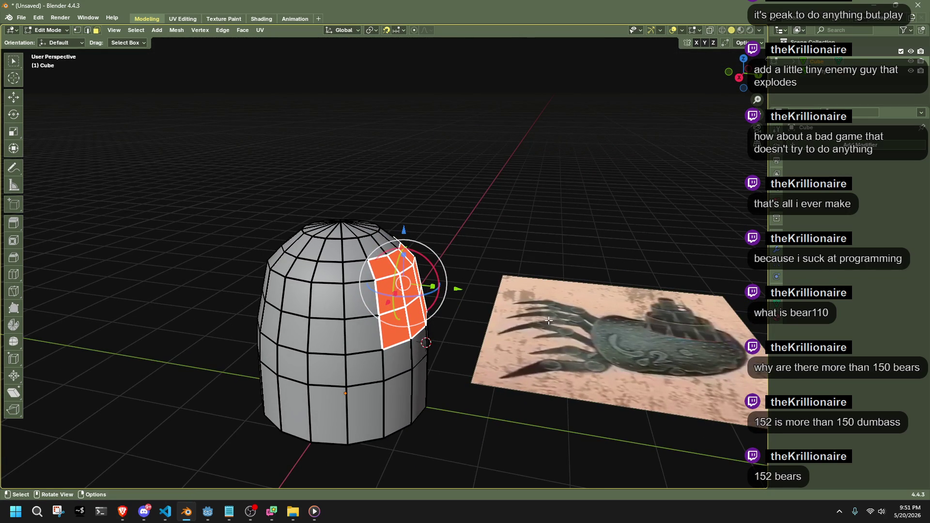
scroll(549, 321, up, 3)
Extrude the face block 1 along Y and shrink it to 0.681.
key(e)
text(y1)
key(Return)
mouse_move(486, 287)
middle_down()
mouse_move(403, 265)
mouse_move(498, 284)
mouse_move(598, 283)
mouse_move(496, 288)
middle_up()
key(s)
click(452, 268)
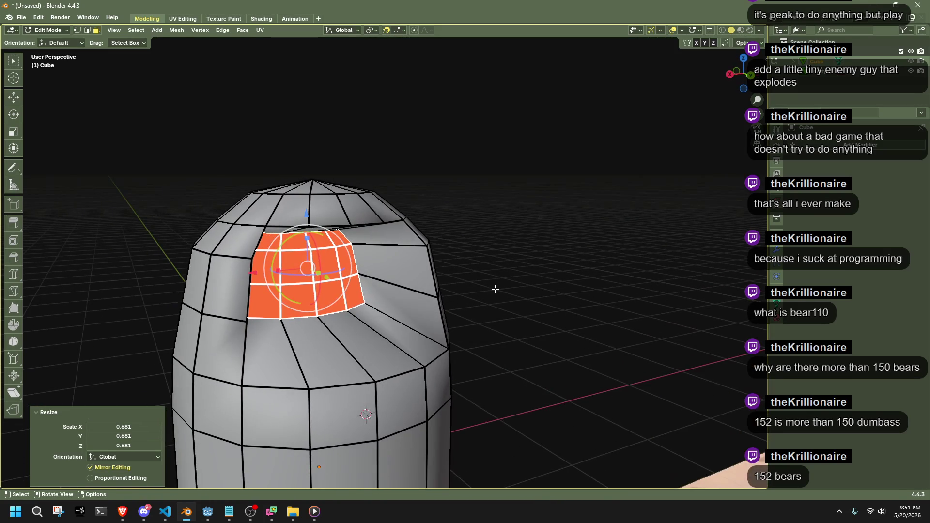
Flatten the extruded faces to zero depth along Y.
key(s)
key(y)
key(Return)
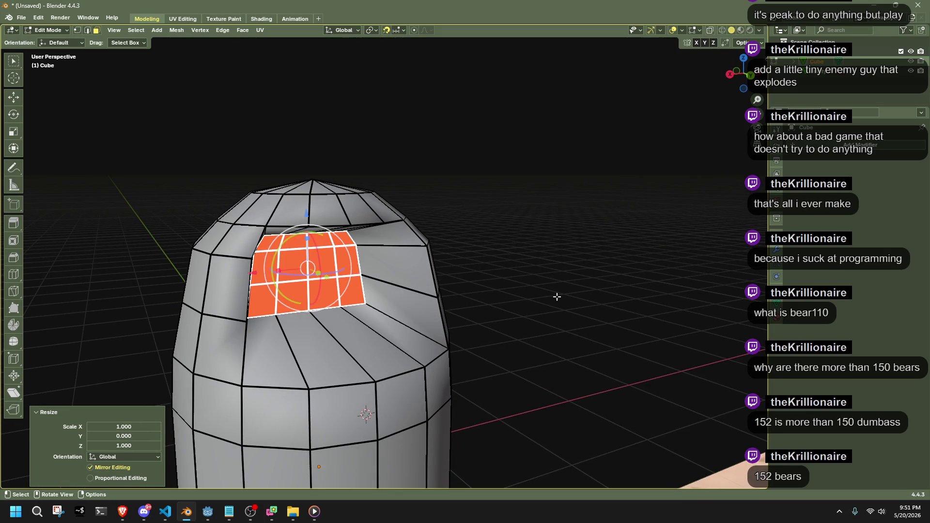
click(557, 296)
key(Tab)
key(Tab)
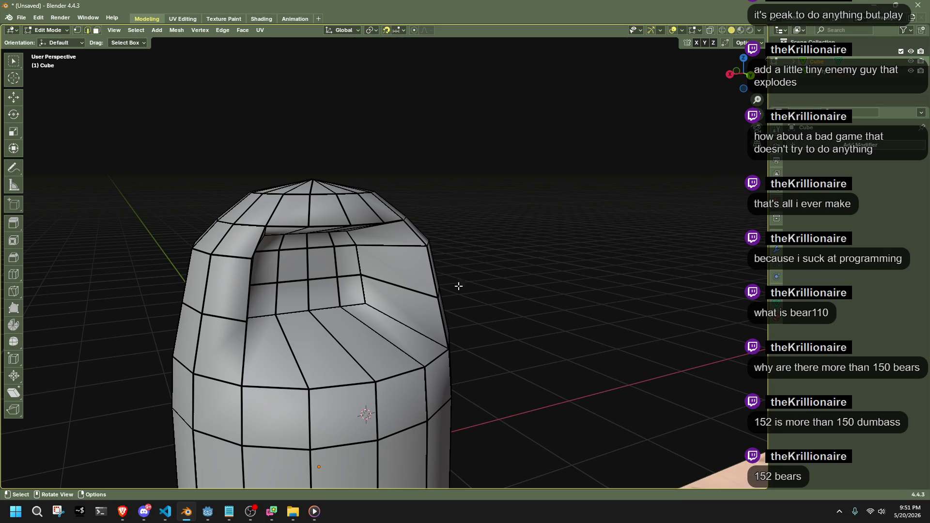
Select the edge loops around the carved opening.
alt+click(277, 282)
alt+shift+click(329, 385)
middle_drag(329, 385, 405, 289)
alt+shift+click(407, 281)
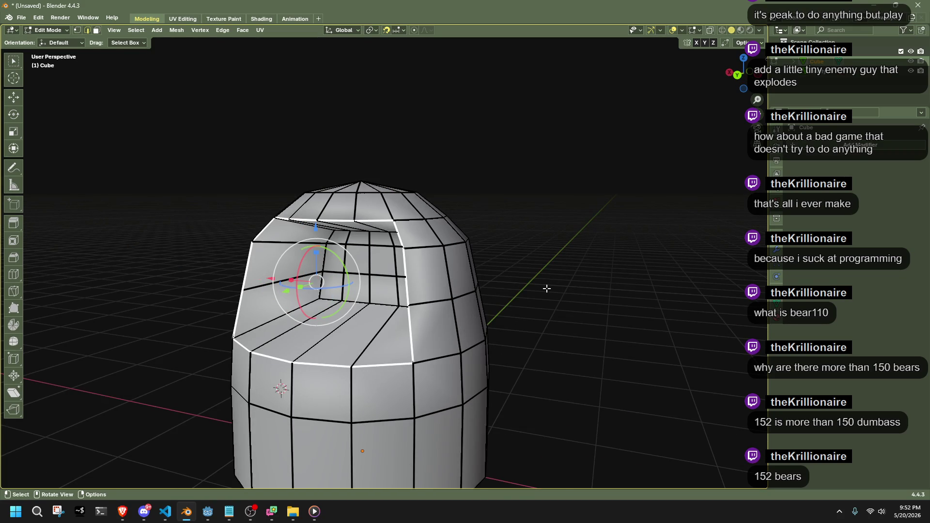
Mark the opening loops sharp and shade the whole mesh smooth.
right_click(547, 288)
click(519, 385)
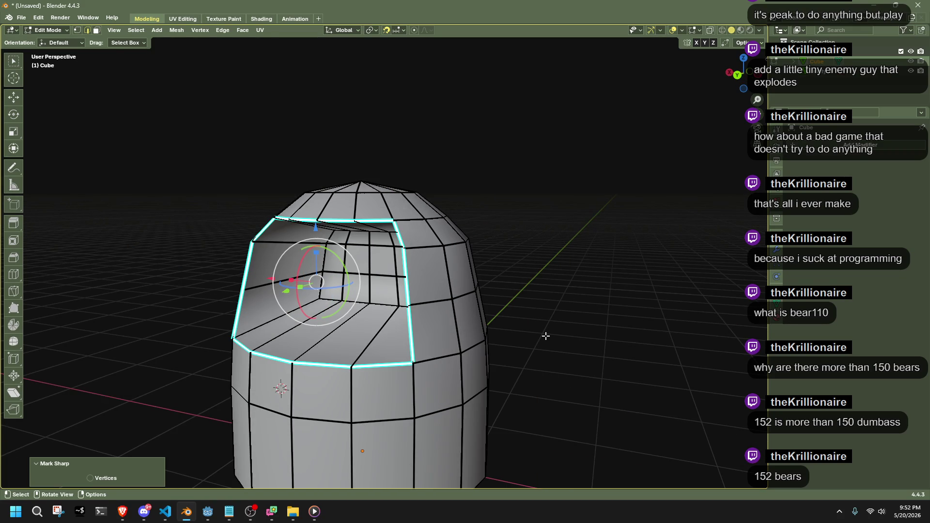
key(a)
right_click(546, 336)
mouse_move(546, 336)
click(585, 350)
key(Tab)
Re-enter edit mode on the dome and select loops around the opening.
scroll(405, 331, down, 3)
mouse_move(405, 330)
middle_down()
mouse_move(525, 344)
mouse_move(554, 313)
mouse_move(530, 351)
mouse_move(538, 335)
middle_up()
click(376, 318)
key(Tab)
scroll(478, 322, up, 2)
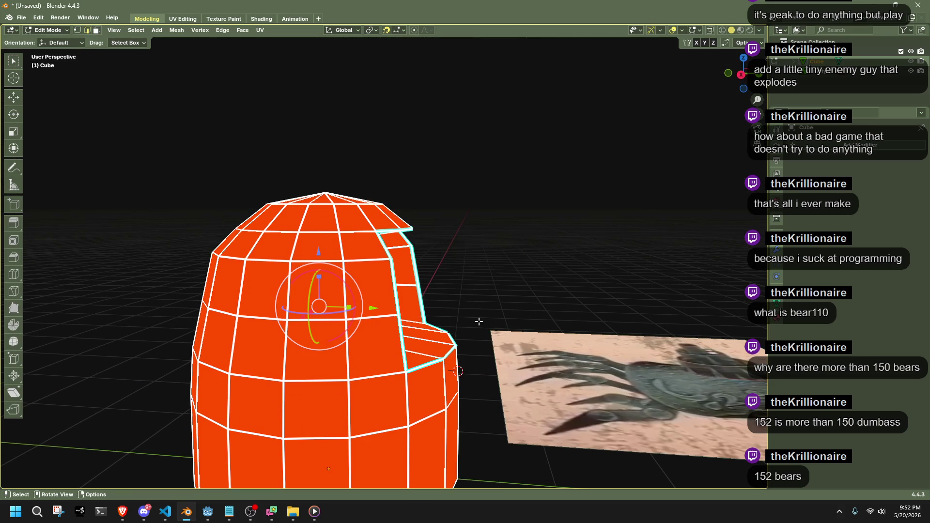
middle_drag(396, 278, 425, 301)
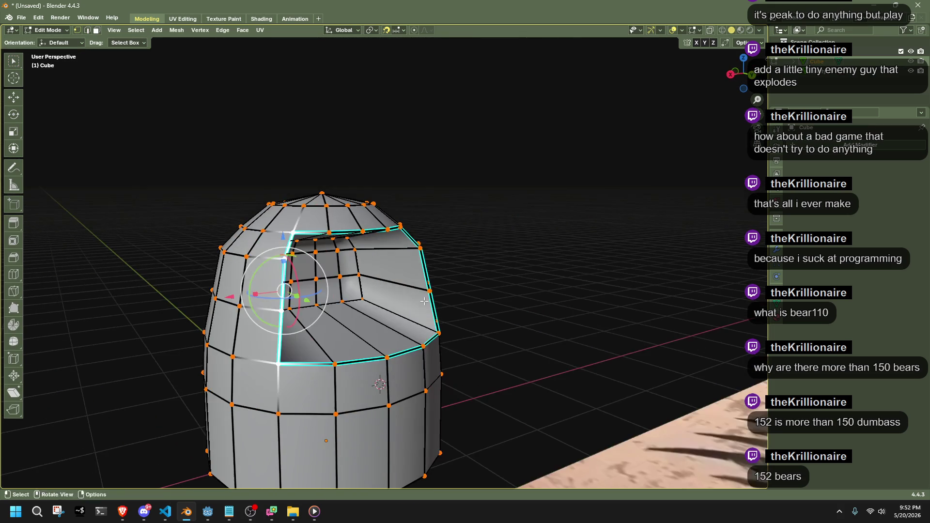
alt+shift+click(351, 233)
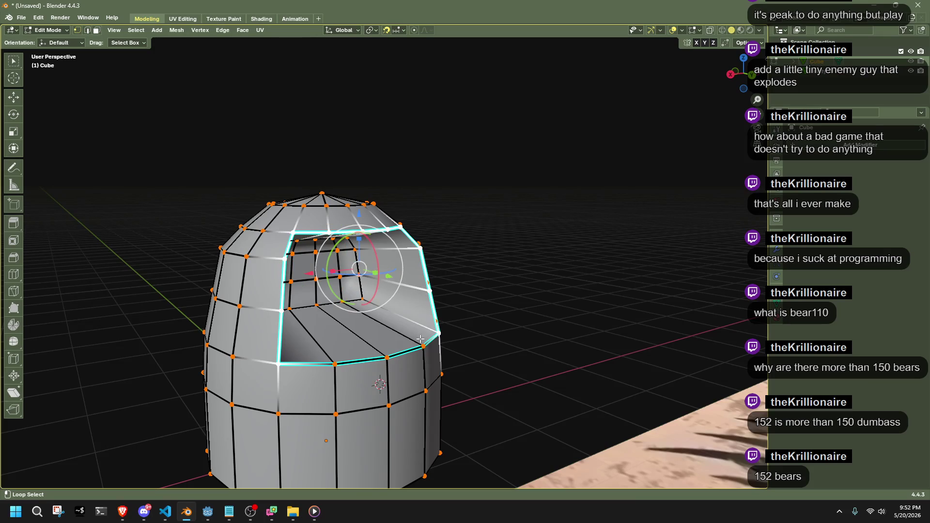
middle_drag(412, 350, 528, 329)
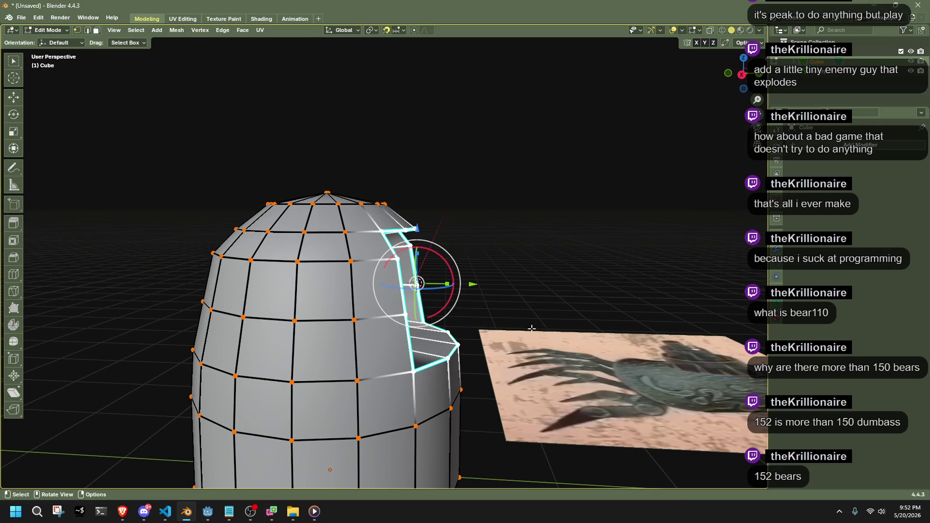
alt+click(457, 345)
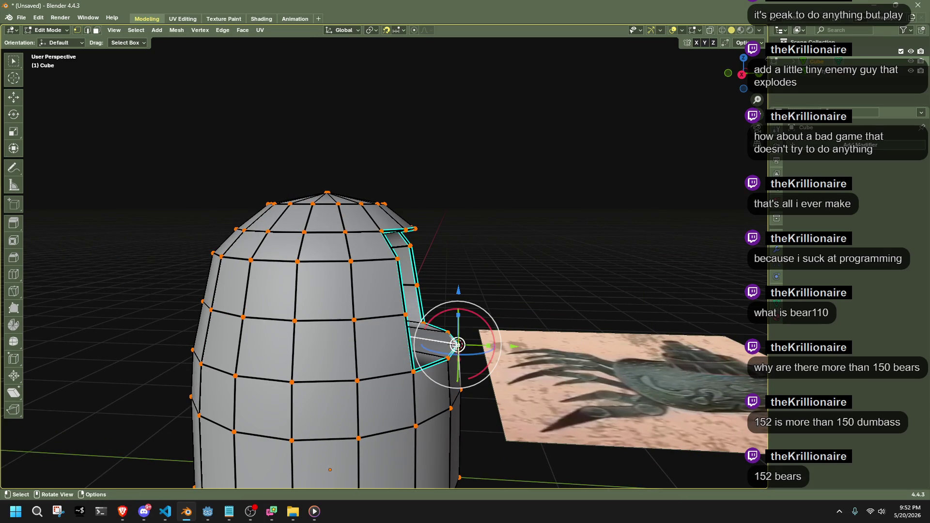
alt+click(410, 319)
mouse_move(403, 306)
middle_down()
mouse_move(505, 326)
mouse_move(482, 308)
middle_up()
Undo back to the uncarved dome with the face block selected.
key(a)
key(Tab)
key(Tab)
key(2)
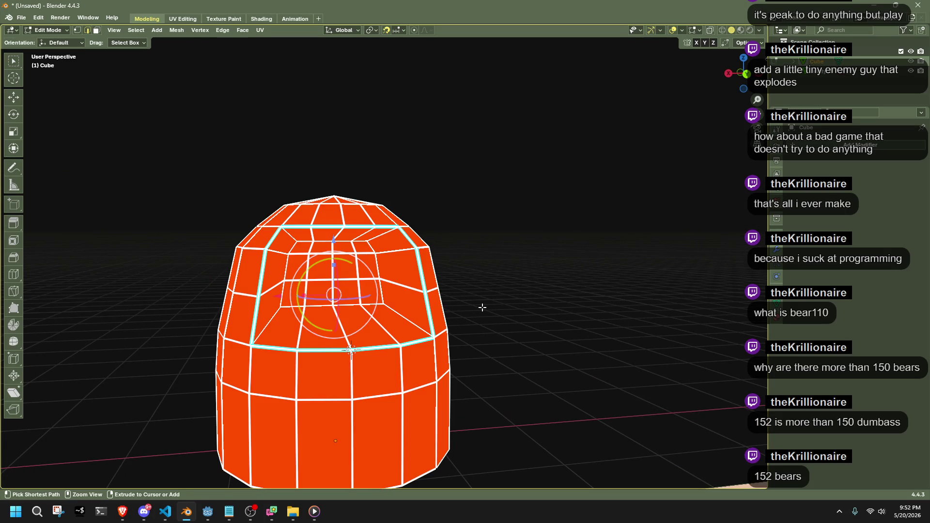
key(ctrl+z)
key(ctrl+z)
key(ctrl+z)
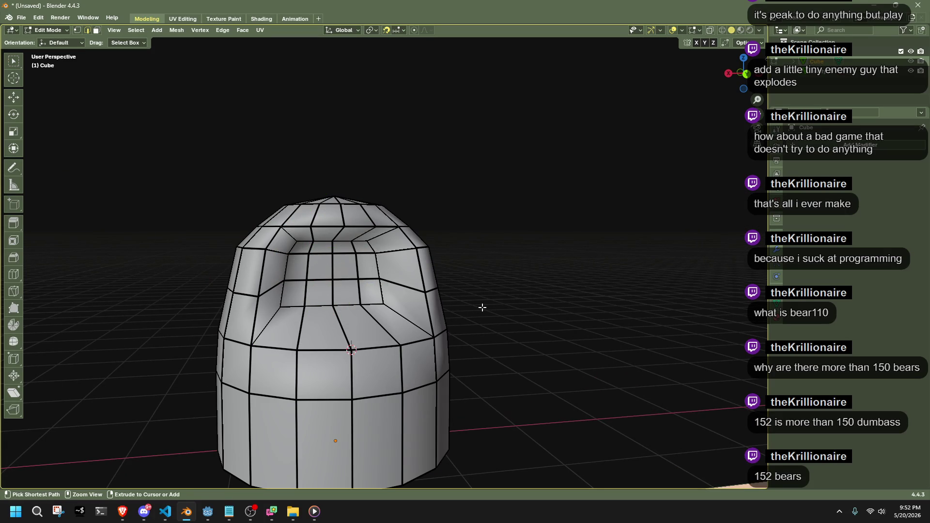
key(Tab)
key(Tab)
key(ctrl+shift+z)
middle_drag(504, 316, 594, 334)
In Right Orthographic view, extrude the selected face block 0.1 m along its normal, then deselect.
click(742, 79)
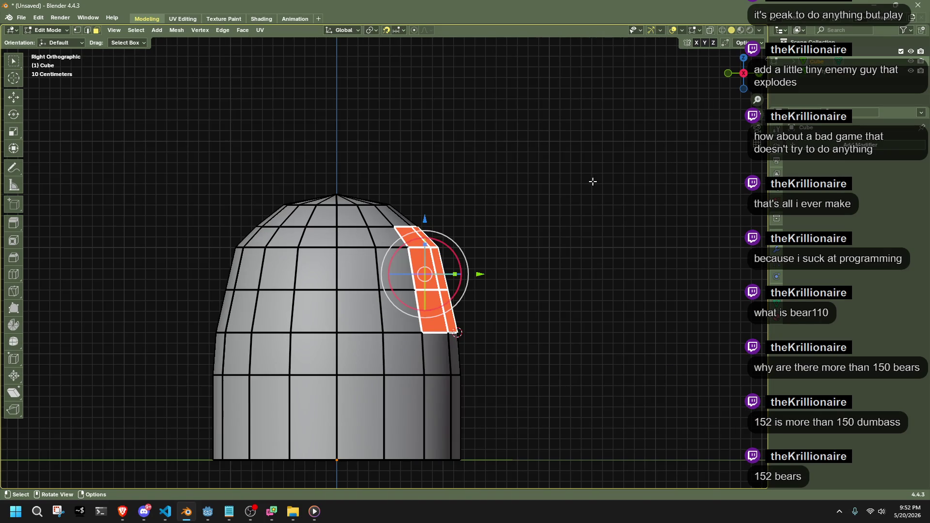
key(e)
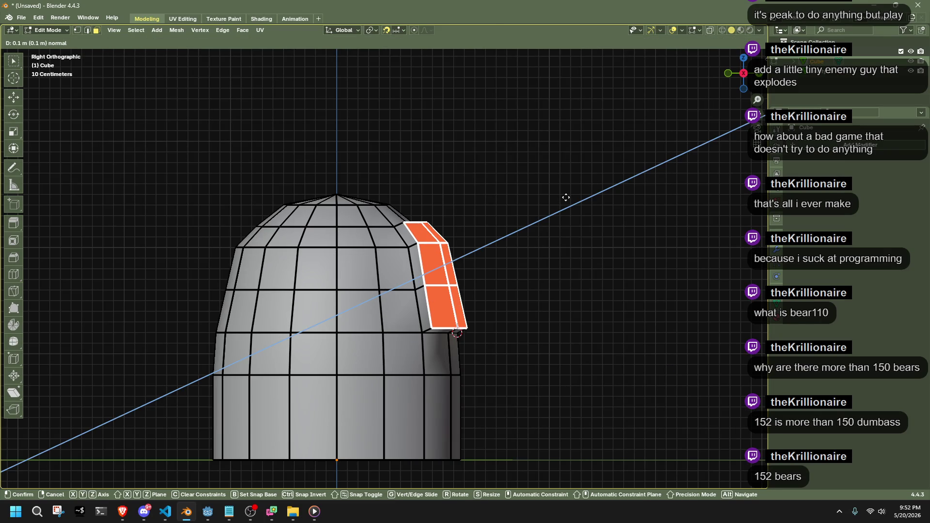
click(566, 198)
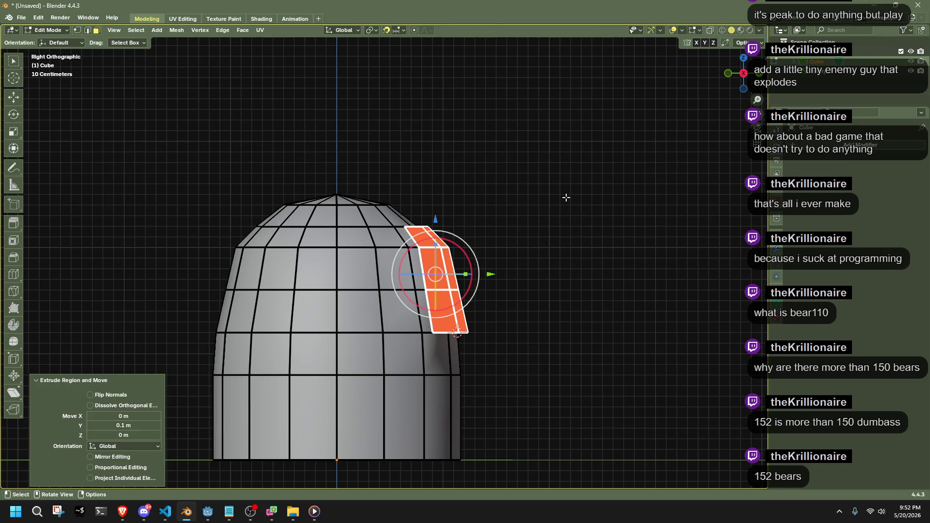
key(g)
key(z)
click(582, 231)
mouse_move(583, 231)
middle_down()
mouse_move(558, 354)
mouse_move(572, 276)
mouse_move(563, 282)
middle_up()
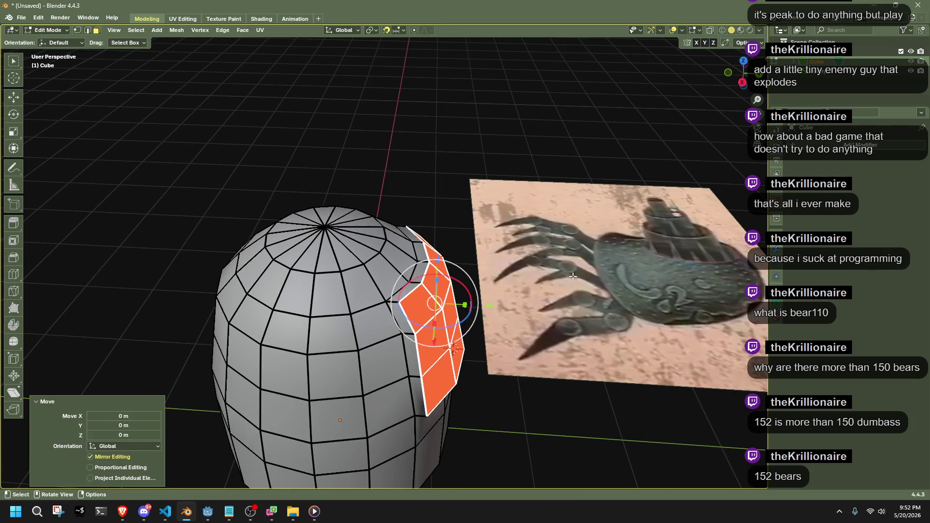
click(563, 281)
middle_drag(436, 323, 337, 281)
scroll(337, 281, up, 2)
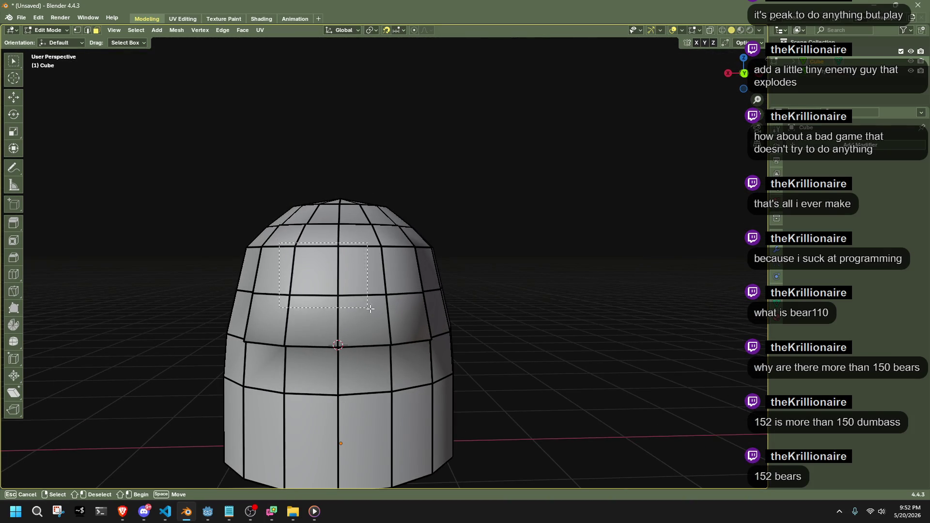
Grow a two-face selection on the upper dome and flatten it to zero along Y.
drag(370, 308, 370, 308)
key(ctrl+KP_Add)
middle_drag(370, 309, 579, 294)
key(s)
key(y)
key(0)
key(Return)
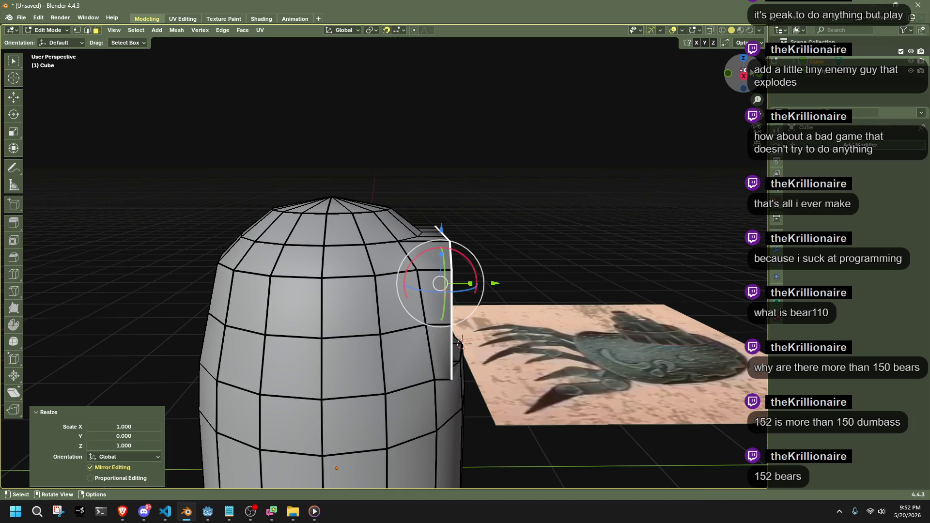
Push the flattened patch 0.2 m out along Y in side view.
click(744, 76)
key(g)
key(y)
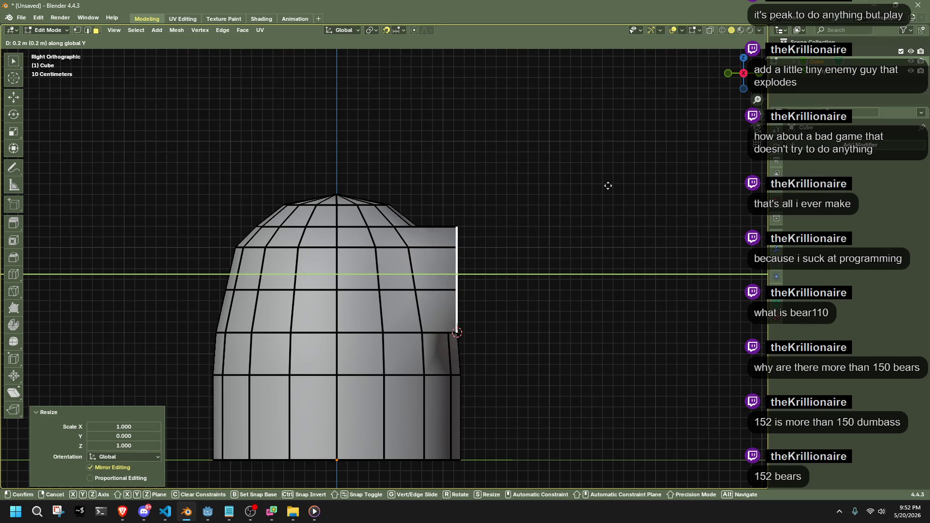
click(613, 187)
mouse_move(613, 187)
middle_down()
mouse_move(544, 280)
mouse_move(500, 270)
mouse_move(515, 204)
middle_up()
key(g)
key(y)
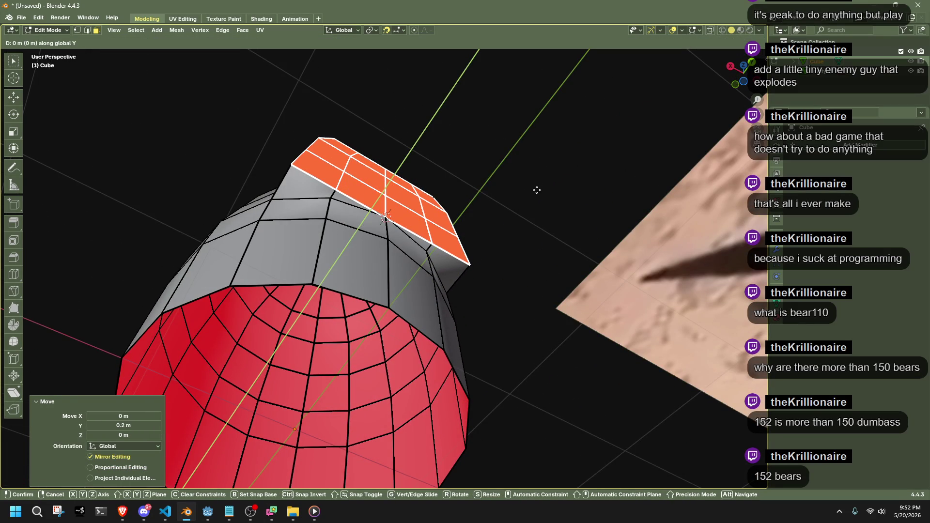
mouse_move(639, 157)
right_click(582, 178)
Shrink the patch to 0.798 and round it with To Sphere.
key(s)
click(525, 202)
mouse_move(525, 201)
middle_down()
mouse_move(550, 253)
mouse_move(602, 303)
mouse_move(515, 303)
mouse_move(517, 295)
middle_up()
key(shift+alt+s)
click(516, 295)
Deselect the patch's inner vertices and round its outer ring into a circle with To Sphere 1.
key(1)
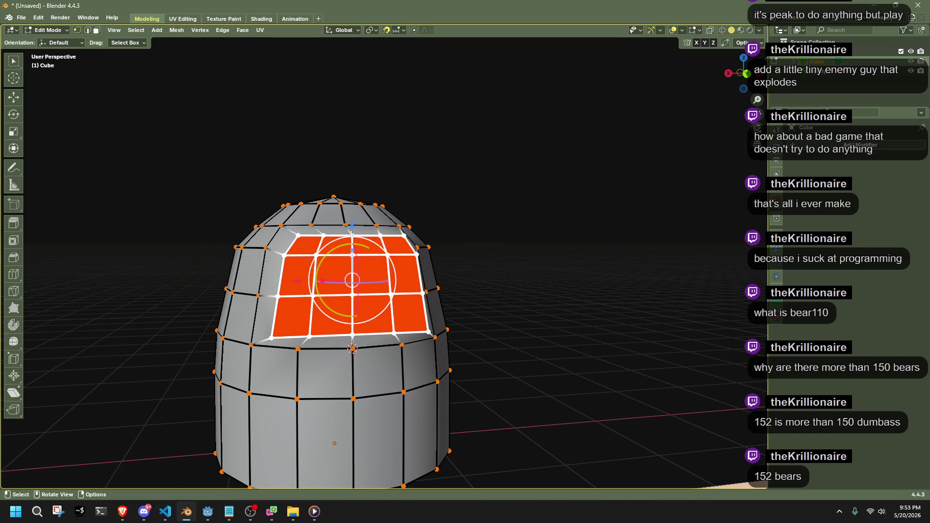
ctrl+drag(393, 304, 393, 305)
key(shift+s)
click(390, 338)
key(shift+alt+s)
click(127, 288)
Shrink the circular ring to 0.916 and set the pivot point to the 3D Cursor.
mouse_move(475, 299)
middle_down()
mouse_move(511, 300)
mouse_move(437, 295)
mouse_move(509, 348)
middle_up()
key(s)
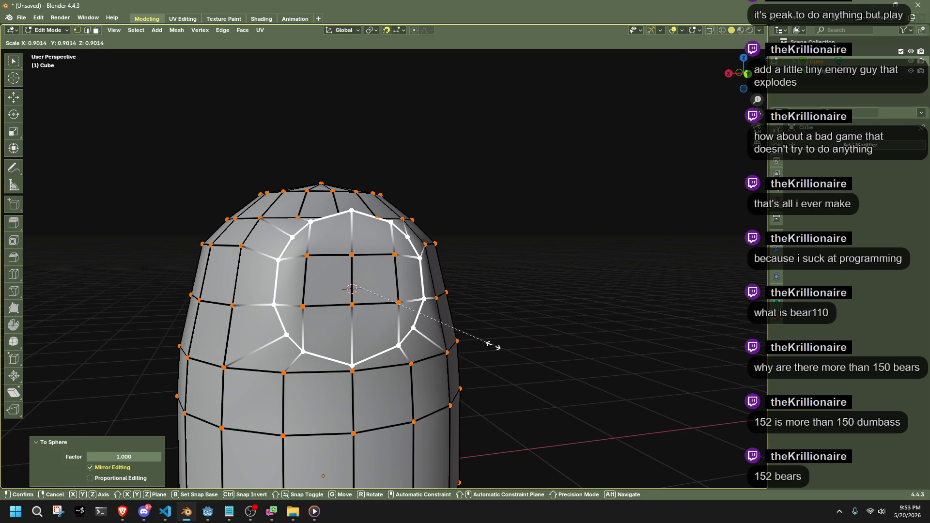
click(497, 345)
middle_drag(490, 342, 425, 309)
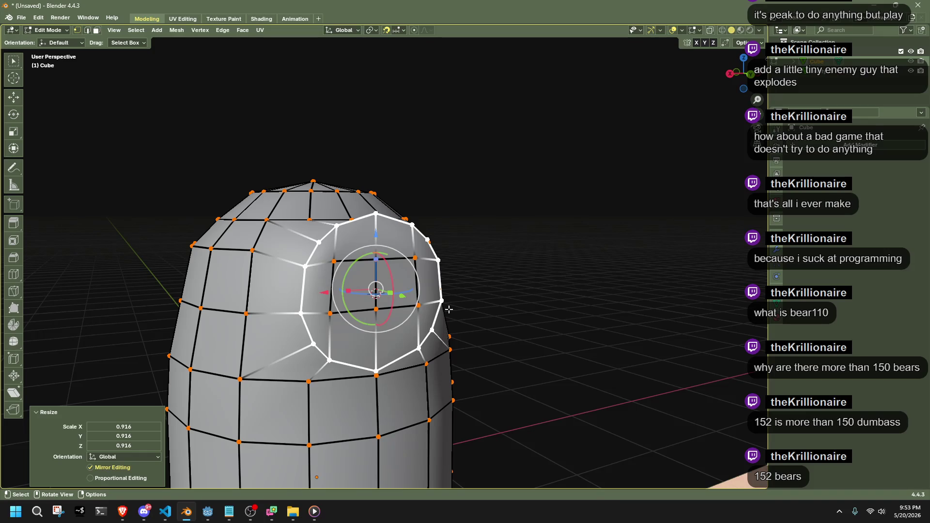
click(371, 30)
click(387, 67)
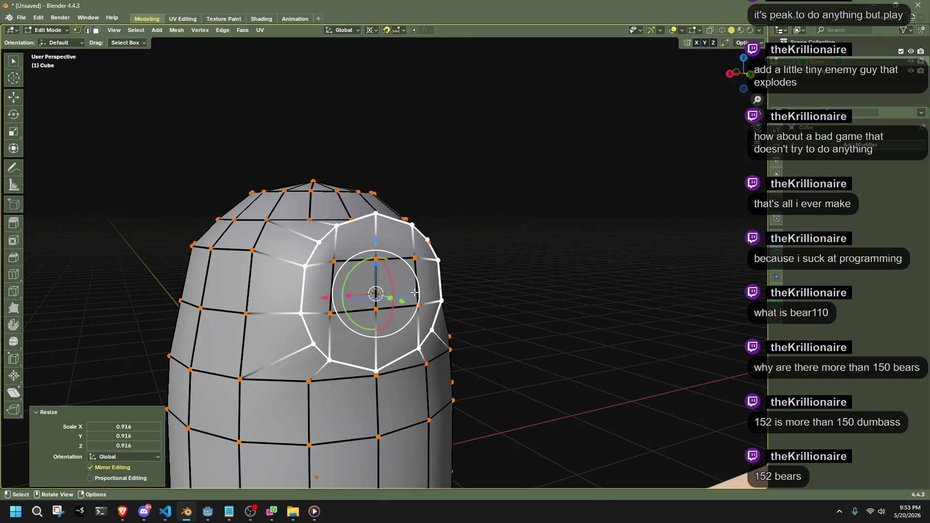
Snap the lowest vertex onto the bottom vertex, then squash the loop to 0.907 along Z.
key(shift+s)
click(342, 358)
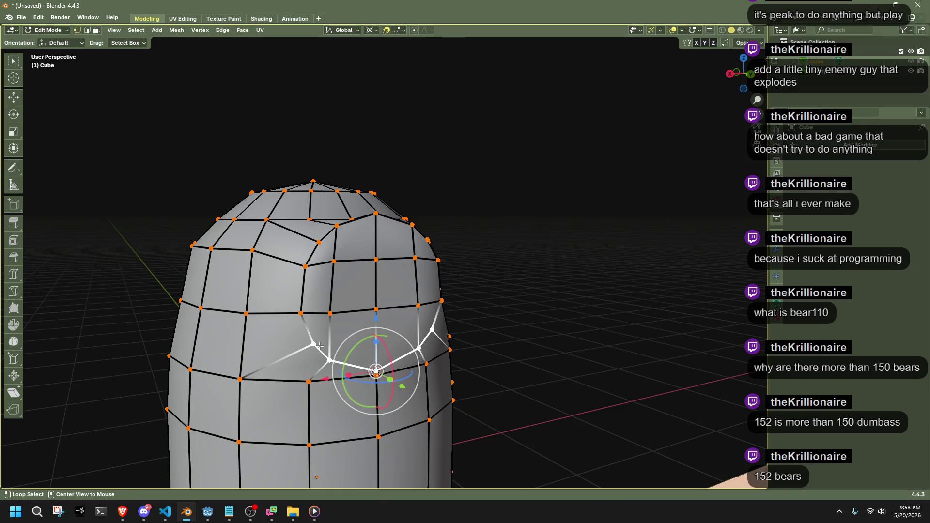
middle_drag(353, 222, 393, 278)
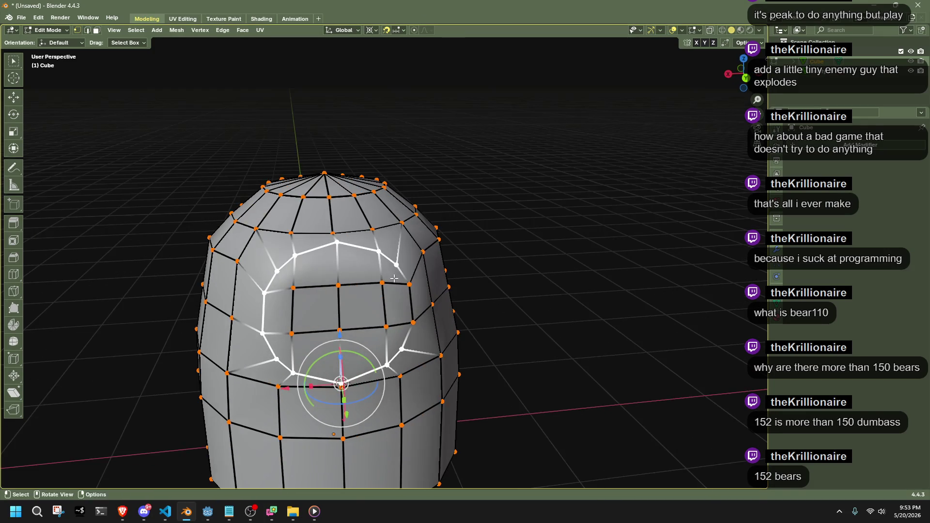
mouse_move(412, 311)
middle_down()
mouse_move(609, 276)
mouse_move(633, 339)
middle_up()
key(s)
key(z)
click(599, 283)
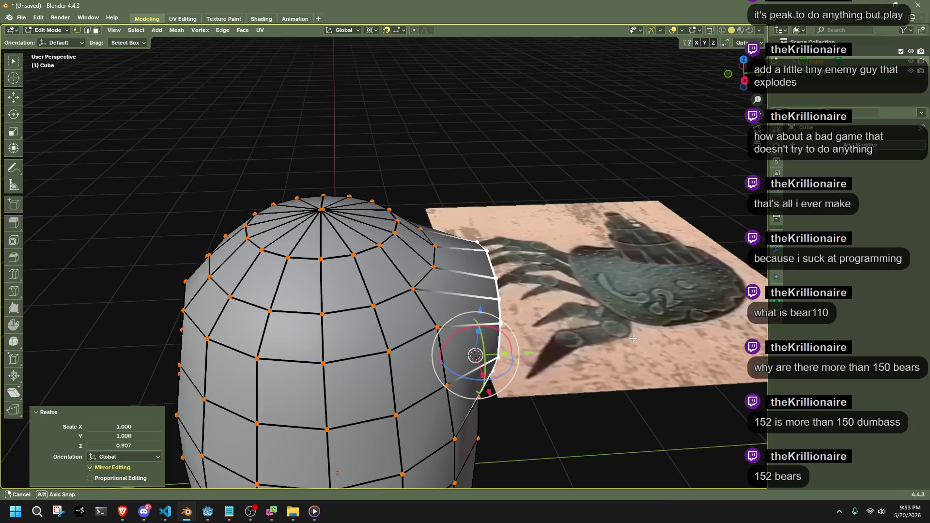
key(ctrl+z)
key(ctrl+z)
key(ctrl+z)
key(ctrl+z)
key(ctrl+shift+z)
middle_drag(633, 338, 532, 275)
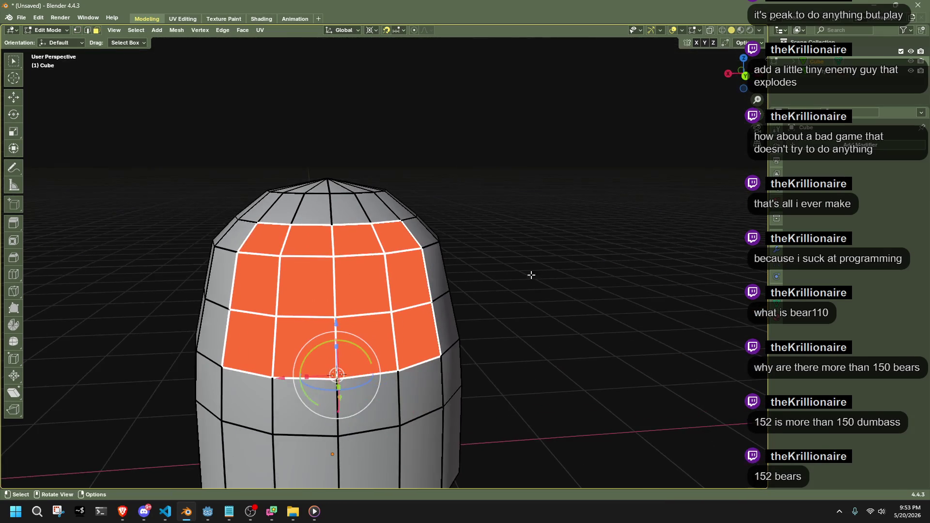
In Back Orthographic view, select the front face block's vertices and apply a slight To Sphere.
click(745, 76)
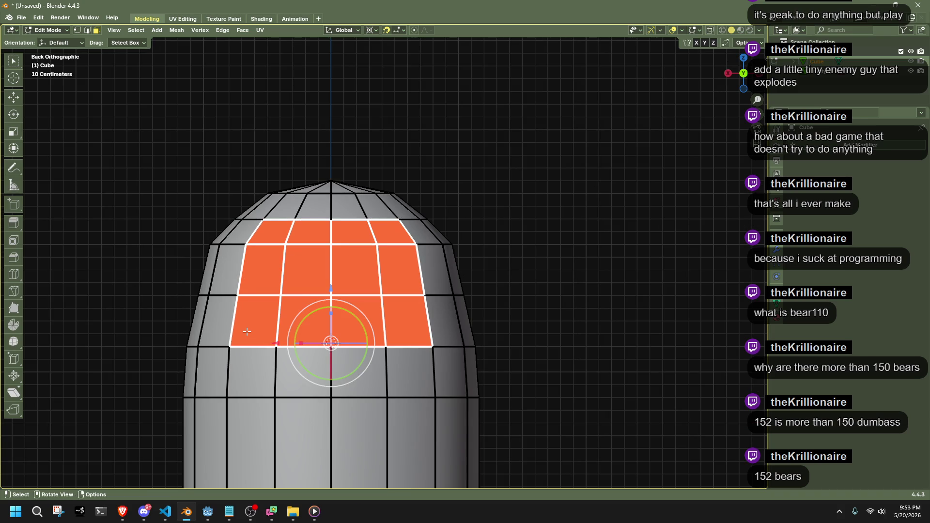
drag(342, 353, 345, 383)
scroll(515, 323, down, 1)
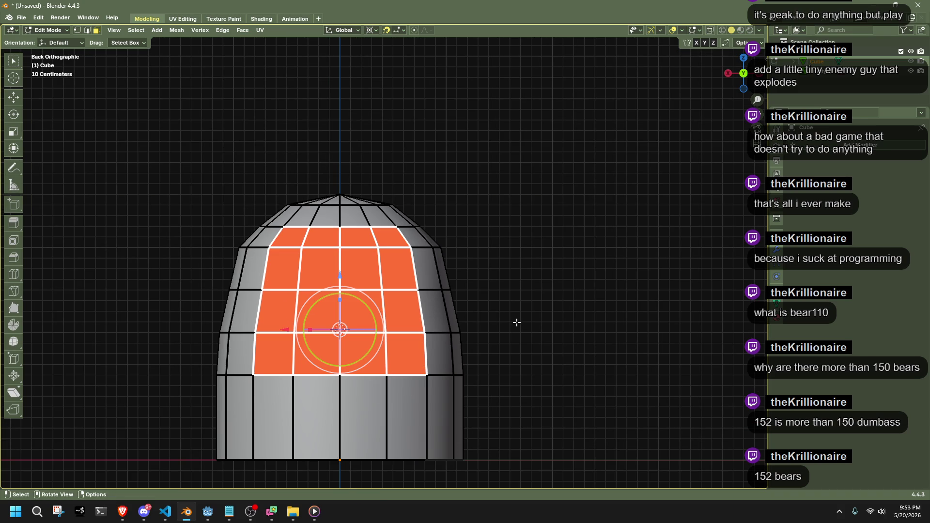
key(1)
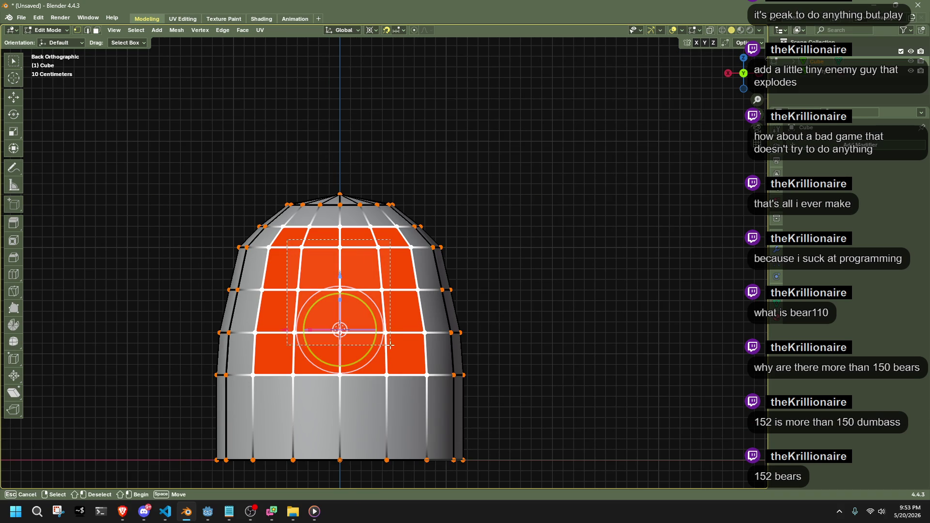
drag(391, 345, 390, 345)
key(shift+alt+s)
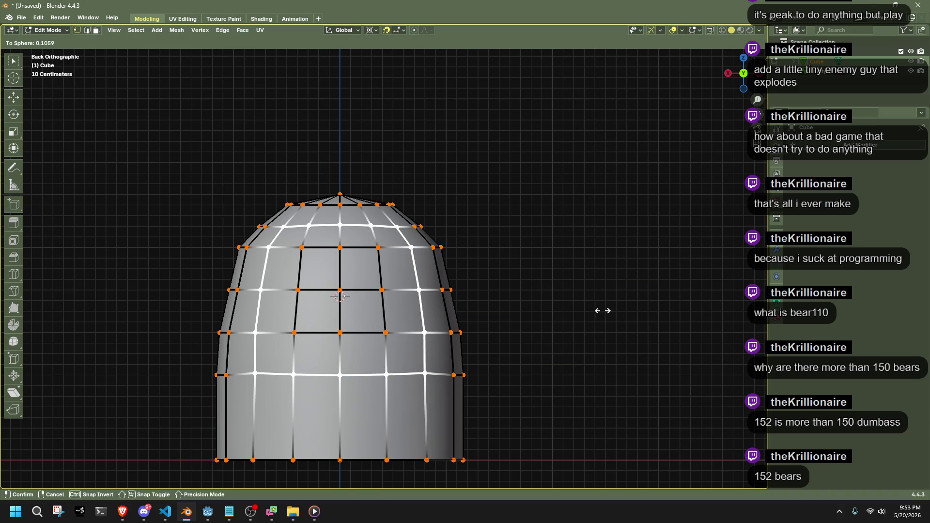
click(500, 309)
mouse_move(499, 308)
middle_down()
mouse_move(609, 322)
mouse_move(609, 309)
mouse_move(533, 326)
mouse_move(502, 321)
middle_up()
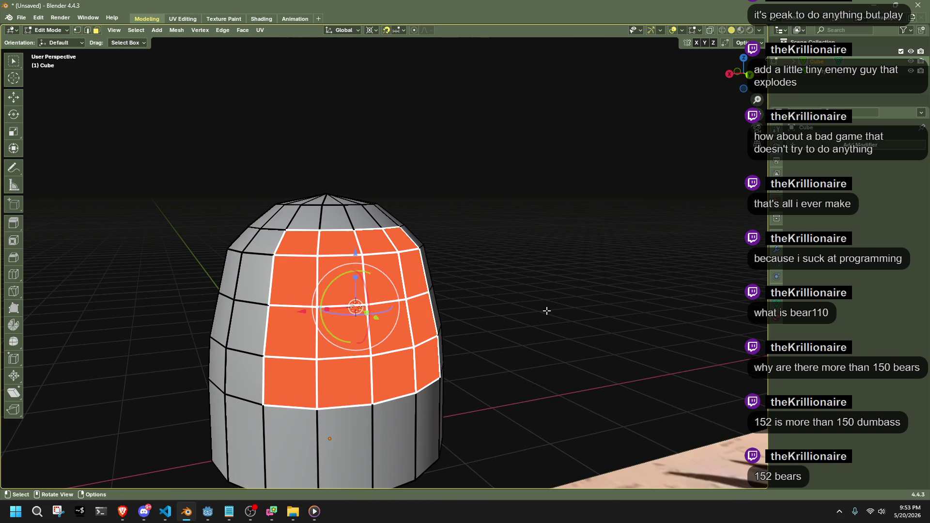
middle_drag(324, 248, 317, 243)
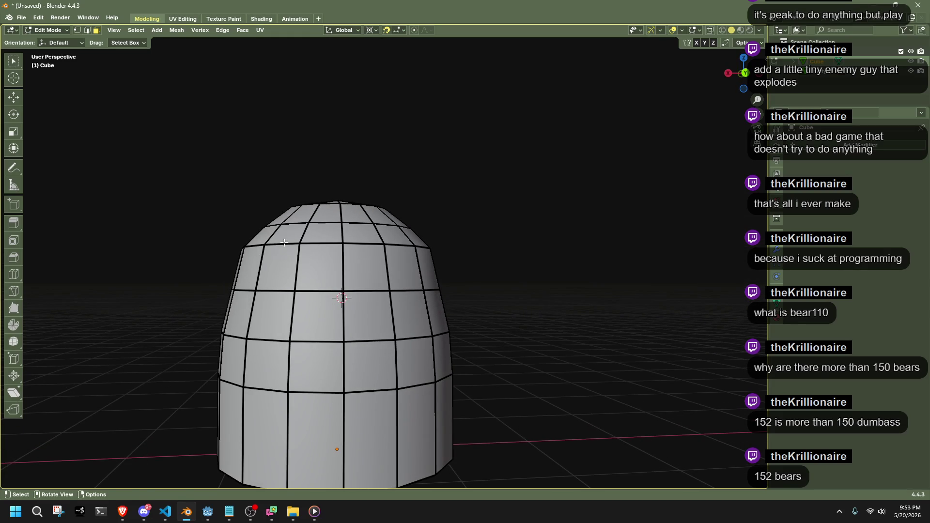
mouse_move(424, 296)
middle_down()
mouse_move(463, 297)
mouse_move(499, 316)
mouse_move(447, 303)
mouse_move(283, 297)
mouse_move(517, 308)
mouse_move(521, 335)
mouse_move(474, 338)
mouse_move(477, 310)
mouse_move(584, 341)
mouse_move(620, 388)
mouse_move(462, 298)
middle_up()
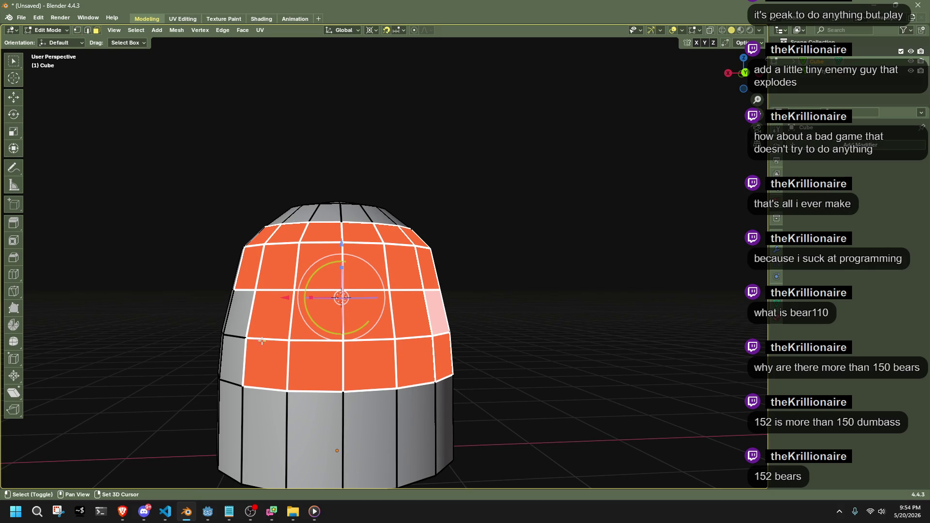
Extrude the selected front faces 1 m along the Y axis.
mouse_move(241, 330)
middle_down()
mouse_move(478, 370)
mouse_move(529, 321)
middle_up()
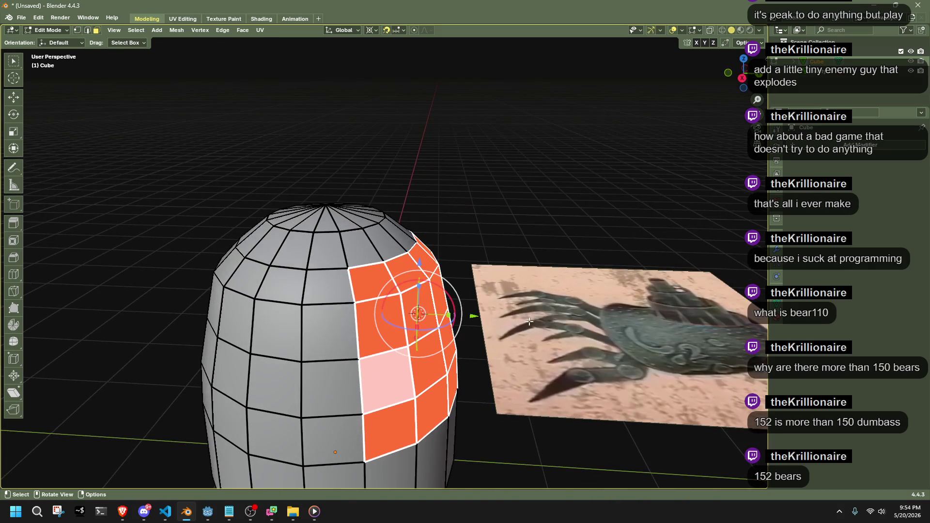
key(e)
key(y)
key(1)
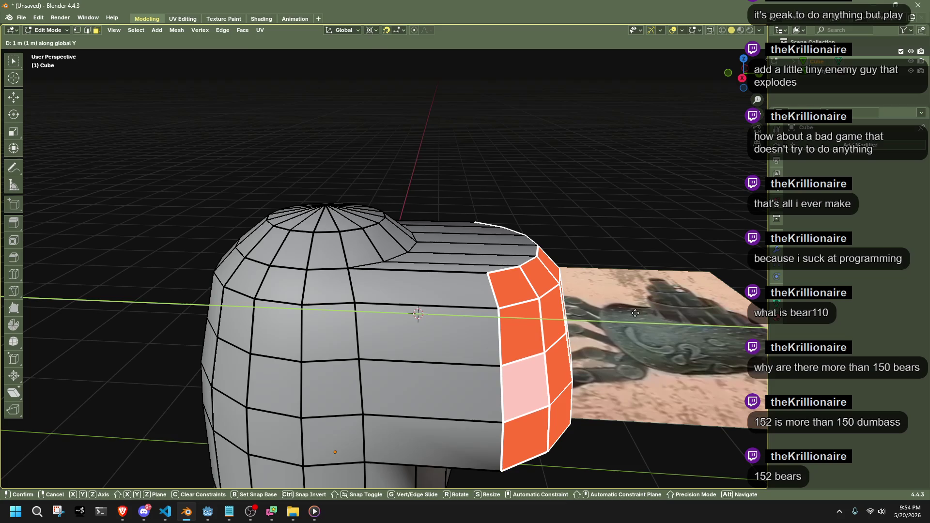
key(Return)
Flatten the extruded end by scaling it to 0 along Y.
mouse_move(640, 314)
middle_down()
mouse_move(579, 309)
mouse_move(619, 297)
mouse_move(261, 247)
middle_up()
key(s)
key(y)
key(0)
key(Return)
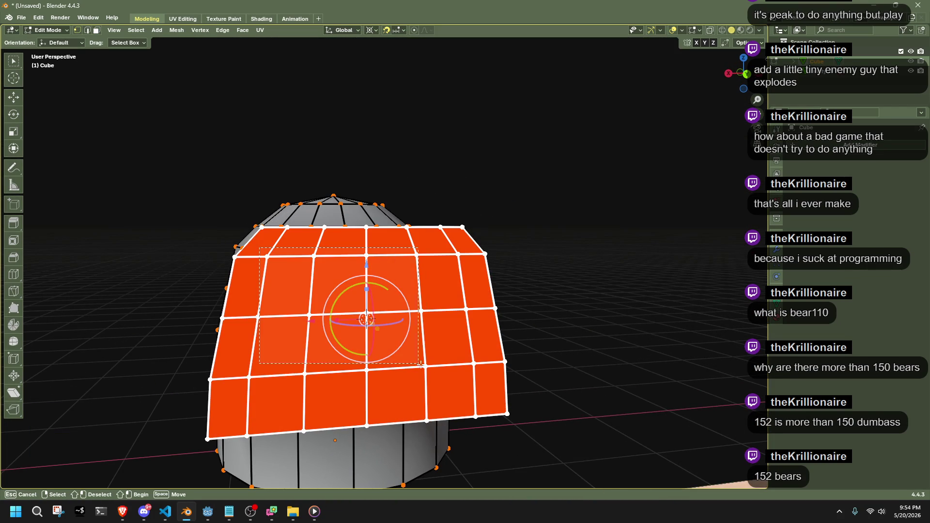
Deselect the end cap's inner vertices, round its rim with To Sphere 1, and switch to Right view.
ctrl+drag(472, 377, 462, 381)
ctrl+drag(247, 364, 417, 374)
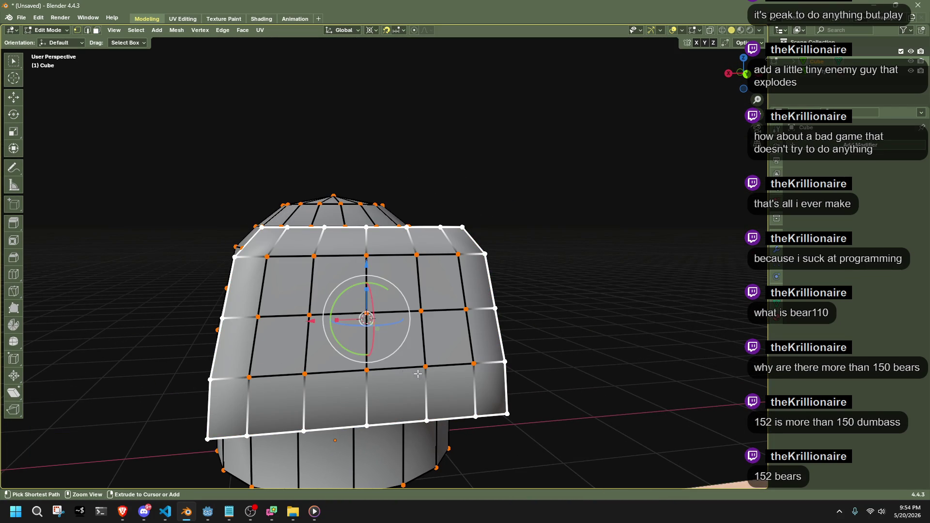
middle_drag(469, 361, 598, 344)
key(shift+alt+s)
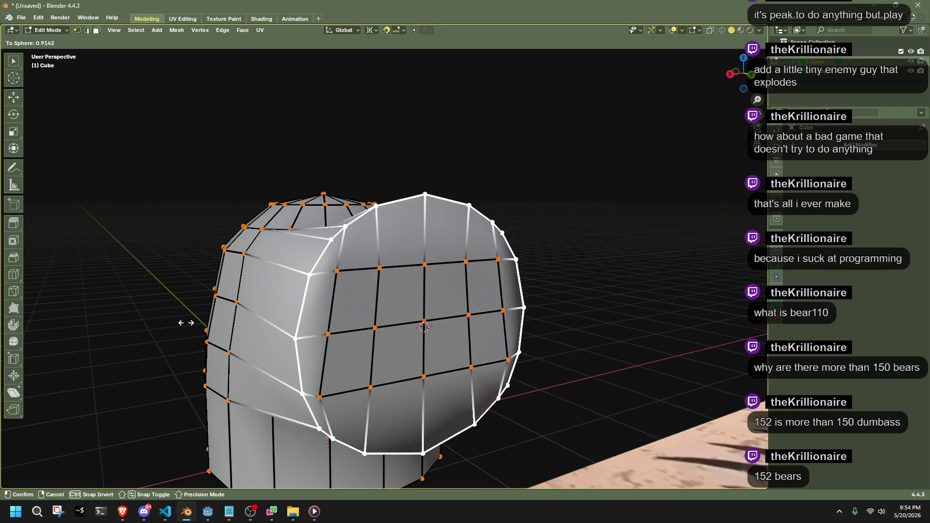
click(499, 319)
mouse_move(508, 323)
middle_down()
mouse_move(637, 199)
mouse_move(702, 196)
middle_up()
key(KP_3)
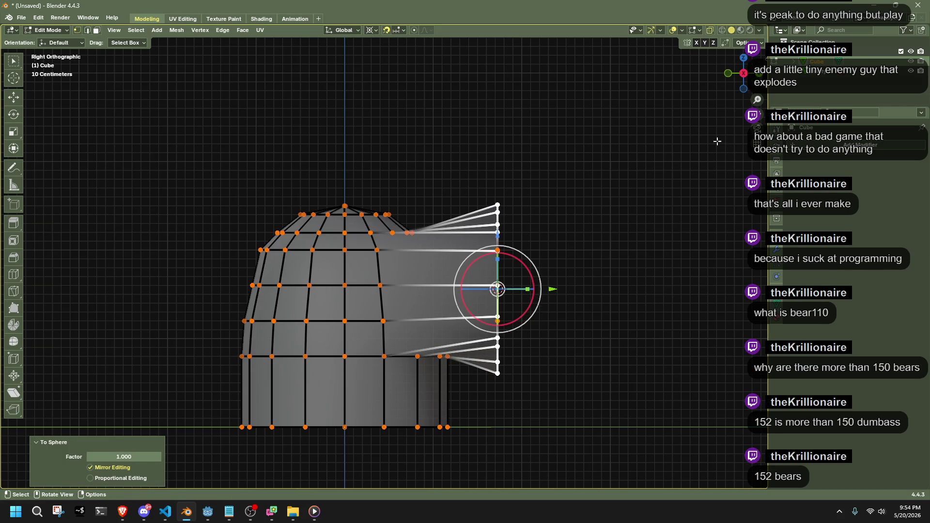
Squash the tube's end vertically to 0.788 height.
drag(603, 453, 483, 133)
key(s)
key(z)
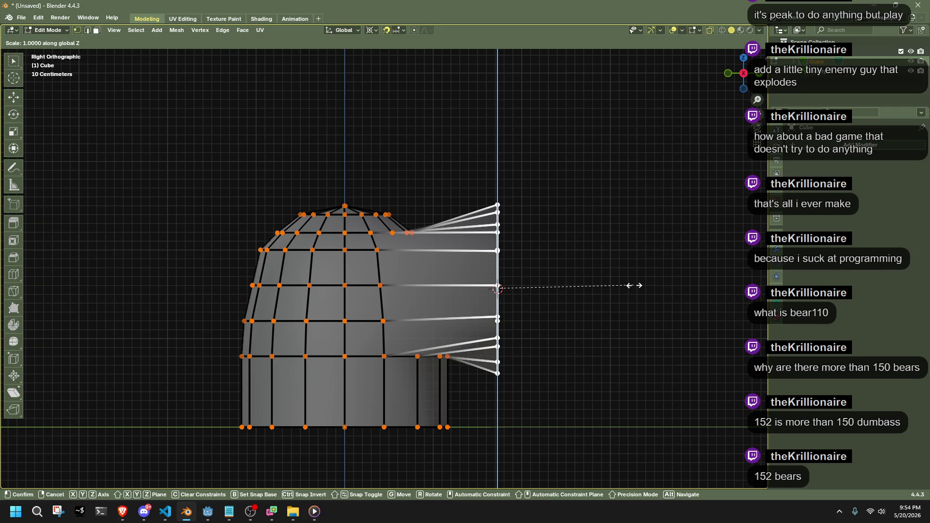
right_click(590, 291)
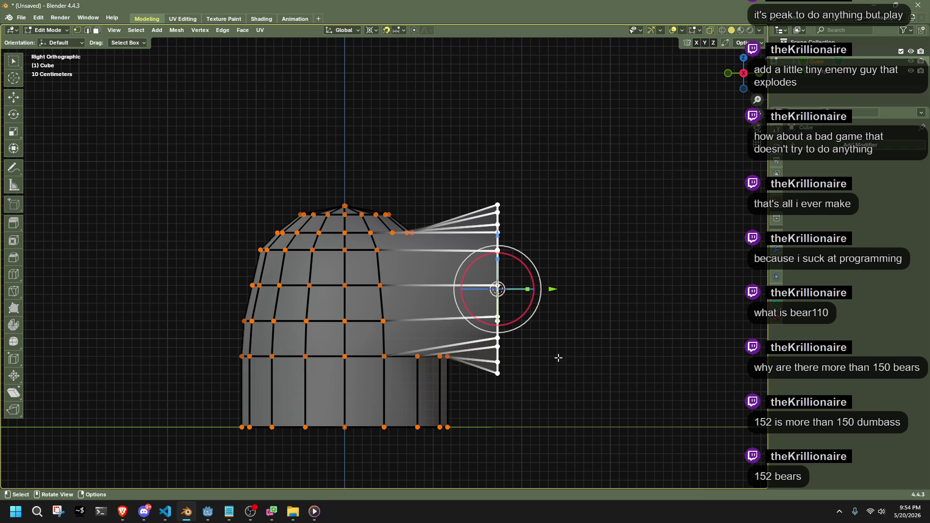
key(s)
key(z)
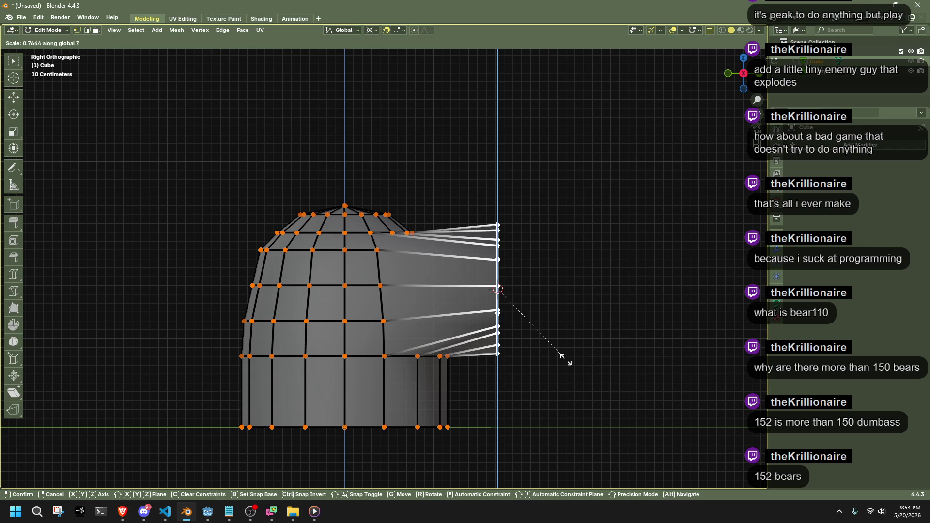
click(570, 360)
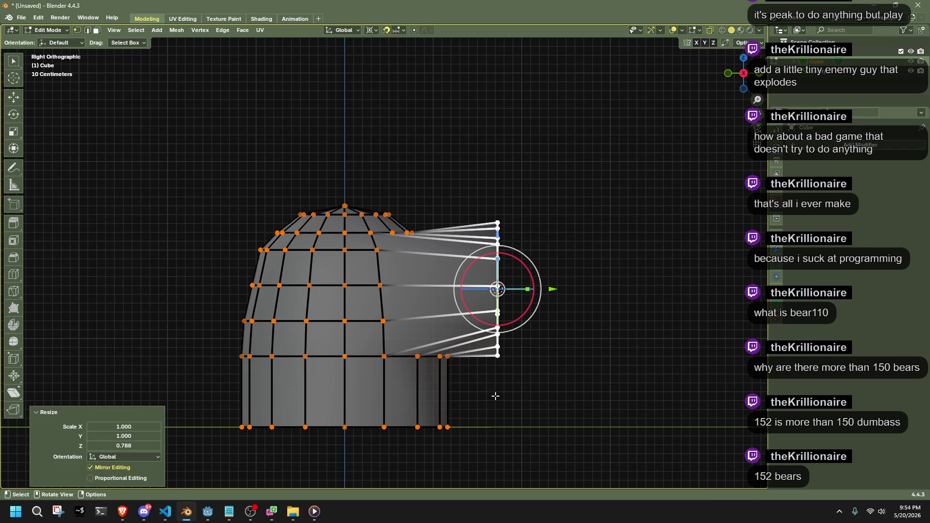
Select the tube end's bottom vertex and vertex column and resize them.
click(497, 355)
shift+drag(629, 398, 490, 173)
key(s)
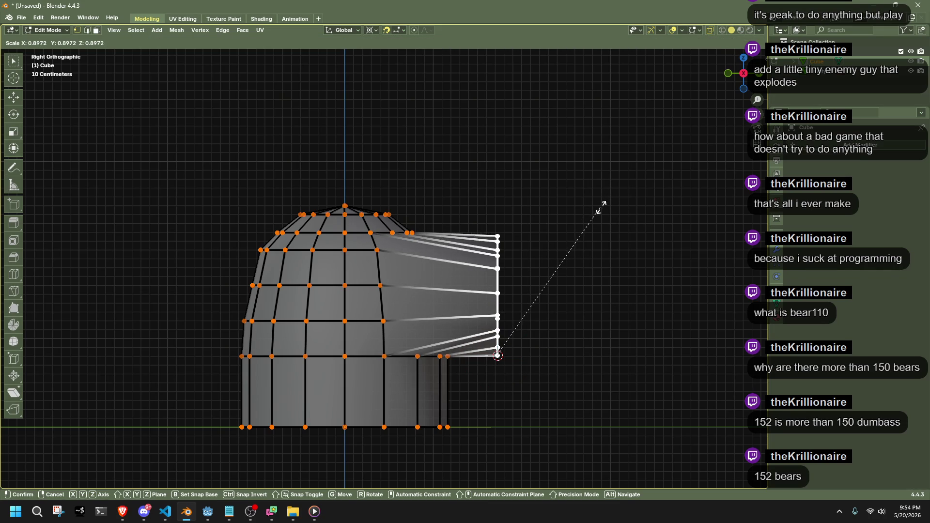
click(608, 201)
click(706, 117)
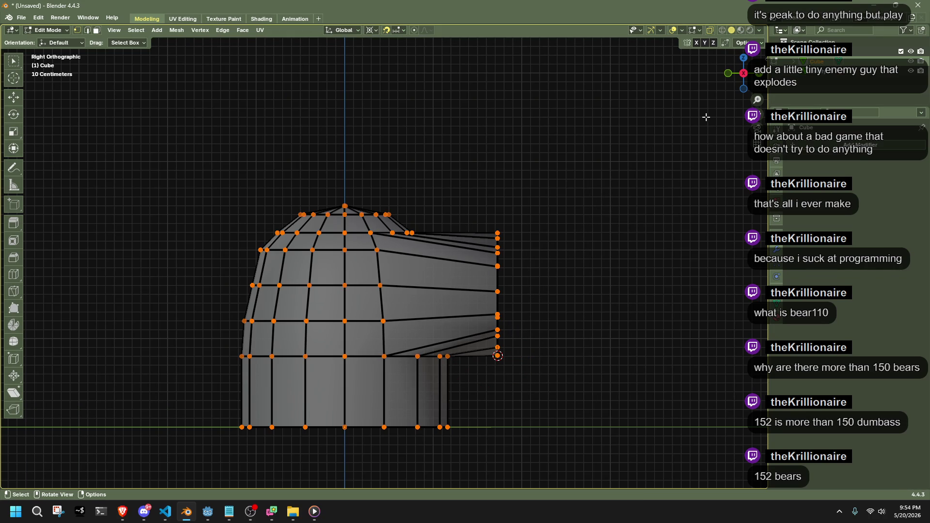
drag(567, 410, 482, 198)
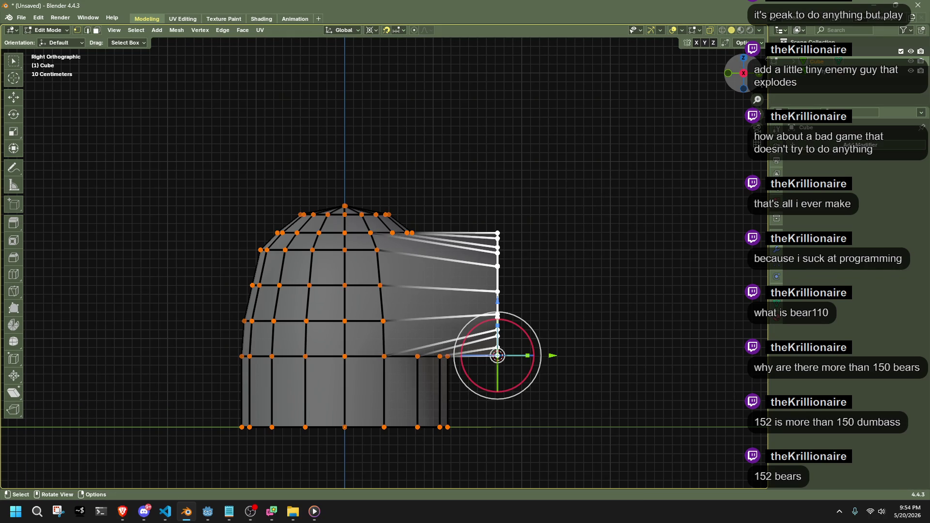
In Back view, narrow the round patch along X and leave Edit Mode.
click(729, 73)
scroll(483, 268, up, 2)
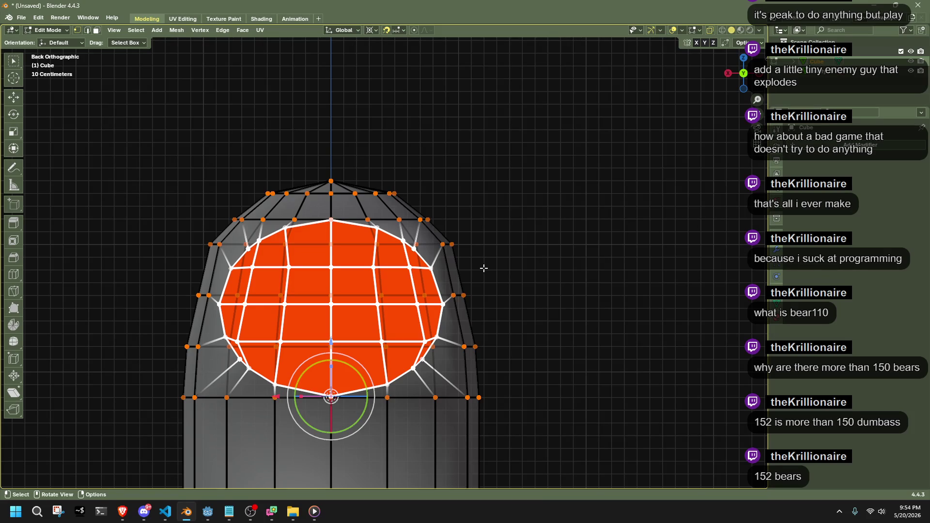
key(s)
key(x)
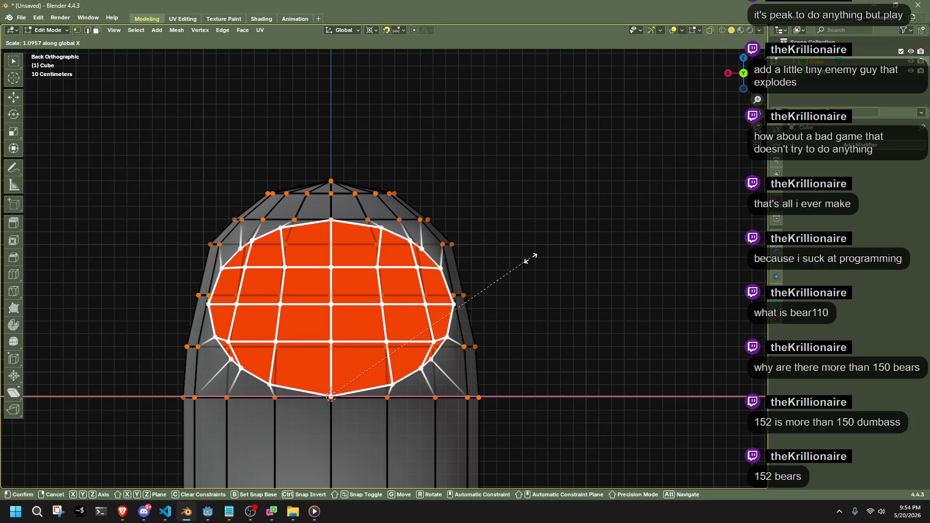
click(453, 273)
key(Tab)
Reselect the creature mesh, re-enter Edit Mode and zoom onto the tube in Right view.
mouse_move(558, 288)
middle_down()
mouse_move(499, 304)
mouse_move(473, 336)
mouse_move(536, 321)
middle_up()
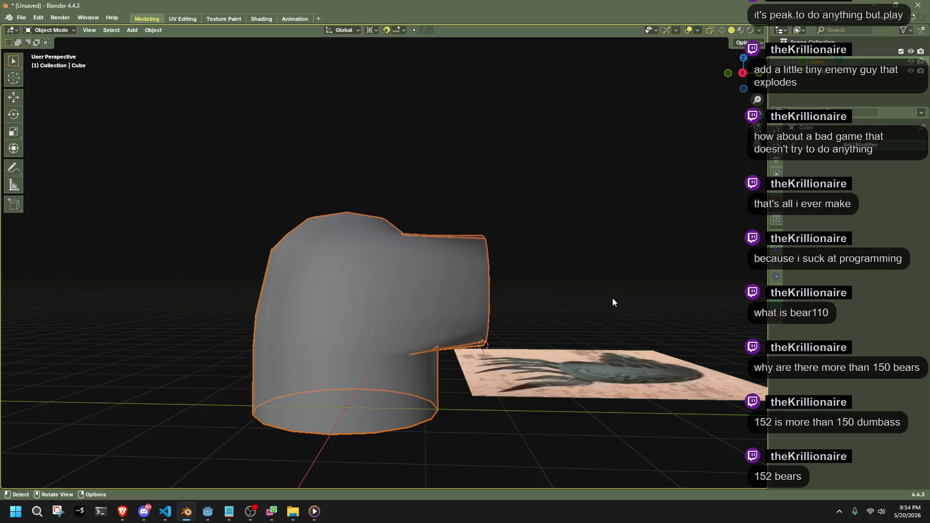
middle_drag(613, 302, 609, 323)
click(575, 237)
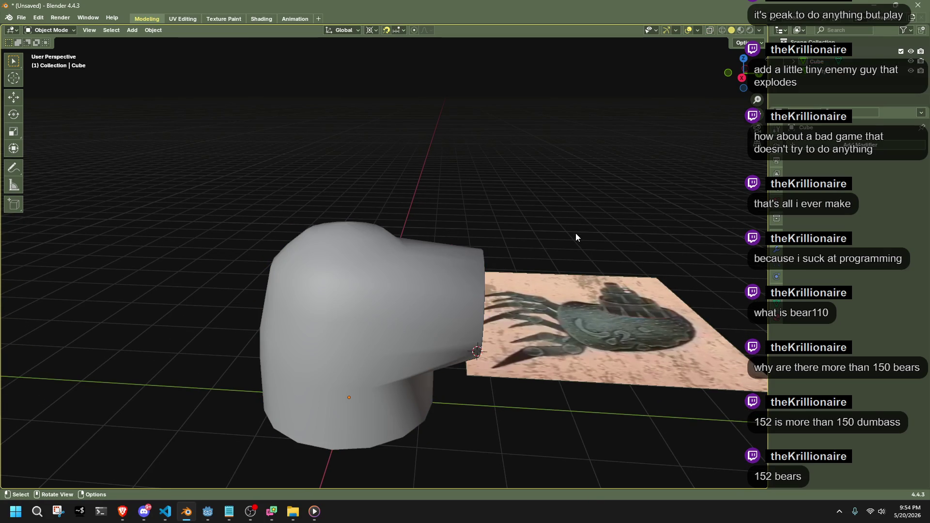
click(457, 277)
key(Tab)
middle_drag(560, 365, 688, 148)
click(742, 82)
mouse_move(758, 101)
mouse_down()
mouse_move(618, 272)
mouse_move(609, 307)
mouse_move(632, 288)
mouse_up()
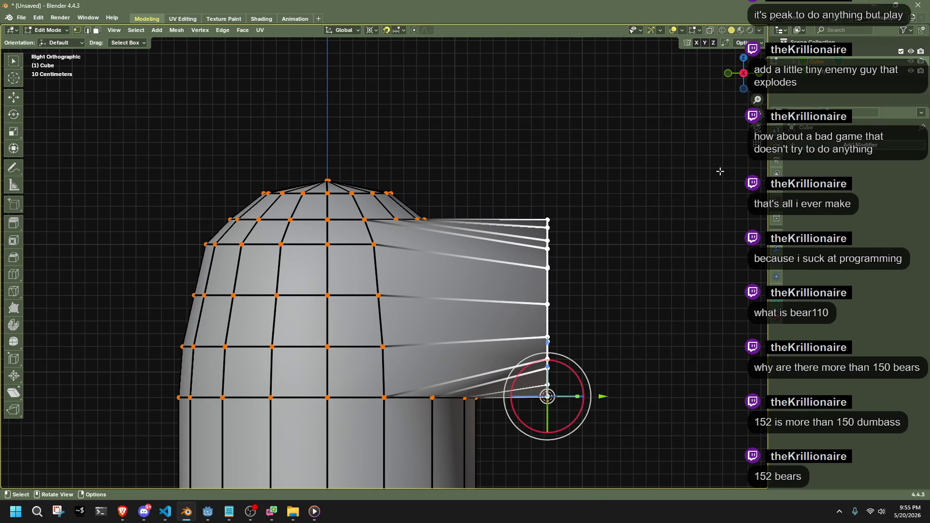
shift+middle_drag(703, 245, 656, 293)
Move the tube end along Y by -0.4 m, then a further -0.03 m.
key(g)
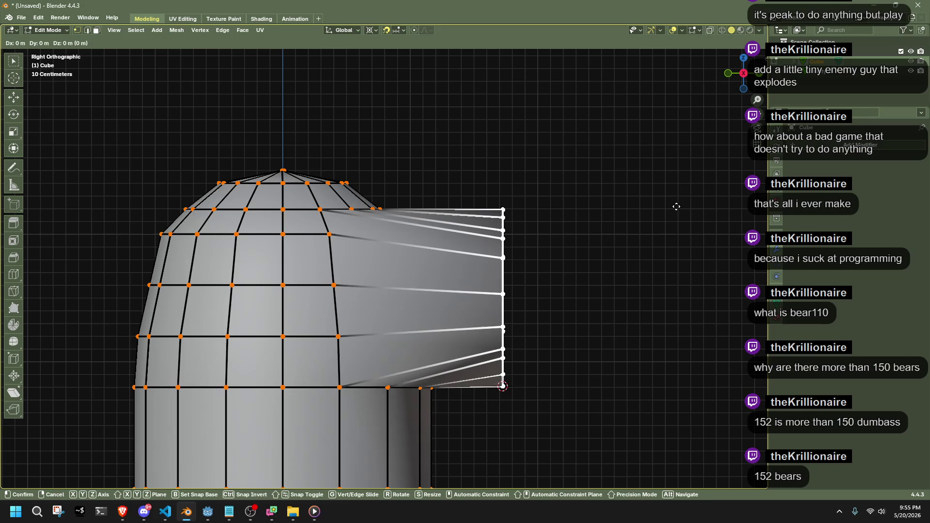
key(y)
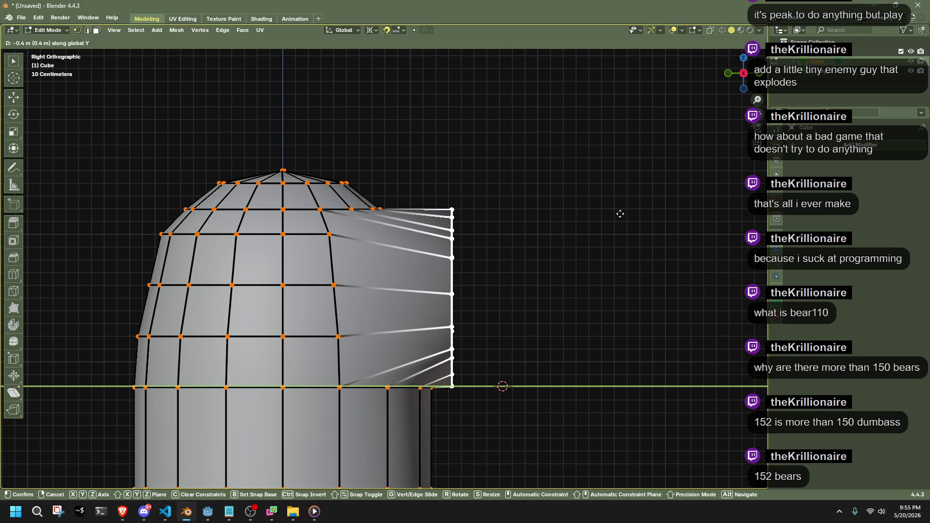
click(618, 214)
scroll(484, 394, up, 8)
key(g)
key(y)
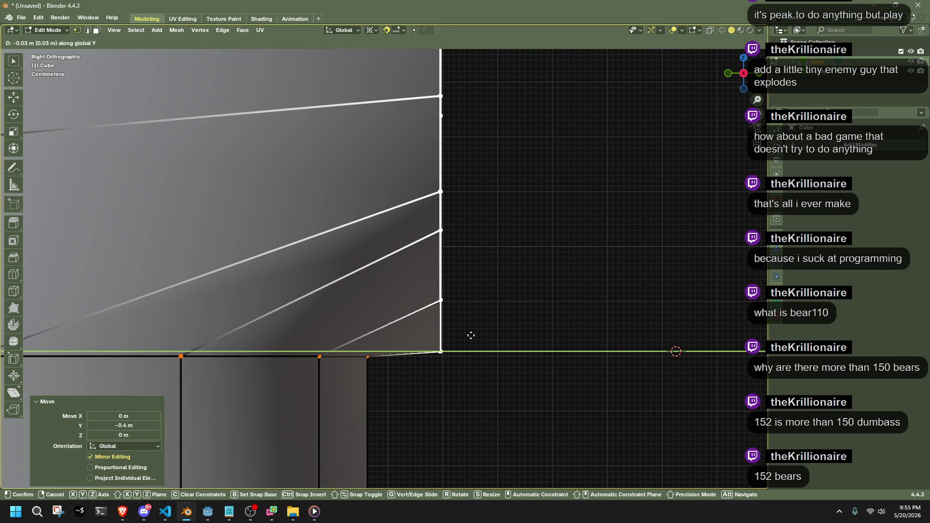
click(471, 335)
scroll(471, 368, up, 3)
key(shift+s)
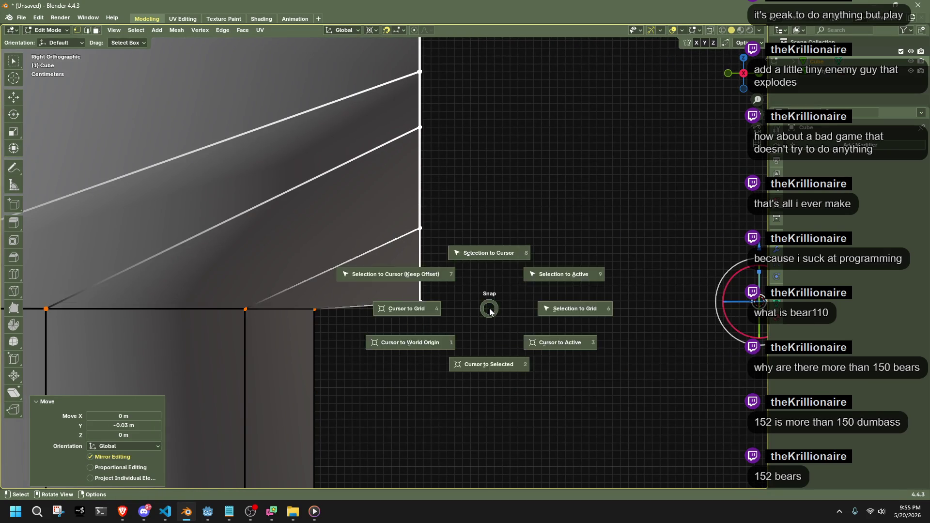
key(Escape)
scroll(490, 344, up, 3)
scroll(512, 380, up, 2)
Nudge the corner vertex into its new position and select it alone.
key(g)
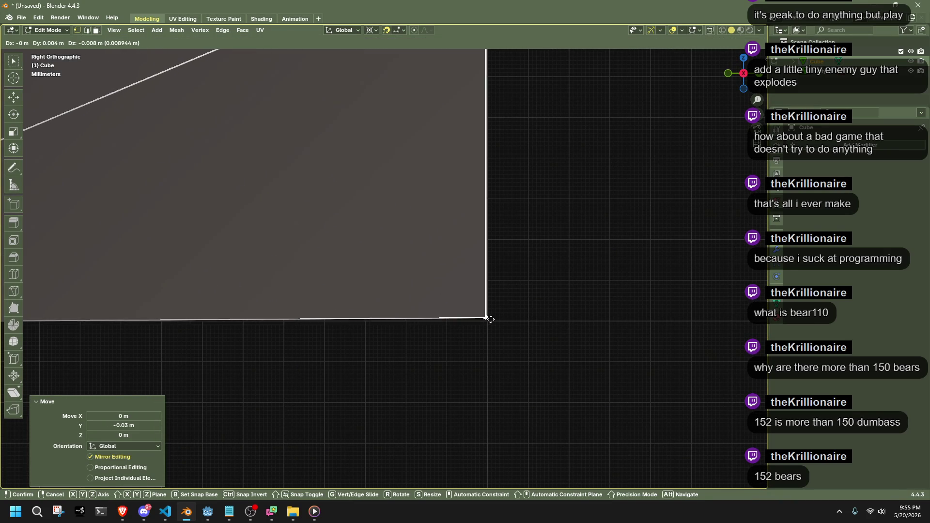
click(470, 320)
scroll(481, 277, down, 3)
scroll(482, 277, down, 4)
drag(446, 305, 402, 345)
scroll(458, 323, down, 5)
Stretch the right-hand vertex column slightly taller along Z, then select the dome's round face patch.
drag(494, 343, 390, 57)
scroll(408, 206, up, 1)
scroll(408, 205, up, 6)
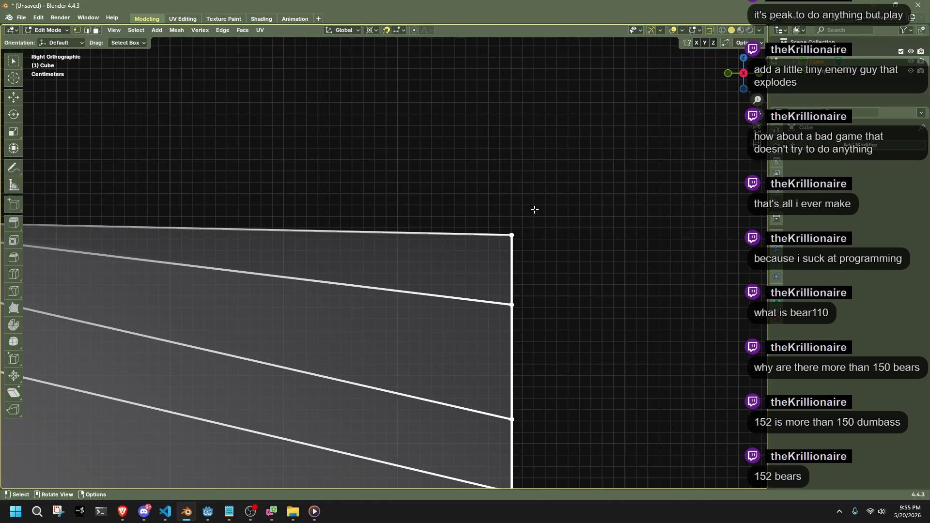
key(s)
key(z)
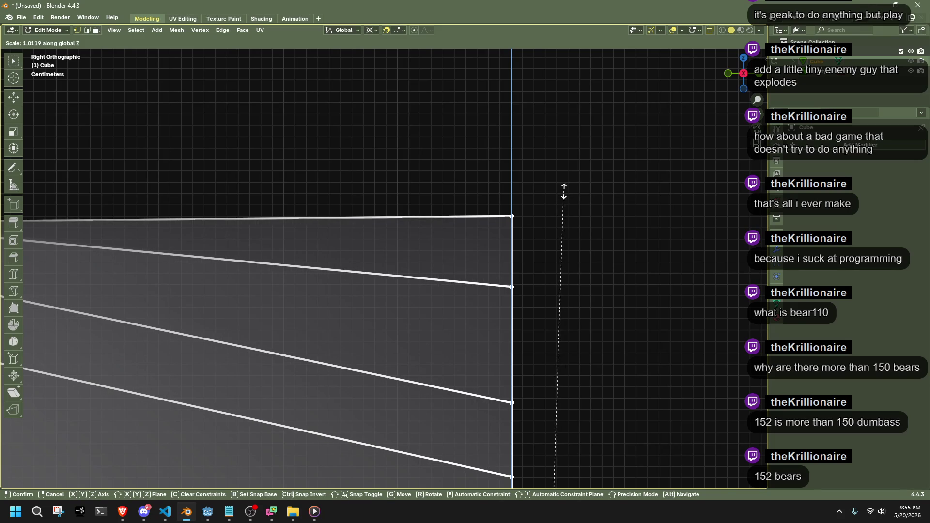
click(564, 191)
scroll(550, 239, down, 4)
scroll(549, 239, down, 5)
mouse_move(533, 311)
middle_down()
mouse_move(533, 373)
mouse_move(279, 378)
mouse_move(320, 292)
middle_up()
mouse_move(312, 280)
mouse_down()
mouse_move(385, 342)
mouse_move(397, 336)
mouse_up()
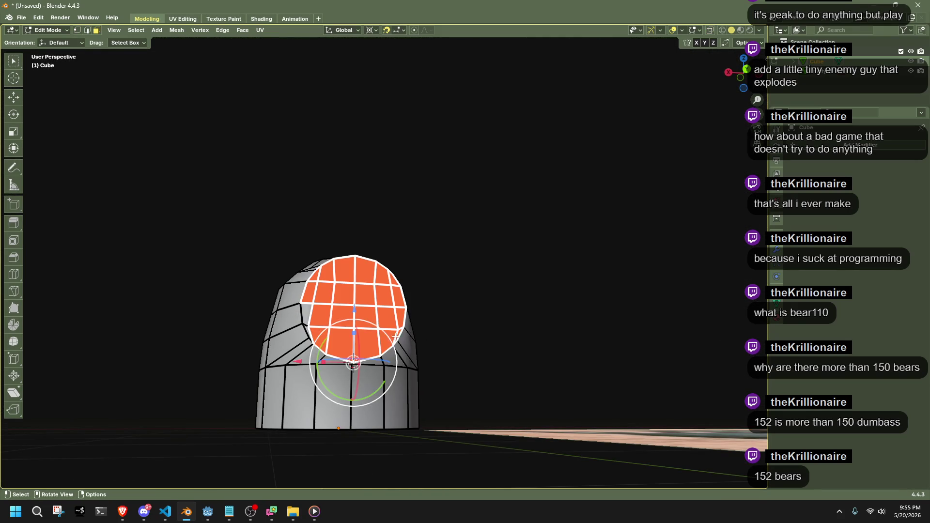
In Back view, select a rim vertex of the round patch and move it outward.
scroll(373, 315, up, 3)
click(286, 342)
click(189, 388)
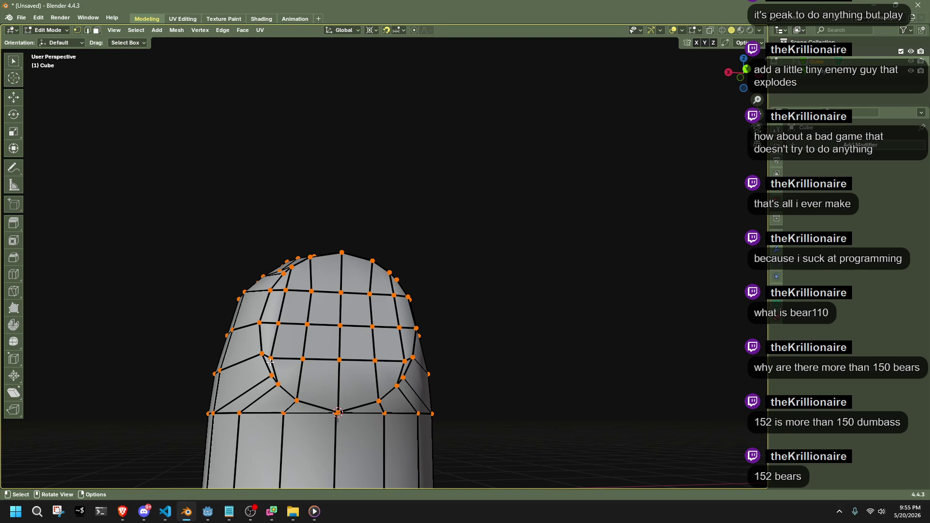
click(278, 359)
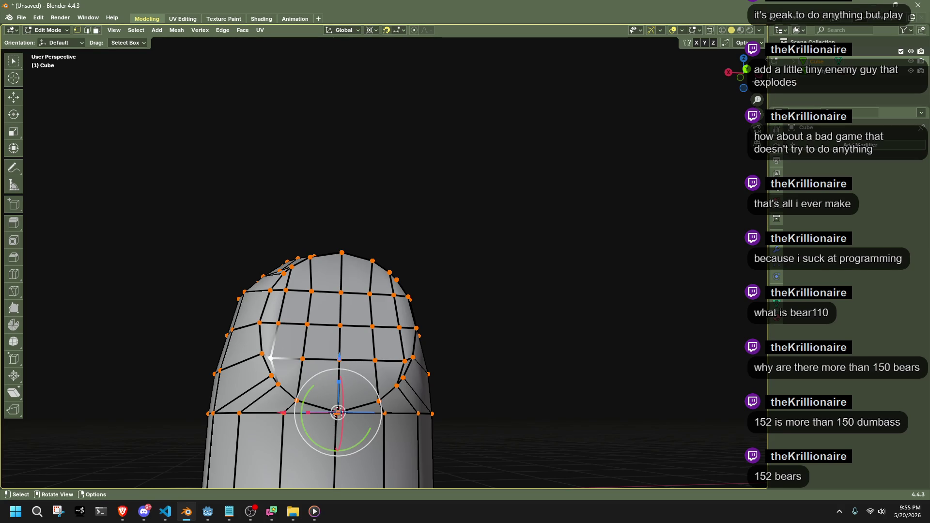
click(747, 69)
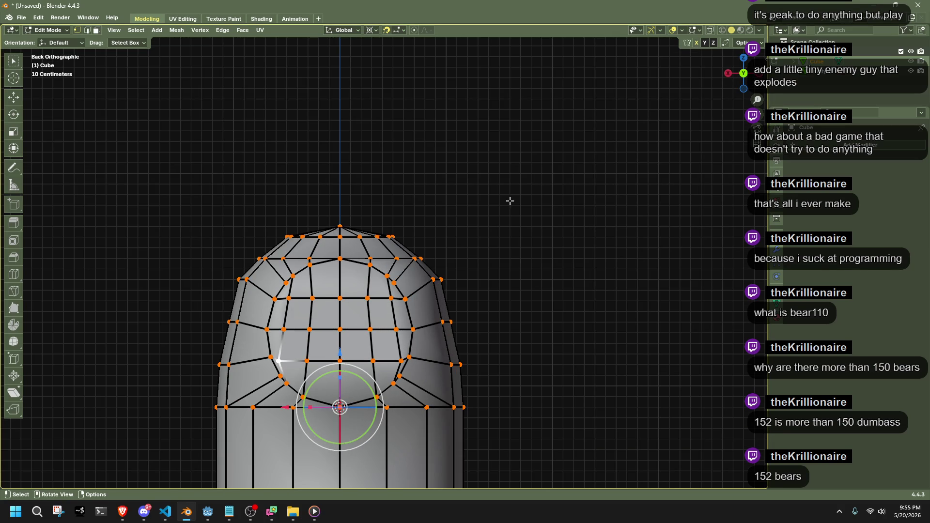
key(g)
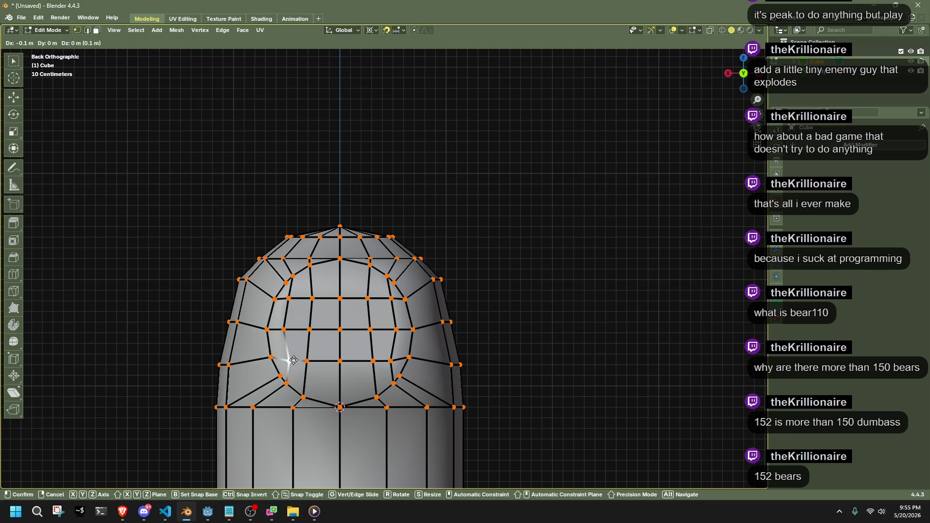
click(291, 359)
Reposition three more rim vertices around the patch to even out its outline.
click(286, 386)
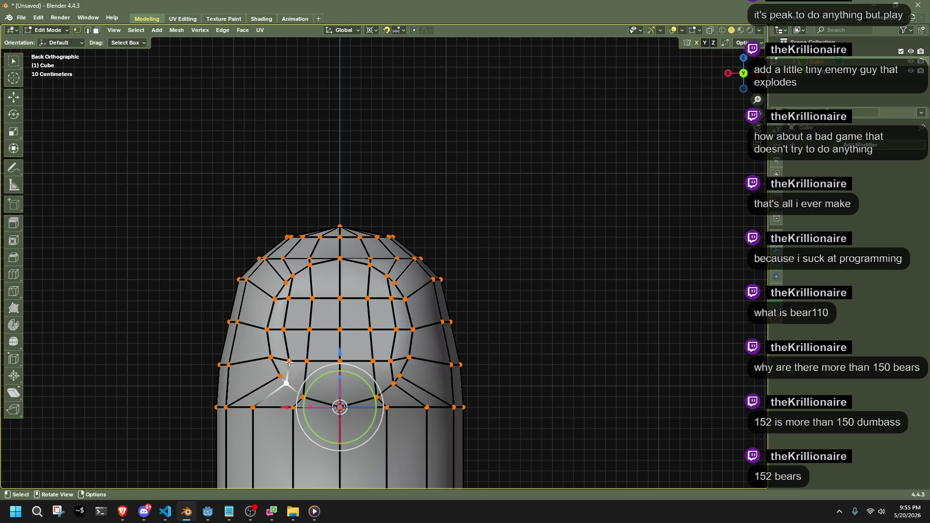
click(295, 281)
key(g)
click(297, 271)
click(290, 297)
key(g)
click(298, 297)
click(290, 361)
key(g)
click(292, 364)
Select the patch's edge loop and make it a perfect circle with LoopTools Circle.
middle_drag(542, 328, 523, 336)
alt+click(323, 282)
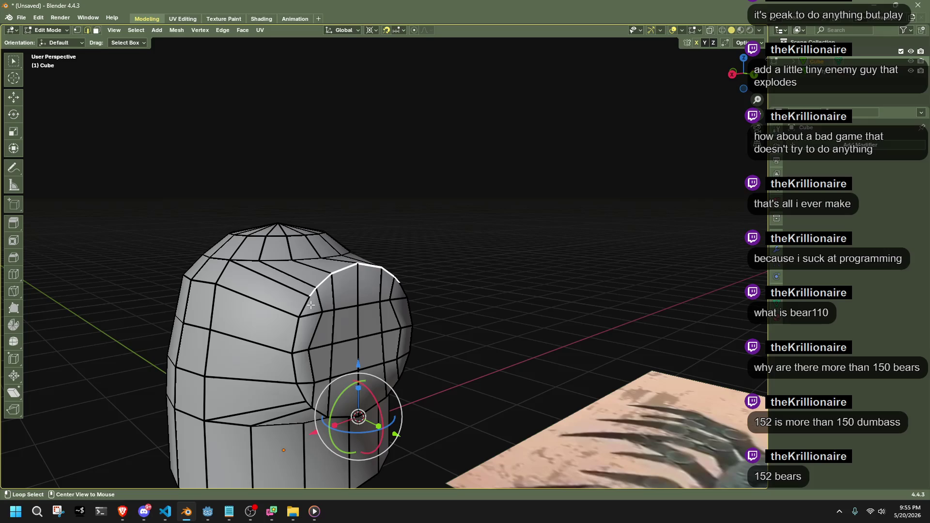
right_click(407, 290)
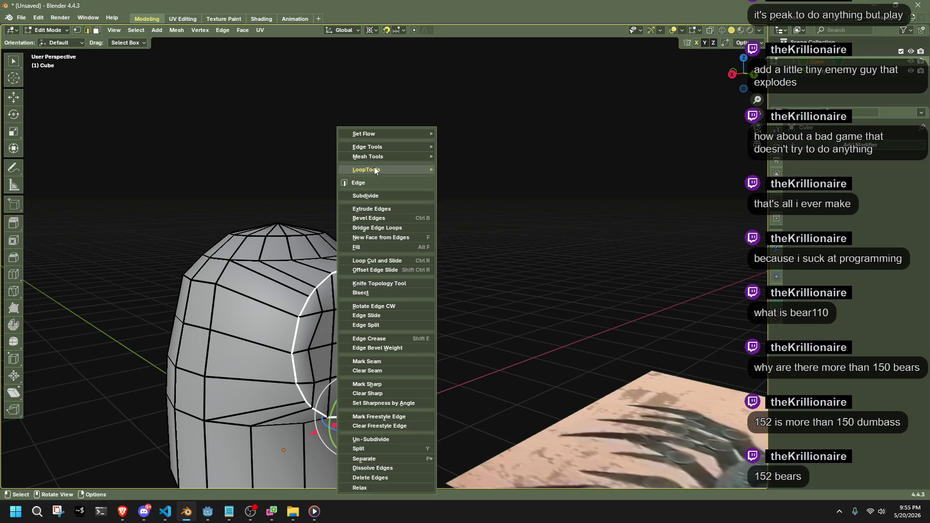
mouse_move(374, 168)
click(489, 178)
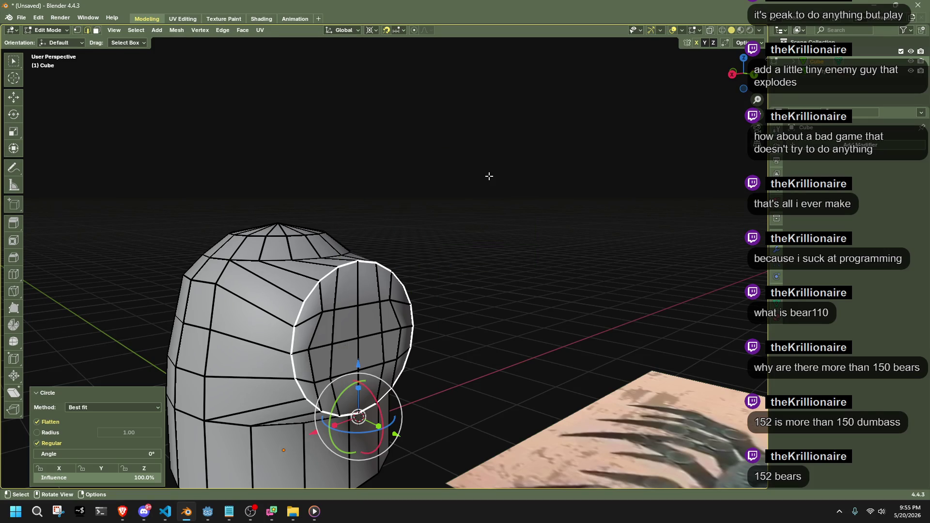
Return to Back view in vertex mode, deselect everything, and compare the mesh with the reference.
click(754, 76)
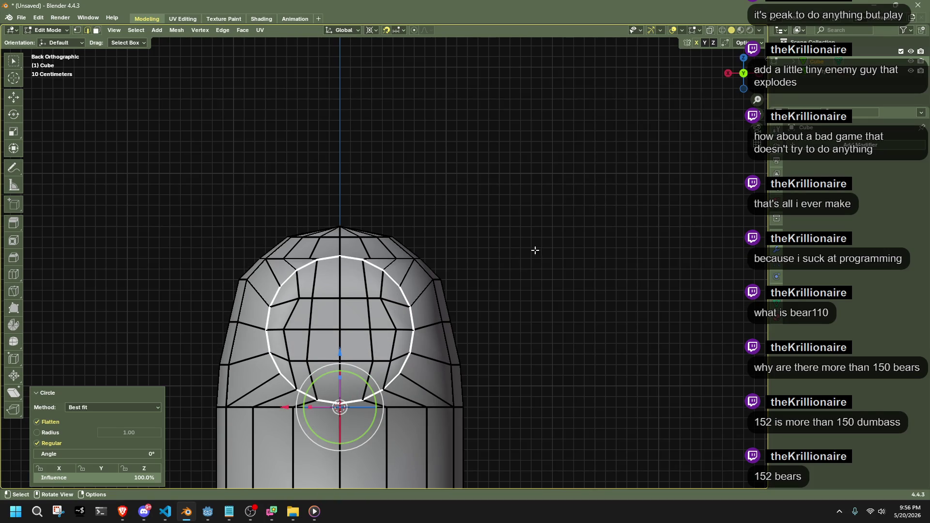
scroll(490, 294, up, 1)
key(1)
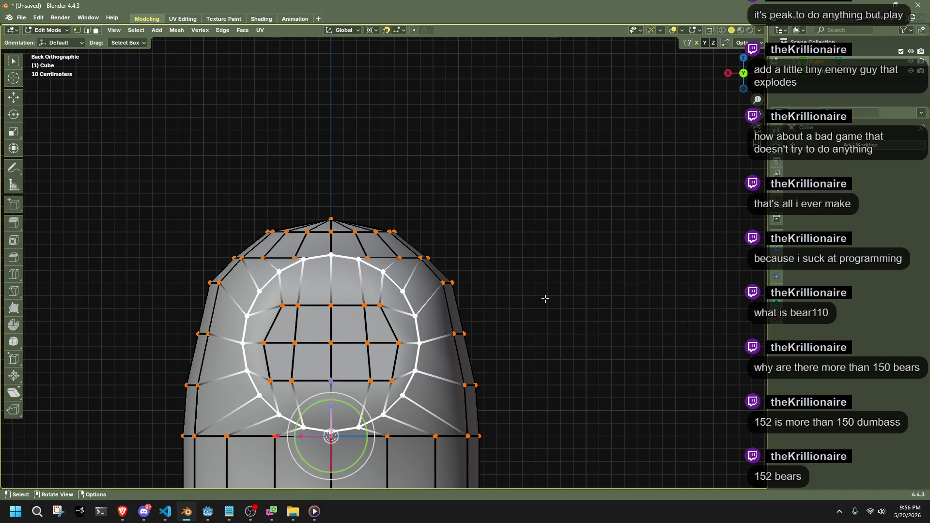
key(alt+a)
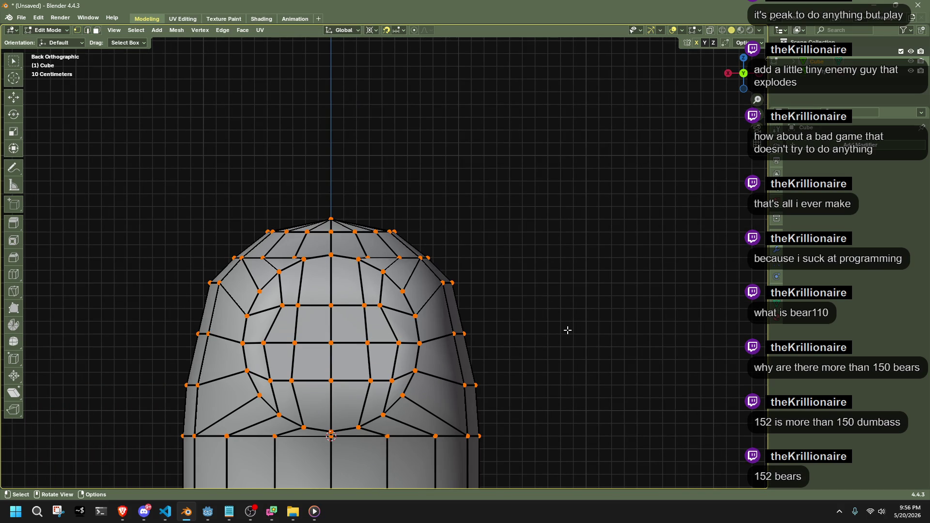
mouse_move(568, 330)
middle_down()
mouse_move(457, 342)
mouse_move(500, 368)
mouse_move(461, 348)
mouse_move(561, 380)
mouse_move(517, 332)
mouse_move(522, 376)
mouse_move(507, 308)
middle_up()
In see-through right view, slide the dome's right-edge vertex column along Y.
click(740, 73)
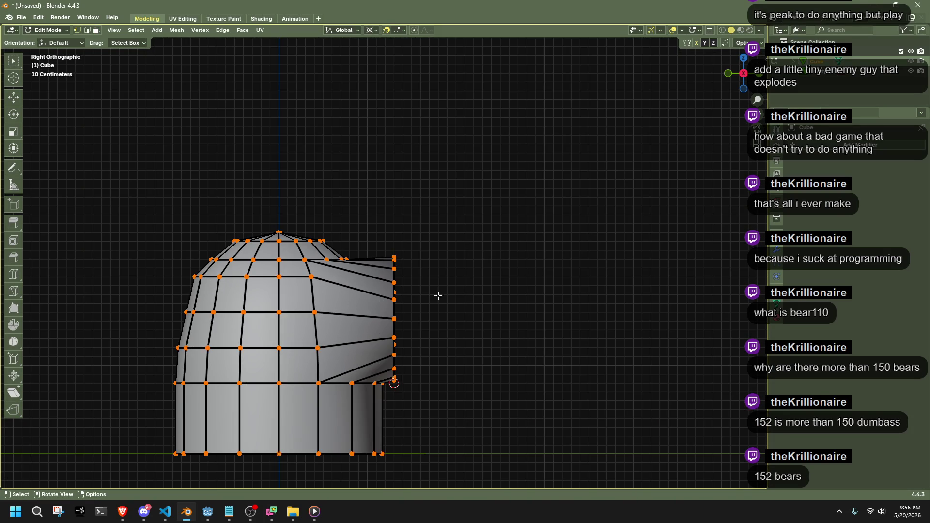
key(alt+z)
drag(386, 207, 433, 406)
key(KP_Decimal)
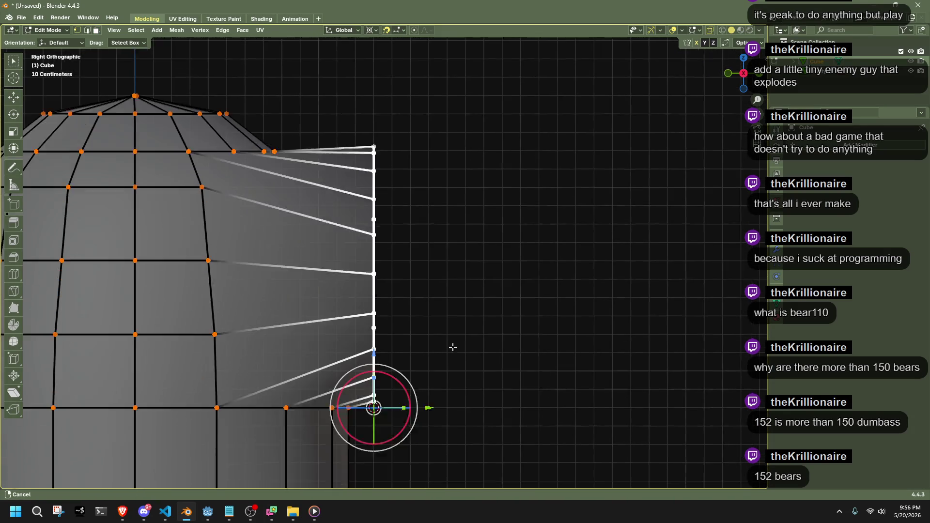
scroll(452, 348, up, 3)
key(g)
key(y)
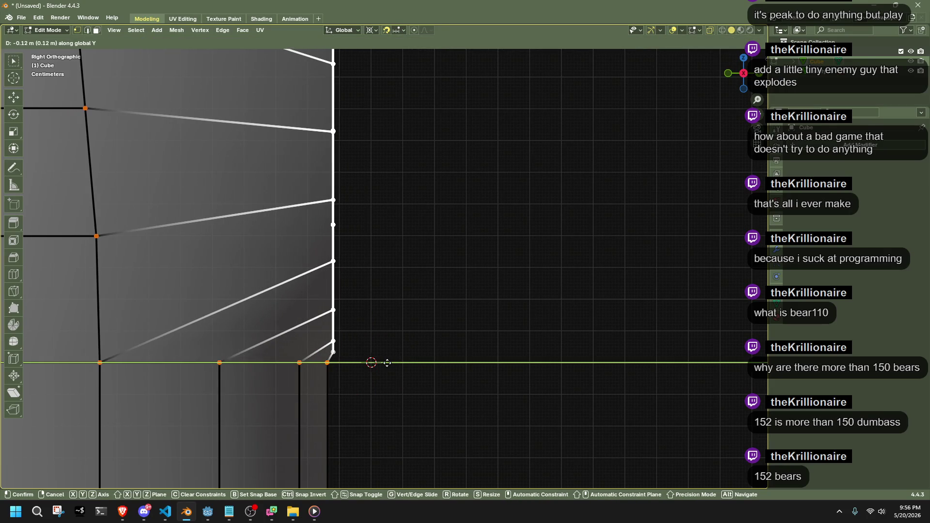
click(373, 363)
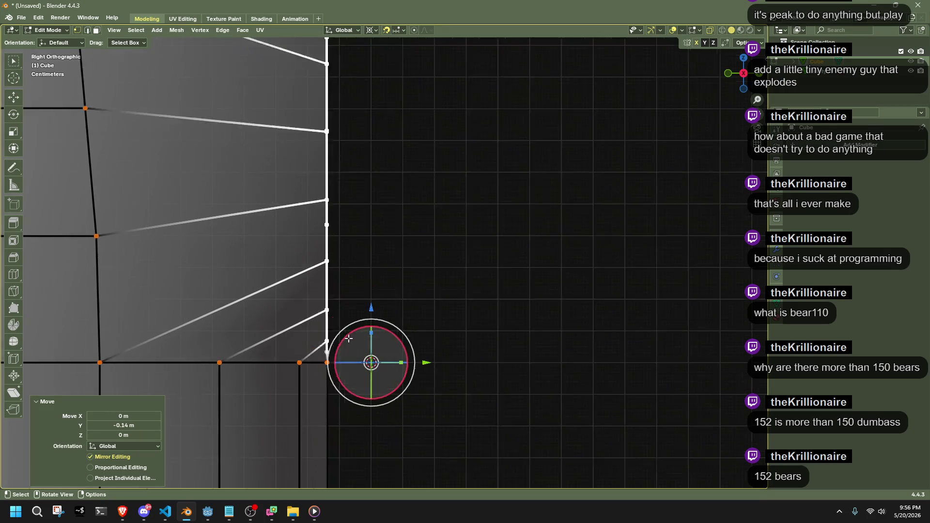
Extrude the right-edge column in place and rotate it to slant outward.
scroll(349, 338, up, 3)
click(284, 418)
scroll(340, 291, down, 5)
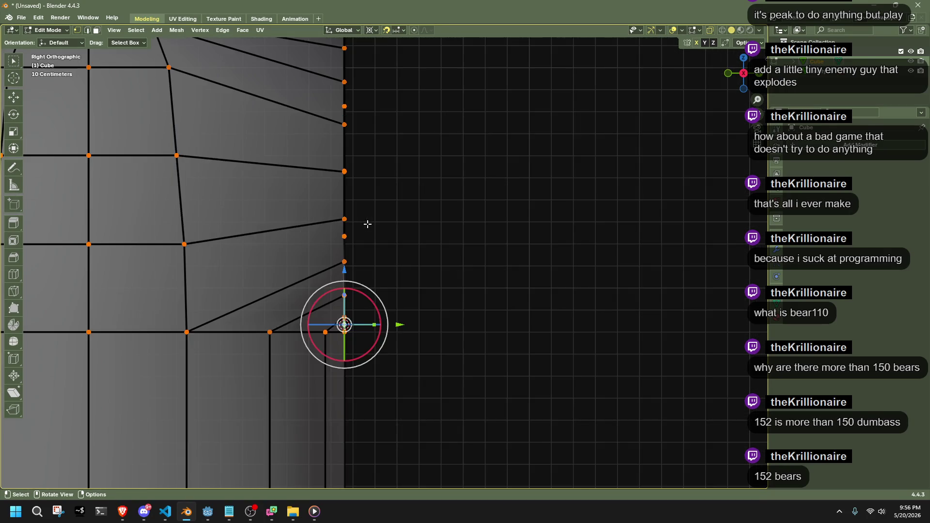
scroll(368, 223, down, 3)
scroll(310, 117, up, 1)
drag(322, 110, 457, 344)
key(e)
key(Escape)
key(r)
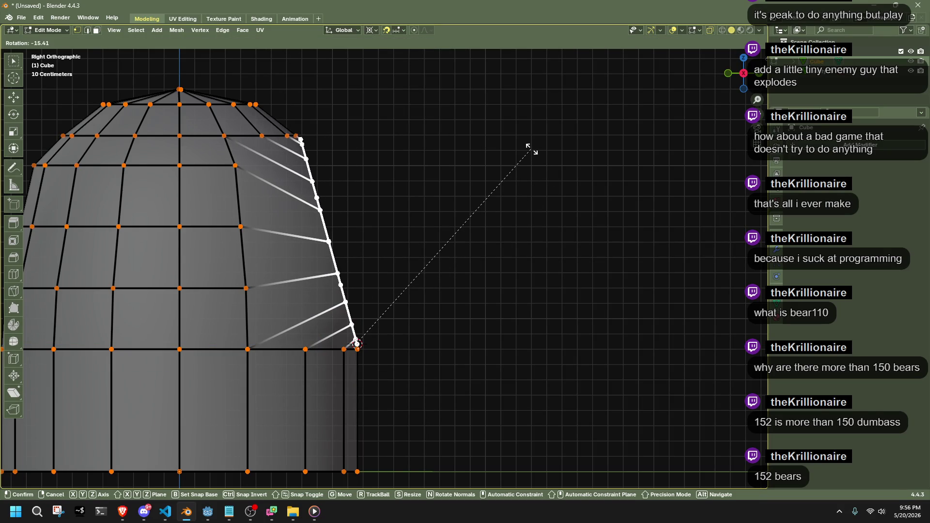
click(532, 149)
Select the round patch of faces and shift it along Y.
mouse_move(536, 159)
middle_down()
mouse_move(532, 195)
mouse_move(291, 211)
middle_up()
key(3)
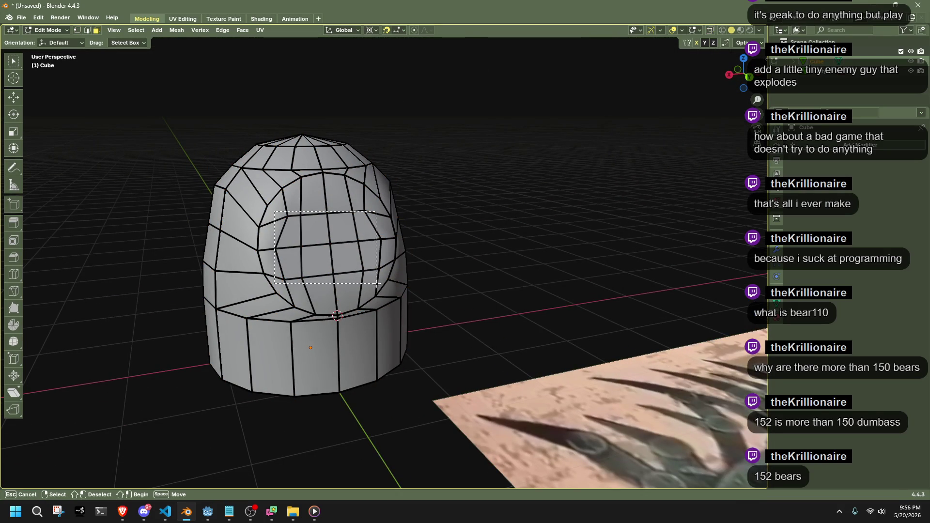
drag(380, 281, 379, 282)
mouse_move(380, 282)
middle_down()
mouse_move(426, 310)
mouse_move(504, 328)
mouse_move(529, 262)
middle_up()
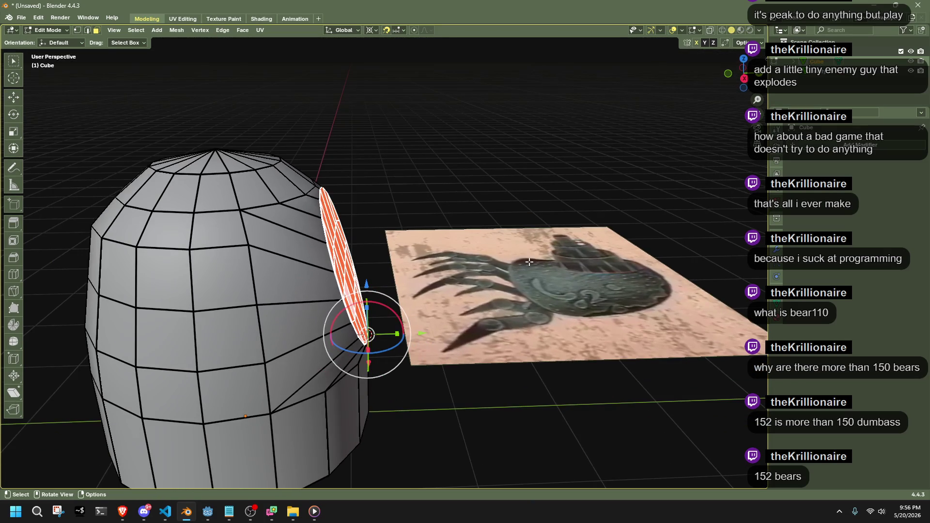
click(741, 81)
key(g)
key(y)
click(511, 165)
Snap the cursor to the round faces and scale them to 0 on Y into a flat disc.
middle_drag(496, 225, 499, 253)
key(shift+s)
key(2)
key(s)
key(y)
key(0)
key(Return)
scroll(466, 283, up, 3)
middle_drag(467, 284, 533, 242)
click(737, 74)
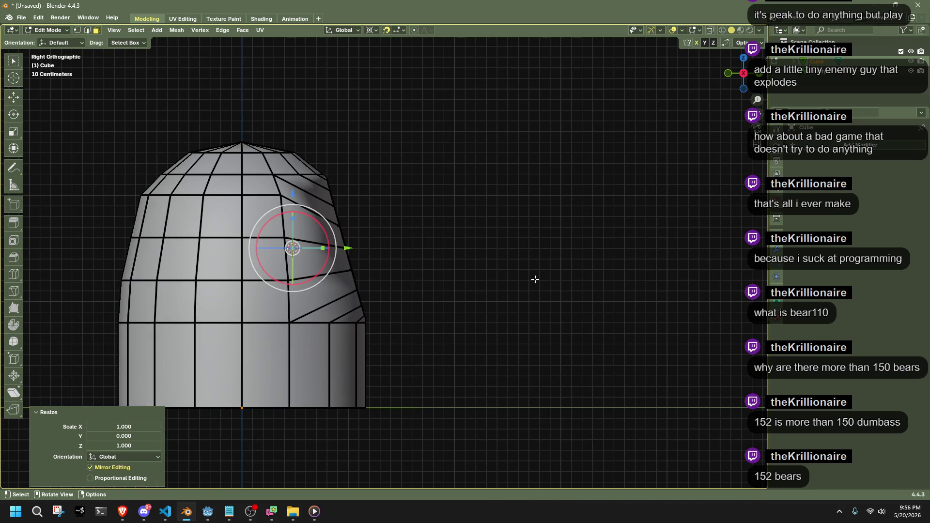
Push the flattened disc faces -1.1 m along Y, then adjust them further along Y.
key(alt+z)
key(g)
key(y)
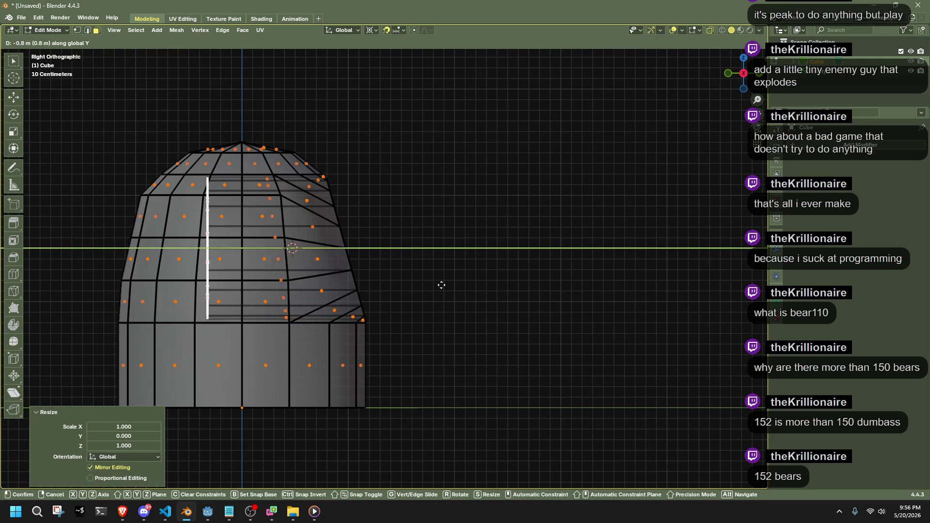
click(414, 285)
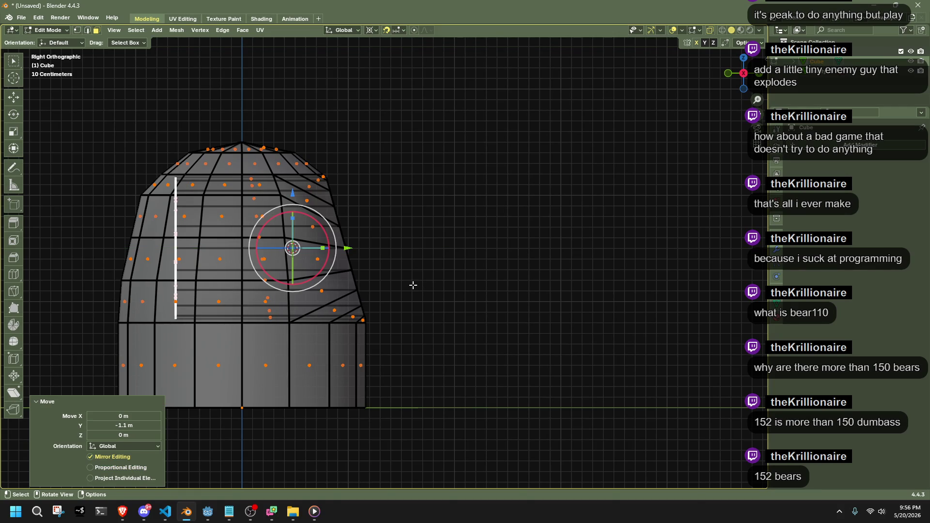
key(g)
key(z)
key(y)
click(404, 338)
click(444, 293)
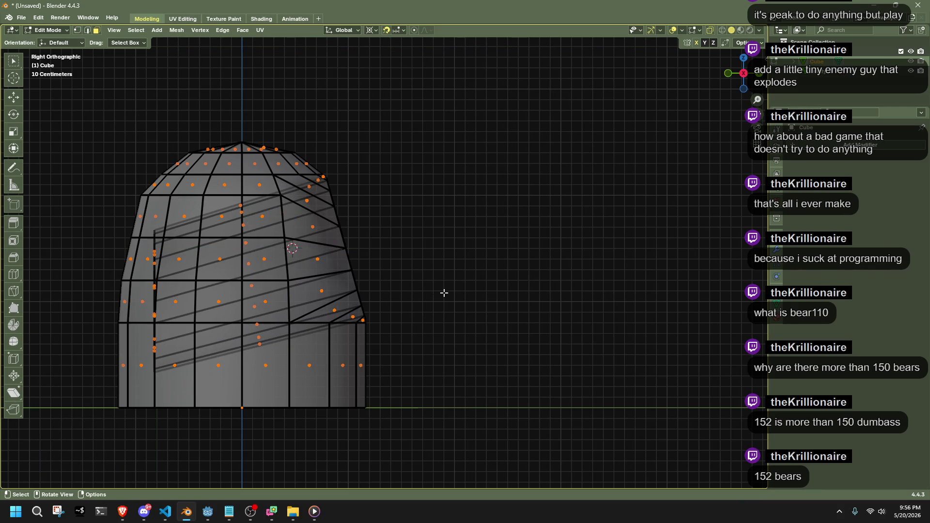
Mark the edge loop around the hole's rim as sharp.
key(alt+z)
mouse_move(548, 343)
middle_down()
mouse_move(456, 378)
mouse_move(336, 301)
middle_up()
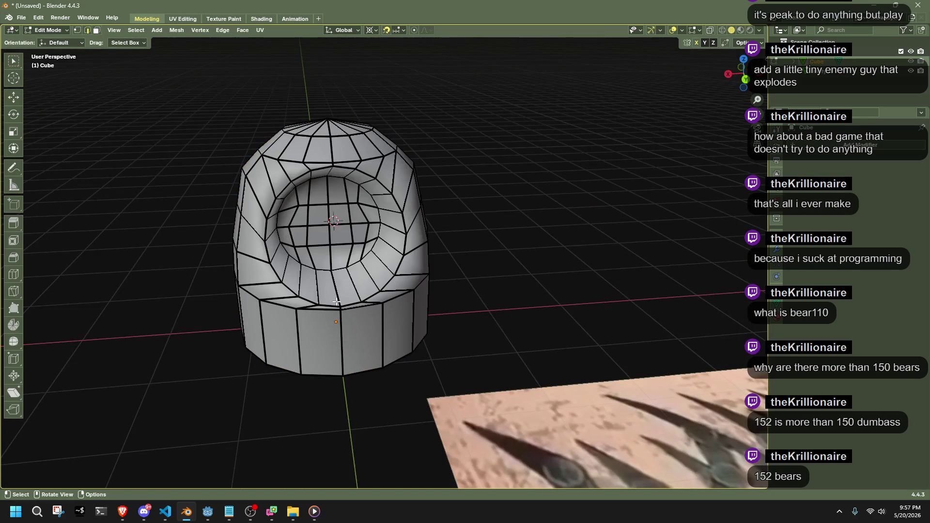
alt+click(265, 227)
right_click(490, 373)
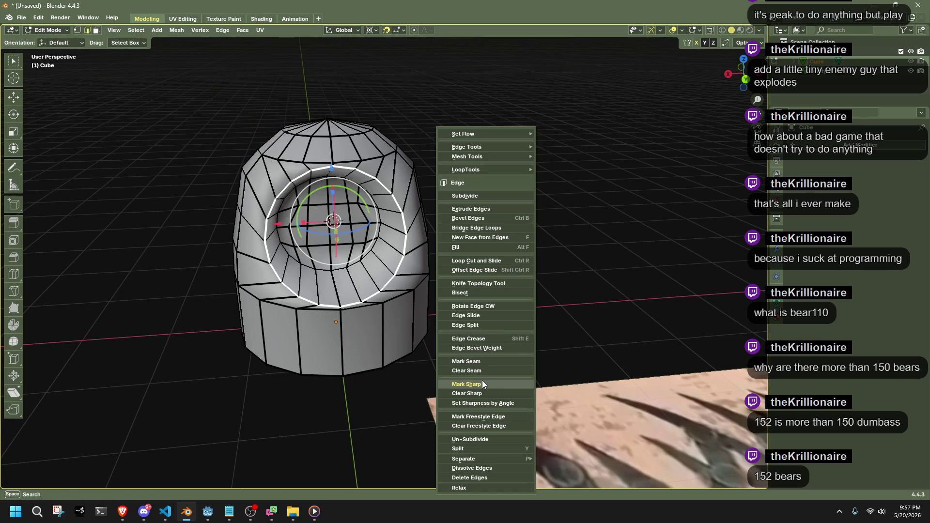
click(482, 384)
Clear the selection and return to Object Mode to inspect the smooth shell.
key(a)
key(alt+n)
key(Escape)
key(Tab)
mouse_move(540, 308)
middle_down()
mouse_move(486, 318)
mouse_move(400, 296)
mouse_move(319, 302)
mouse_move(450, 314)
mouse_move(506, 286)
mouse_move(572, 325)
mouse_move(595, 355)
mouse_move(630, 289)
mouse_move(559, 296)
mouse_move(446, 268)
middle_up()
key(Tab)
mouse_move(544, 266)
middle_down()
mouse_move(596, 263)
mouse_move(542, 275)
mouse_move(479, 325)
mouse_move(496, 316)
mouse_move(563, 322)
mouse_move(604, 345)
mouse_move(590, 306)
mouse_move(413, 377)
mouse_move(440, 393)
middle_up()
key(alt+a)
key(Tab)
scroll(589, 301, down, 3)
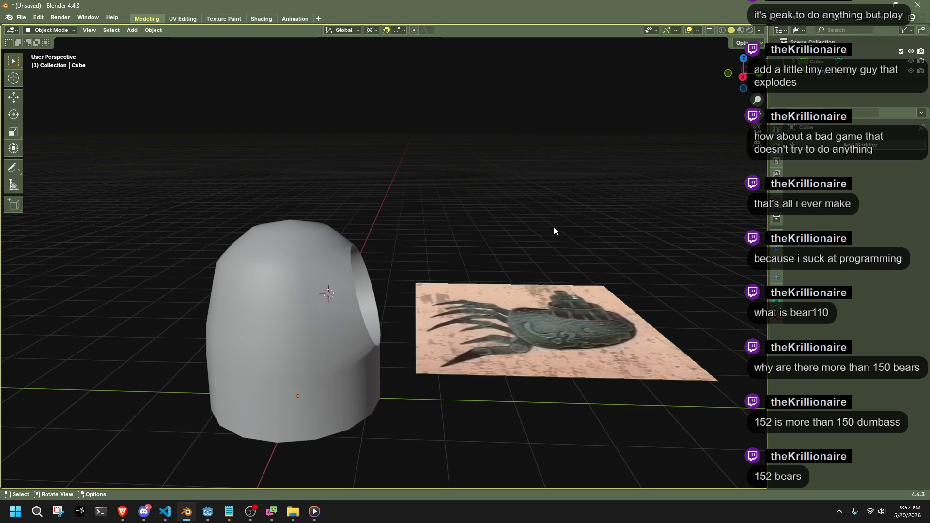
Dismiss the Add menu, select the dome shell and enter Edit Mode.
alt+middle_drag(441, 393, 589, 181)
middle_drag(364, 192, 286, 165)
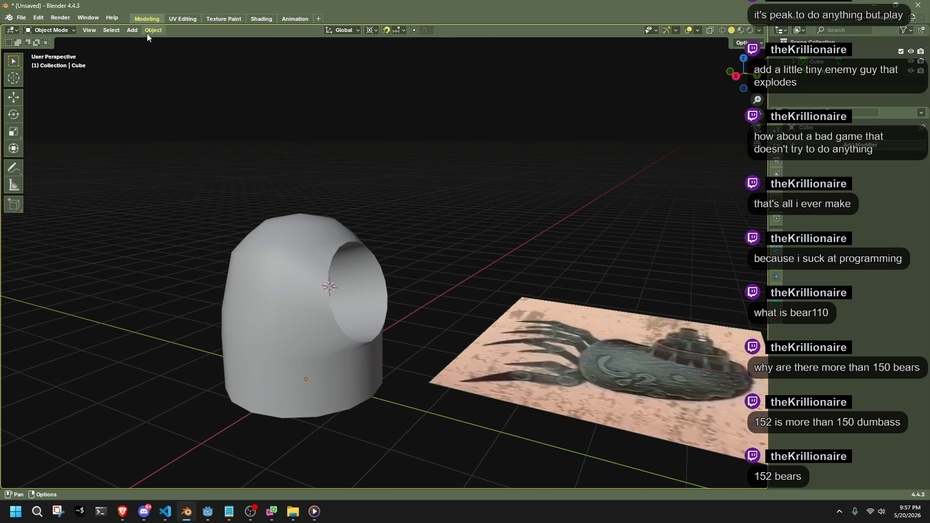
click(132, 30)
mouse_move(197, 45)
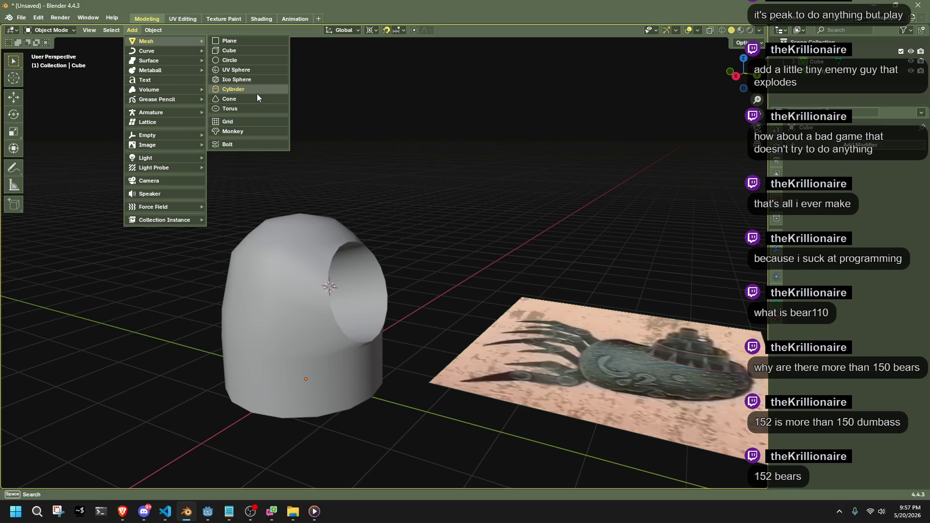
click(363, 258)
key(Tab)
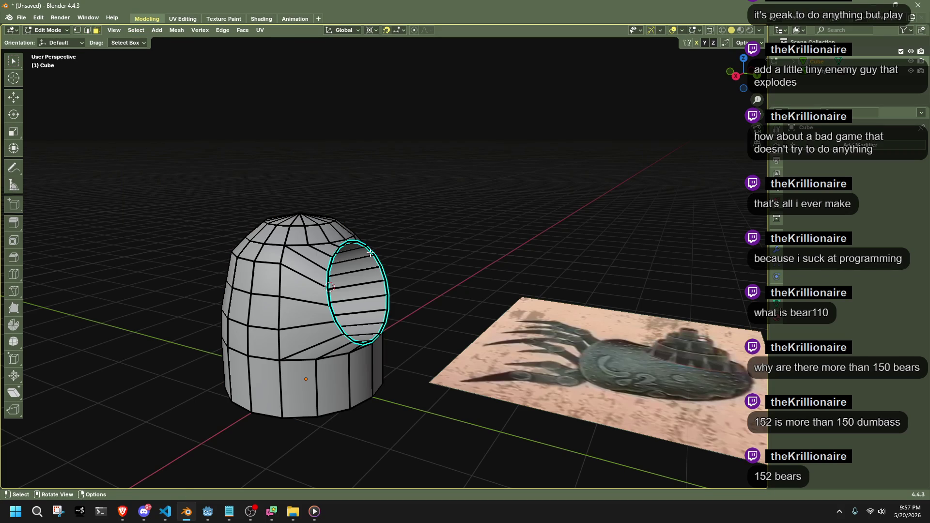
Fill the opening's loop, check it from the right view, then undo the fill.
key(f)
middle_drag(476, 249, 506, 255)
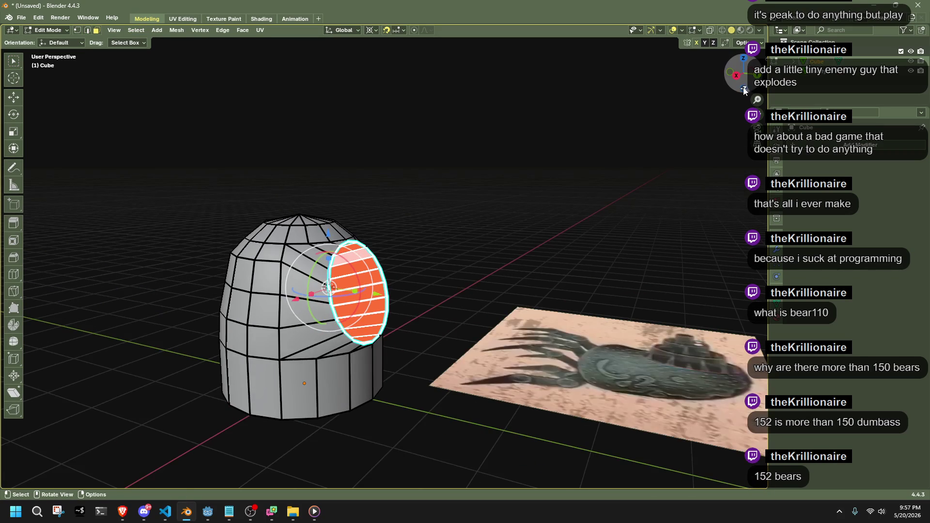
click(737, 78)
key(Tab)
key(ctrl+z)
key(ctrl+z)
key(ctrl+z)
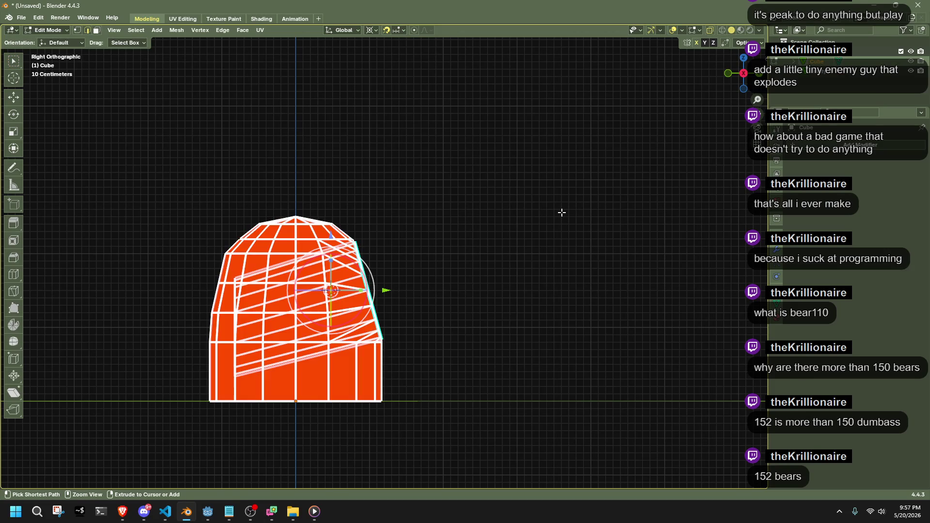
key(ctrl+z)
key(ctrl+z)
key(ctrl+z)
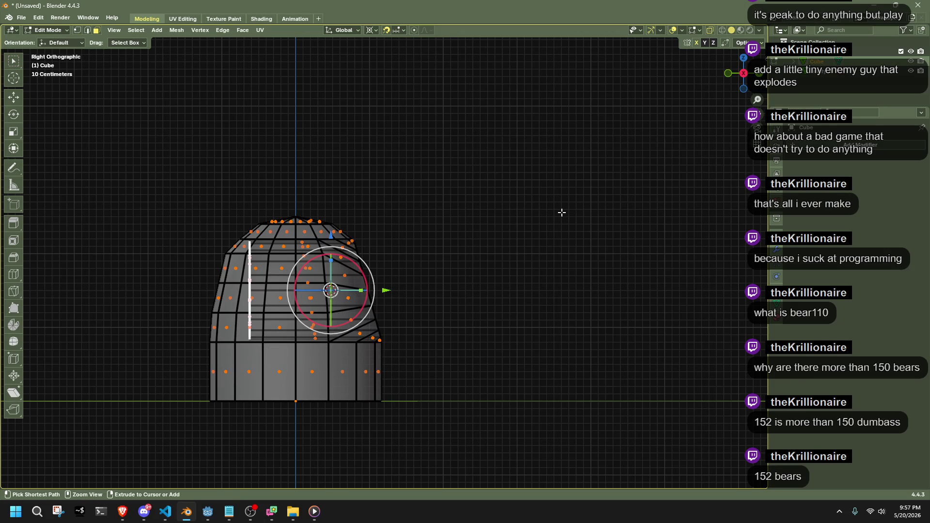
Select the ring of tube faces inside the opening, undoing a trial move.
key(ctrl+z)
key(ctrl+z)
middle_drag(515, 245, 412, 273)
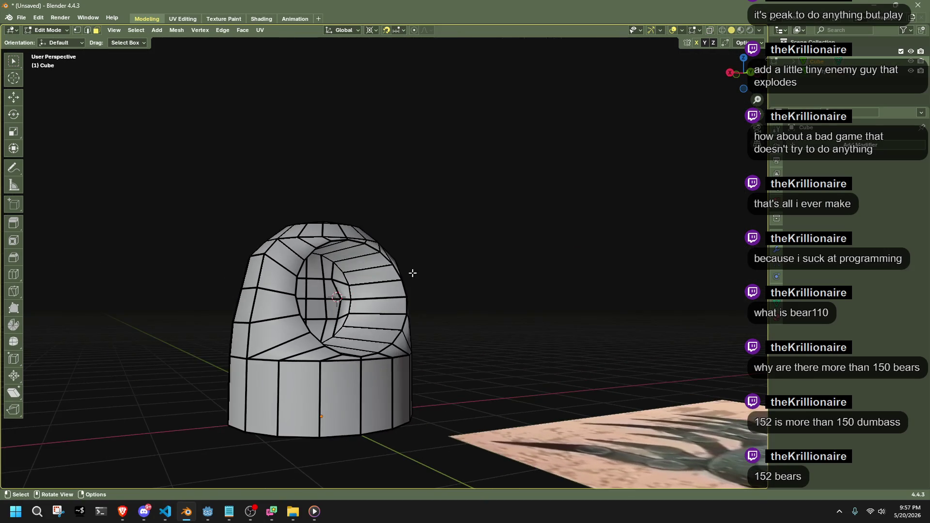
alt+click(365, 263)
middle_drag(478, 255, 540, 267)
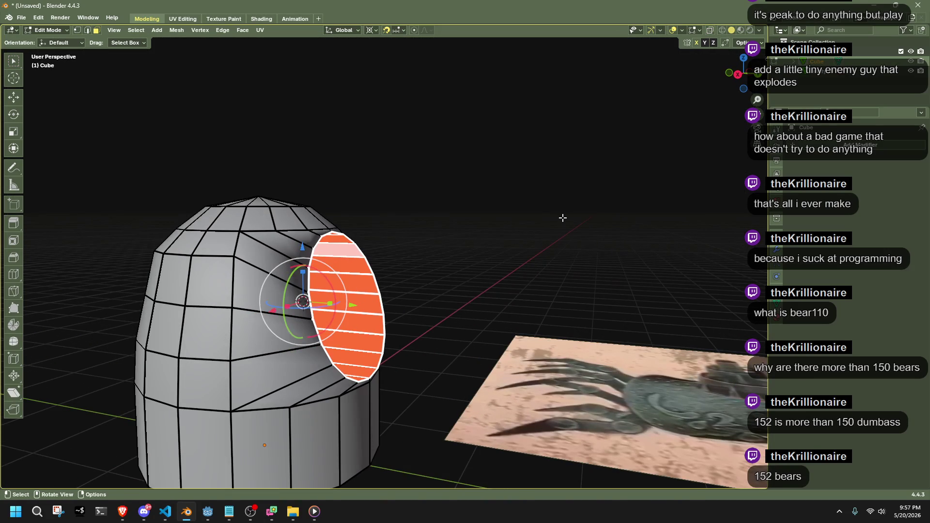
key(g)
mouse_move(727, 228)
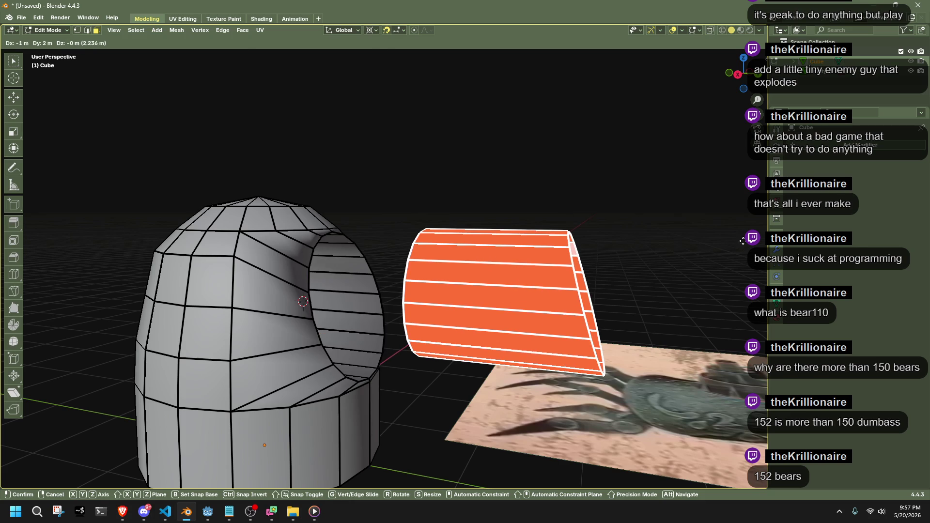
click(743, 241)
key(ctrl+z)
Extrude a copy of the inner tube faces 1.9 m outward along Y.
click(738, 74)
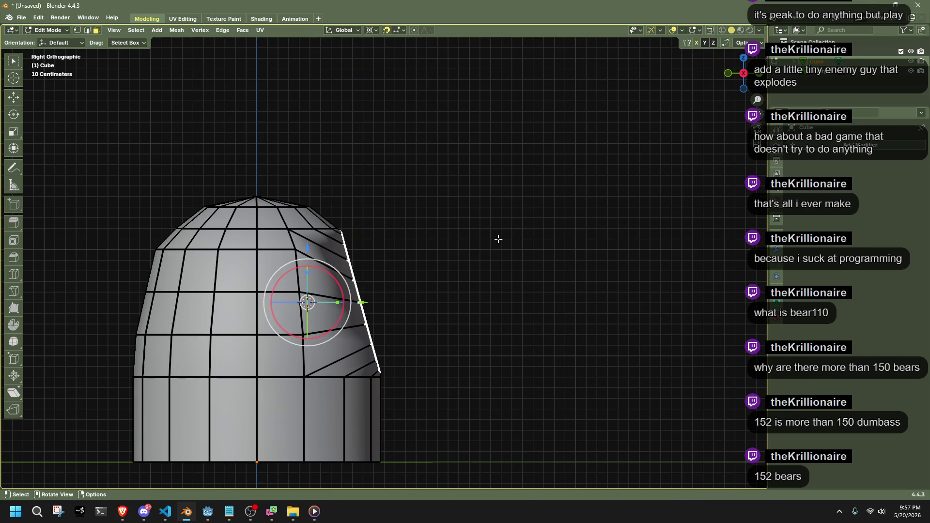
key(e)
key(y)
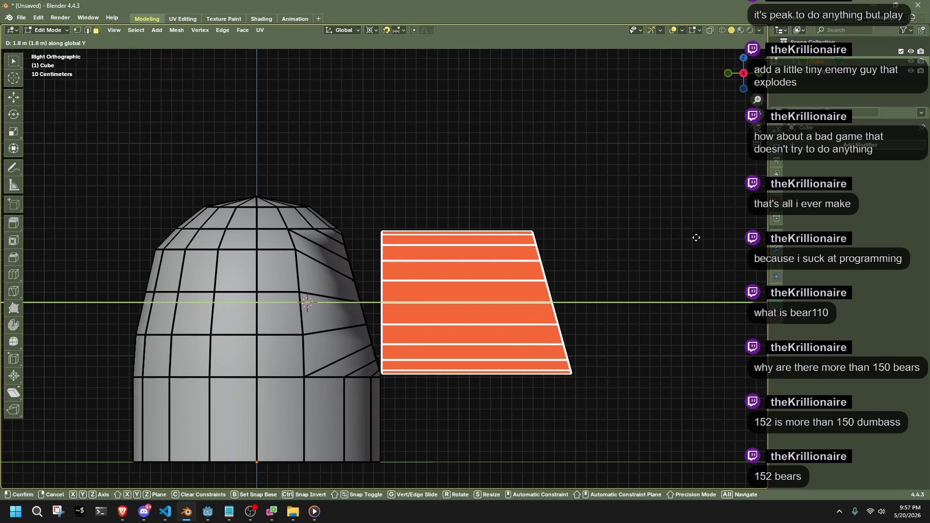
click(701, 237)
scroll(683, 256, down, 2)
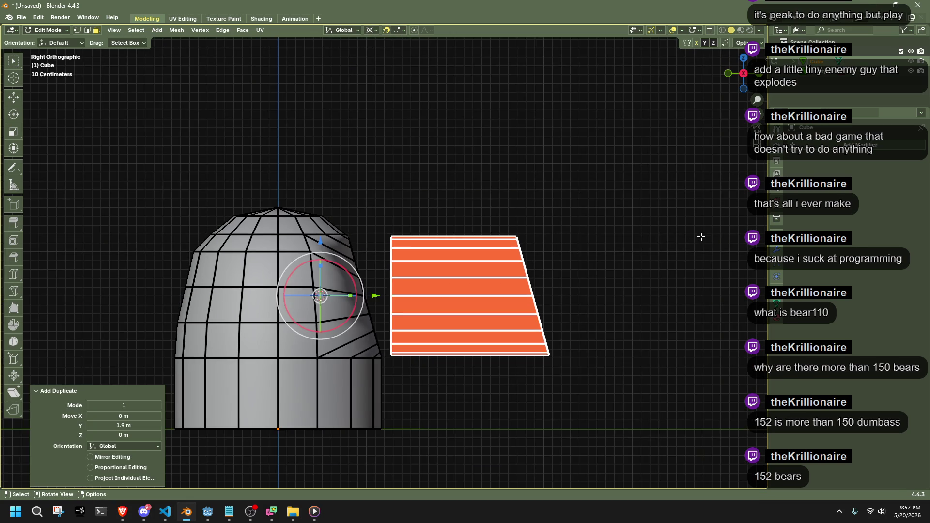
key(Tab)
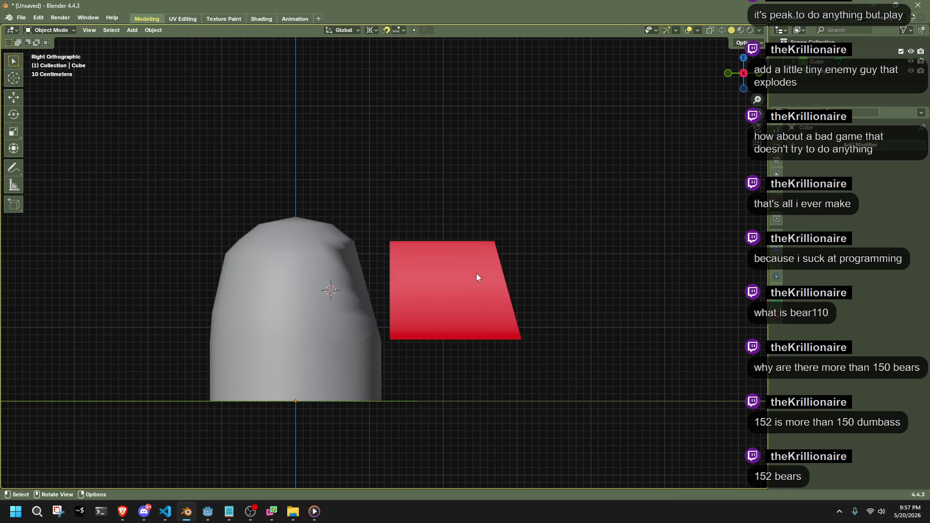
key(Tab)
mouse_move(571, 281)
middle_down()
mouse_move(447, 300)
mouse_move(430, 268)
mouse_move(486, 249)
mouse_move(525, 252)
mouse_move(581, 300)
mouse_move(607, 304)
middle_up()
Select the linked tube copy and separate it into its own object, Cube.001.
key(a)
key(Tab)
key(Tab)
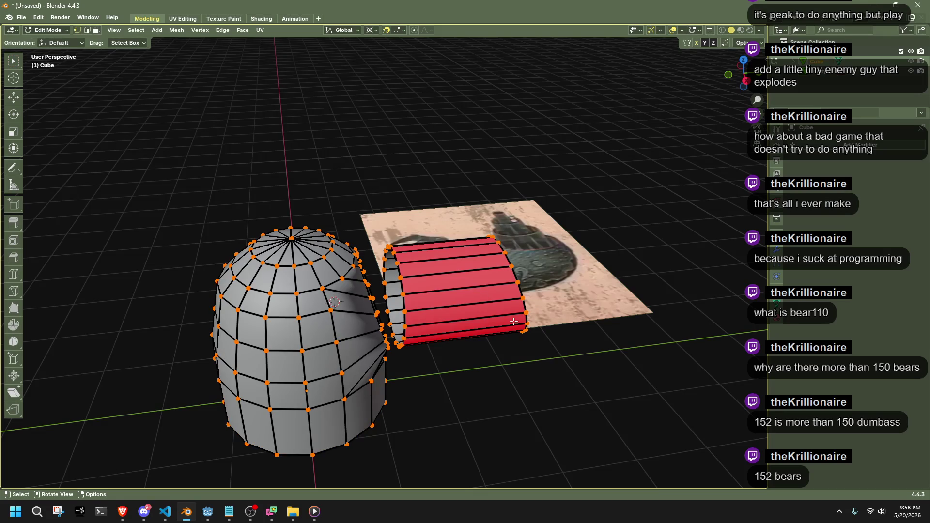
key(l)
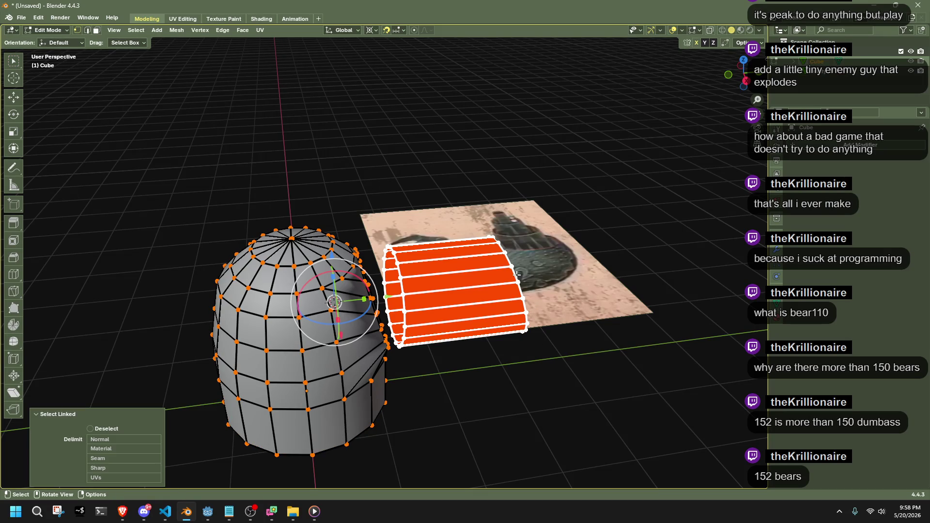
key(ctrl+l)
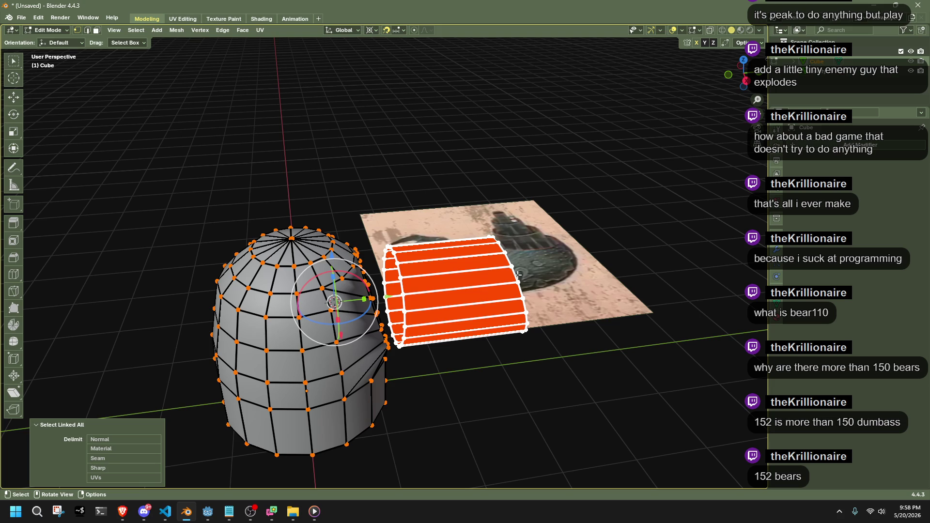
click(176, 30)
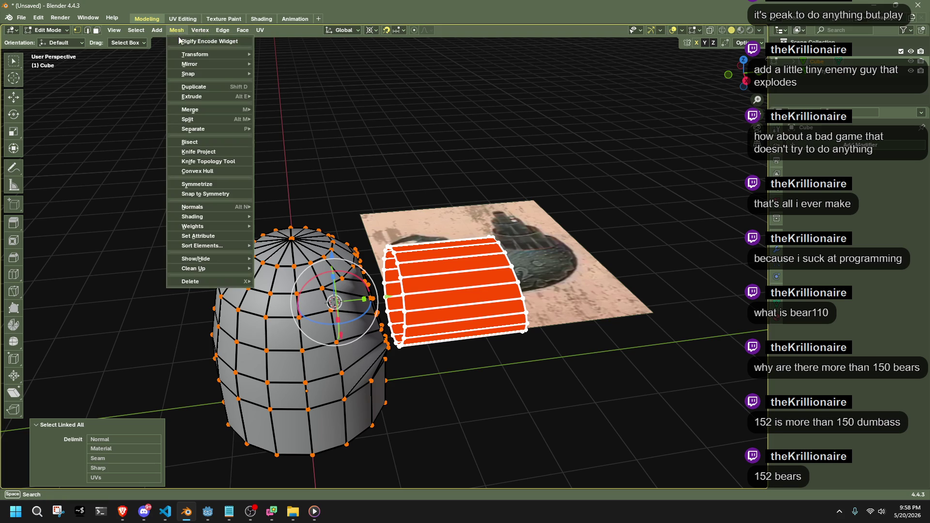
mouse_move(205, 129)
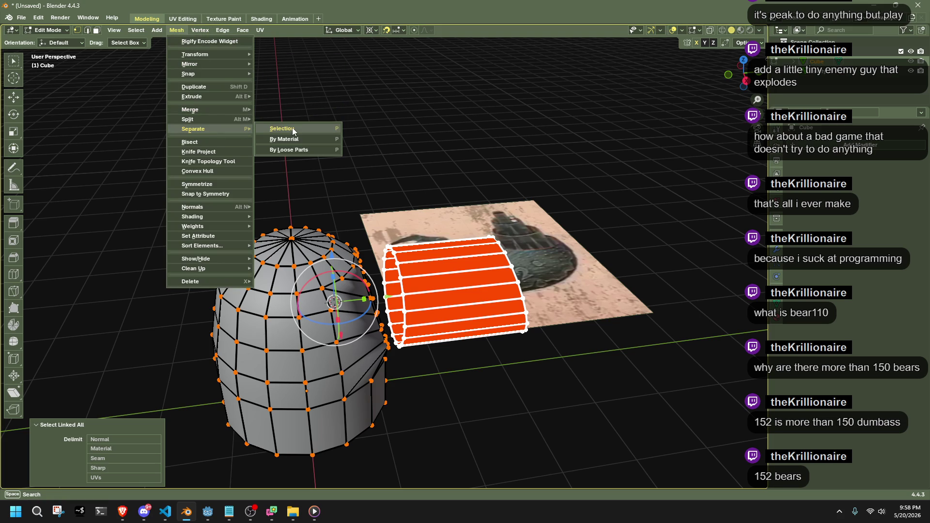
click(293, 130)
key(Tab)
click(479, 262)
key(Tab)
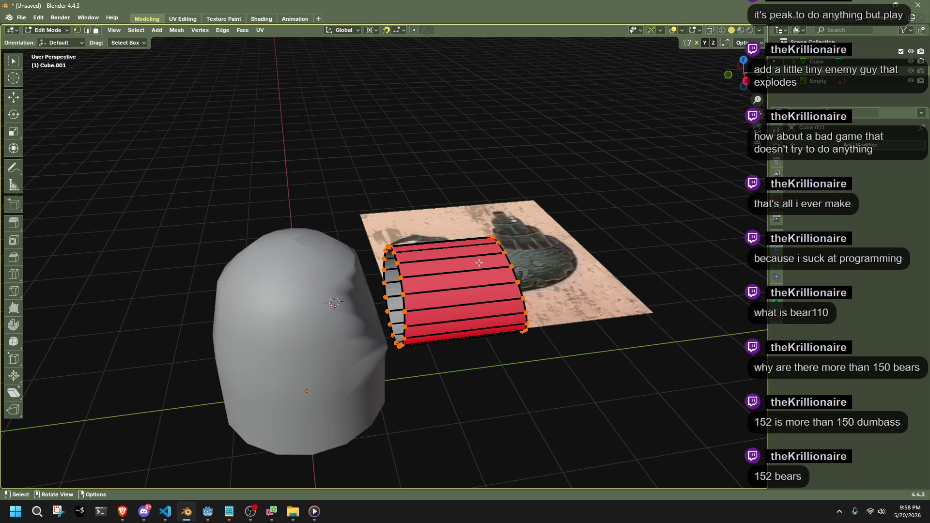
From the right-side view, mirror the whole tube by scaling it along Y.
click(744, 81)
key(a)
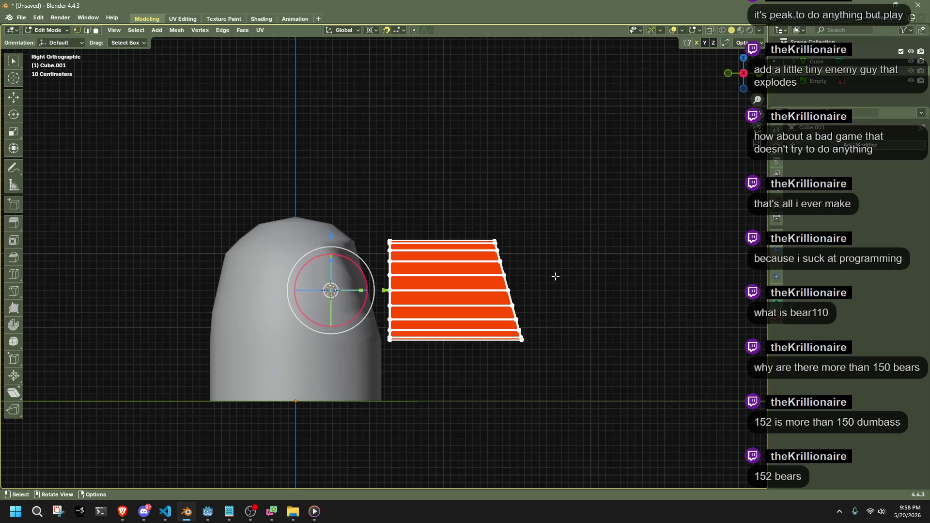
key(s)
key(y)
key(Return)
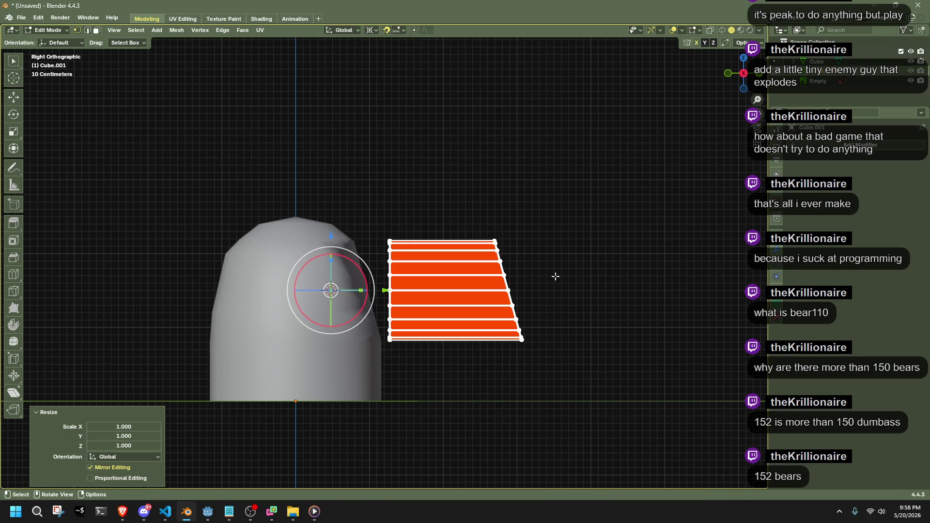
key(s)
key(y)
key(Escape)
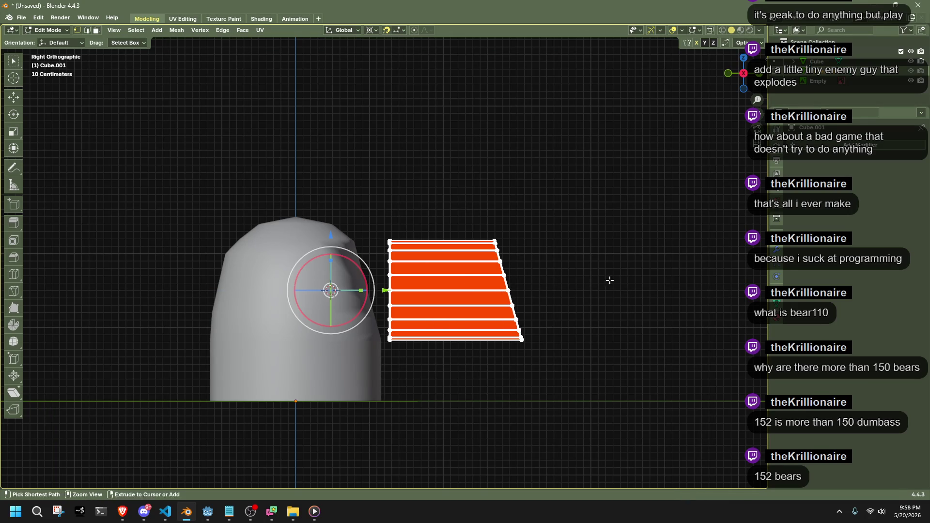
key(s)
key(y)
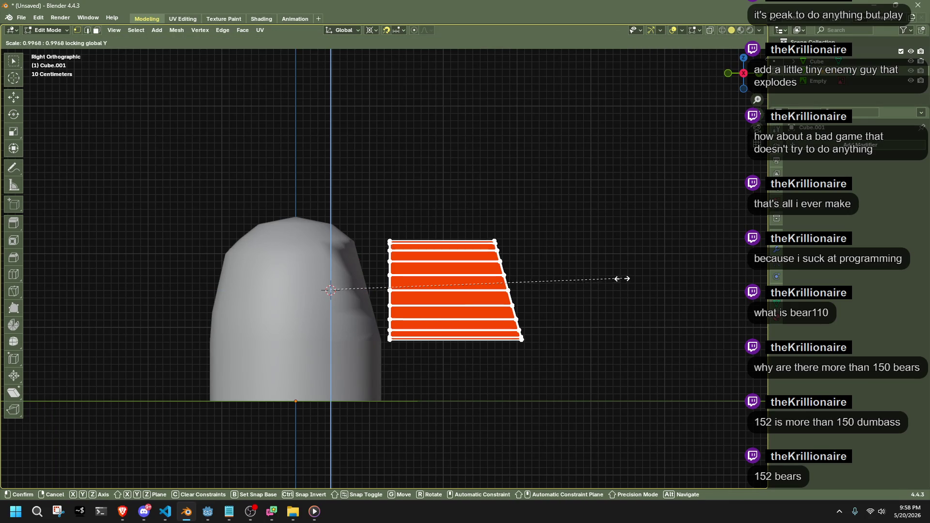
click(88, 320)
Set the tube's X scale to -1 and its Z scale to 1.
click(126, 430)
text(1)
key(Return)
click(130, 448)
text(1)
key(Return)
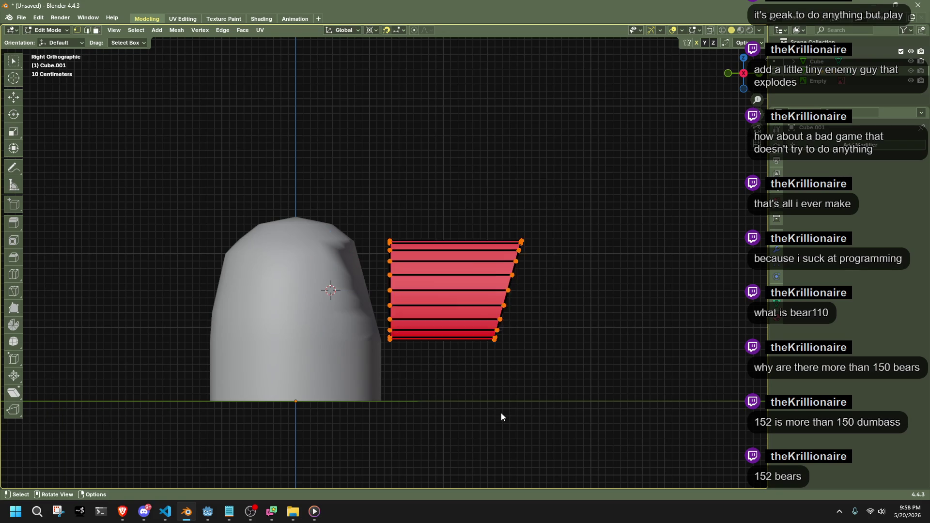
Apply smooth shading to all of the tube's faces.
key(Tab)
middle_drag(501, 412, 405, 372)
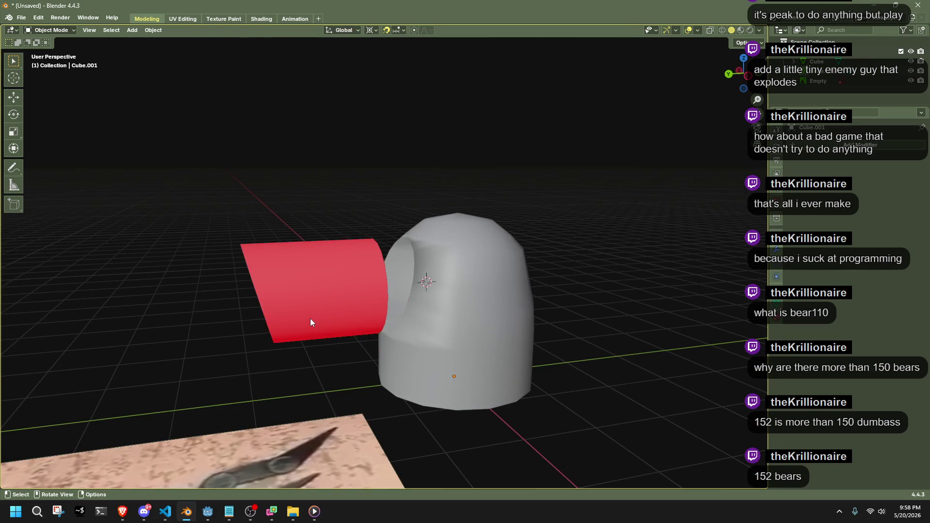
key(Tab)
key(a)
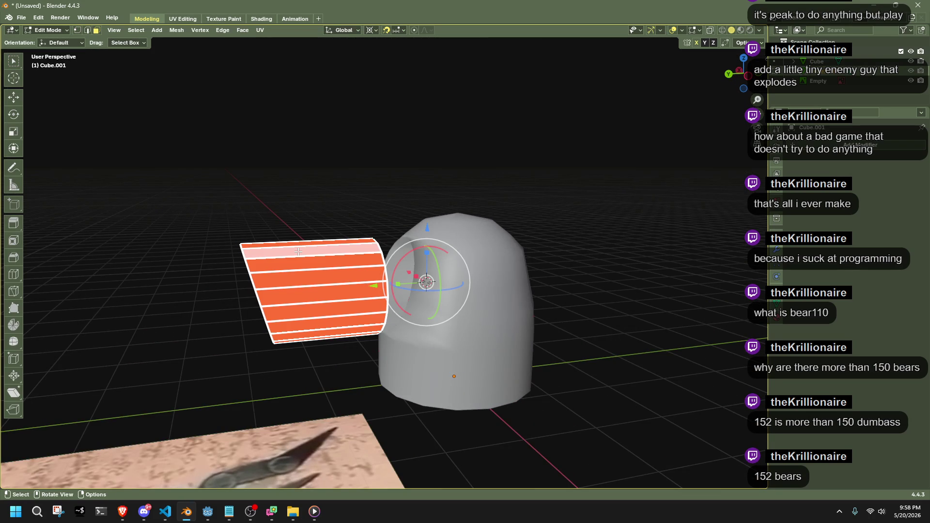
right_click(298, 252)
click(269, 176)
key(Tab)
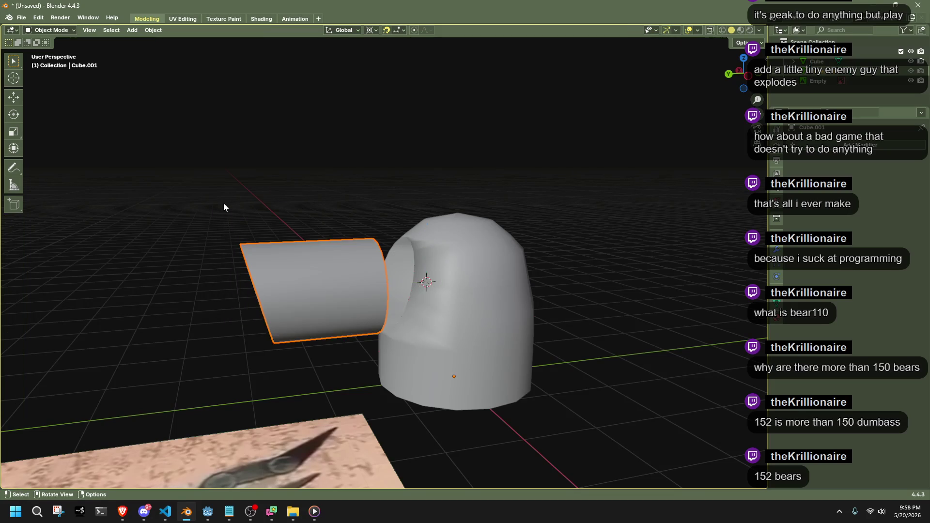
Orbit to the tube's far end and align the view along its axis.
mouse_move(263, 237)
middle_down()
mouse_move(443, 207)
mouse_move(495, 278)
mouse_move(497, 304)
middle_up()
key(Tab)
key(KP_1)
middle_drag(601, 298, 514, 315)
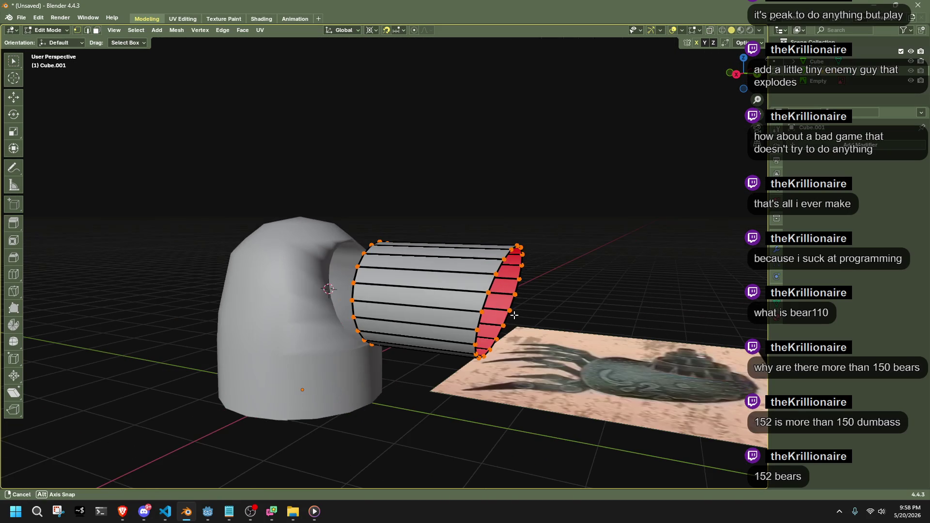
alt+click(489, 290)
click(580, 222)
mouse_move(562, 253)
middle_down()
mouse_move(537, 293)
mouse_move(474, 264)
mouse_move(529, 305)
mouse_move(422, 310)
middle_up()
Box-select the tube's far end face and poke it into a triangle fan.
drag(579, 382, 469, 179)
mouse_move(484, 204)
middle_down()
mouse_move(546, 249)
mouse_move(536, 245)
mouse_move(557, 271)
middle_up()
drag(585, 396, 491, 197)
key(3)
right_click(479, 272)
mouse_move(511, 277)
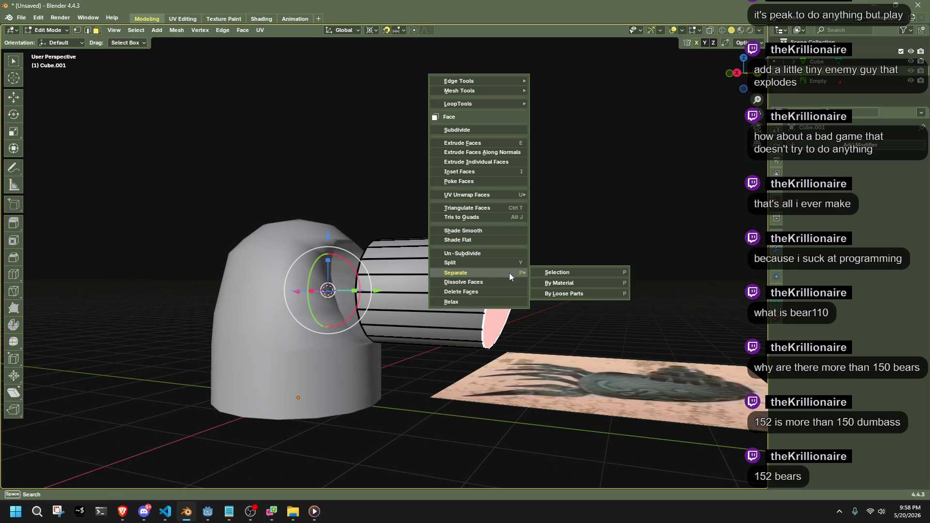
click(459, 182)
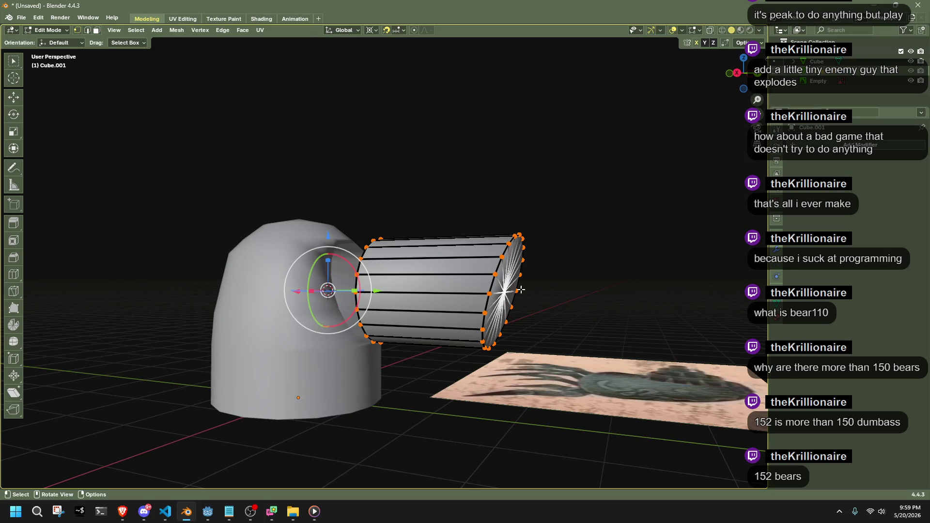
Scale the poked end cap of the tube from the right-side view.
click(737, 72)
key(g)
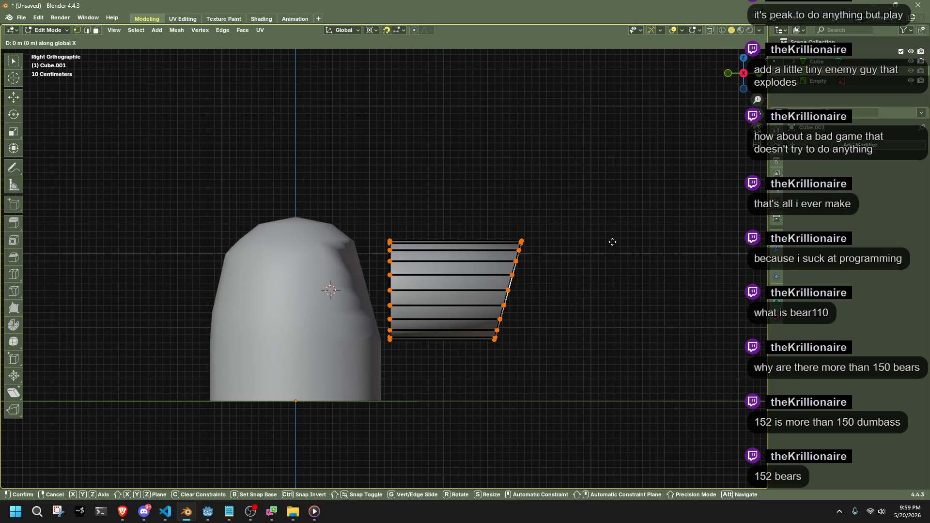
click(613, 240)
mouse_move(415, 363)
middle_down()
mouse_move(466, 299)
mouse_move(640, 312)
mouse_move(589, 303)
middle_up()
key(s)
click(632, 314)
Mark the tube's end edge loop as sharp.
key(Tab)
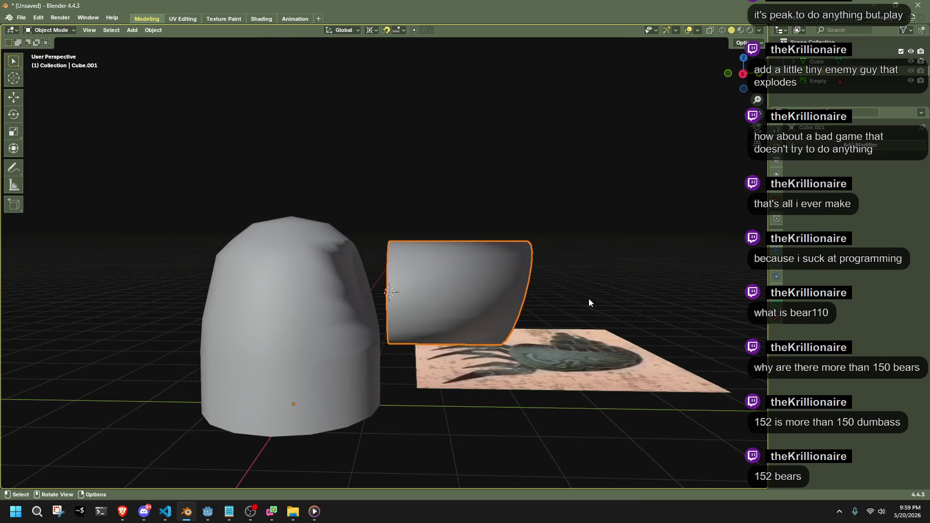
click(650, 262)
click(503, 250)
mouse_move(745, 77)
mouse_down()
mouse_move(591, 220)
mouse_move(560, 283)
mouse_move(510, 268)
mouse_move(550, 263)
mouse_up()
key(Tab)
key(2)
right_click(547, 339)
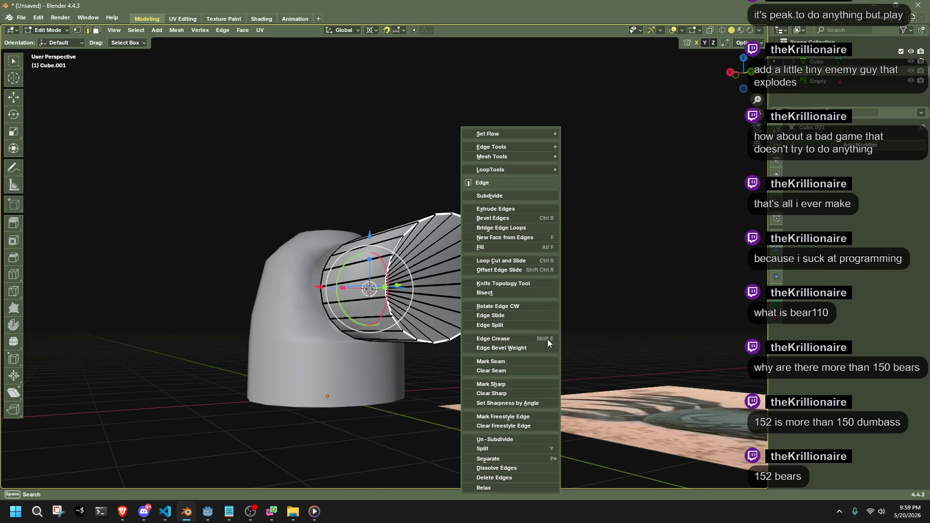
click(516, 385)
Average all of the tube's normals by Face Area.
key(a)
key(alt+n)
click(553, 304)
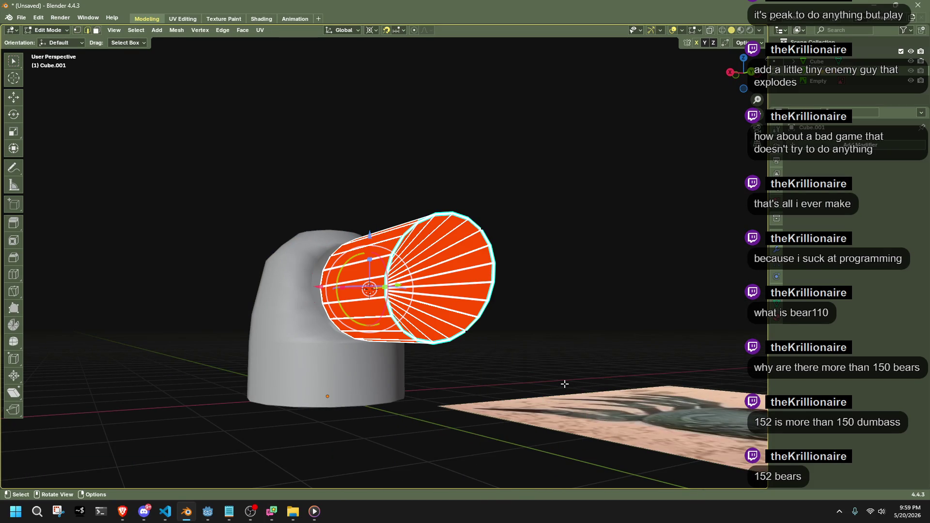
key(alt+n)
mouse_move(550, 422)
click(601, 423)
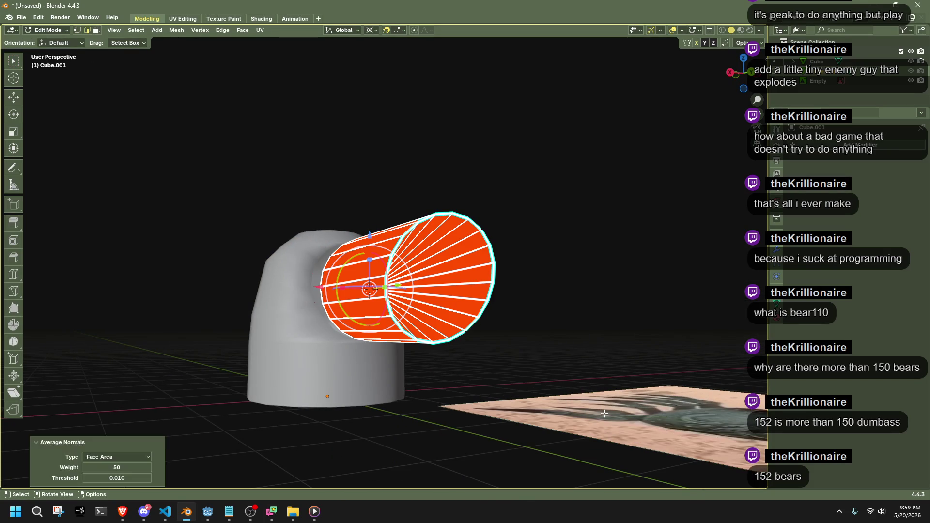
key(Tab)
mouse_move(565, 306)
middle_down()
mouse_move(478, 332)
mouse_move(334, 286)
middle_up()
click(333, 286)
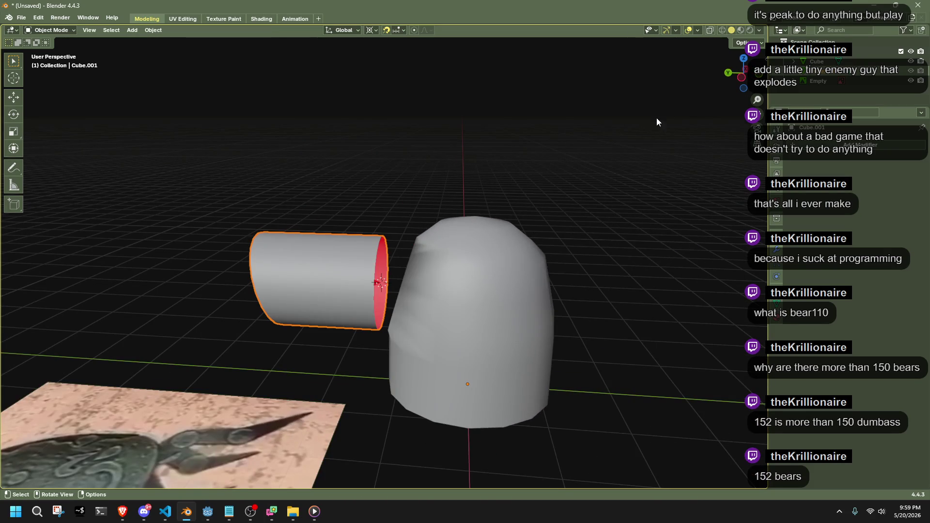
Shrink the tube to 0.906 from the Left and Back views so it fits the dome's opening.
click(737, 82)
key(s)
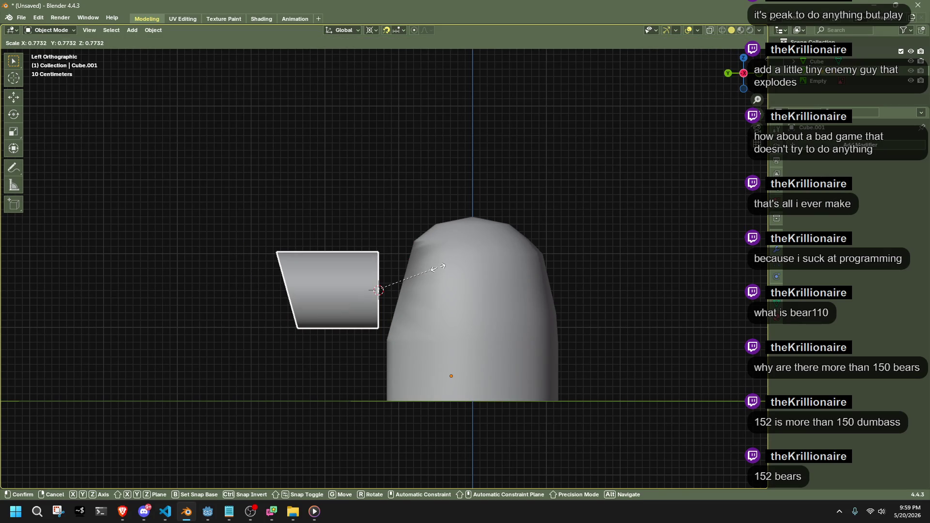
click(438, 267)
middle_drag(438, 267, 581, 269)
click(744, 74)
key(s)
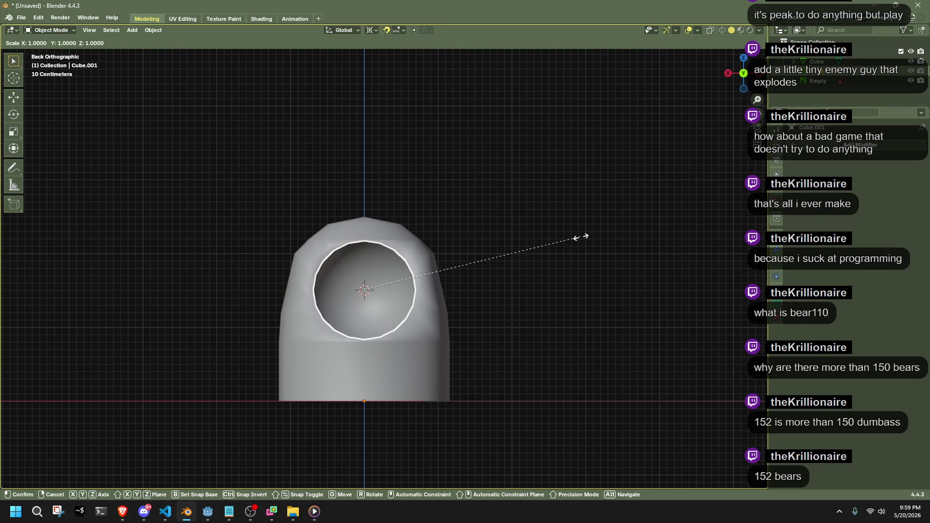
click(561, 245)
mouse_move(560, 246)
middle_down()
mouse_move(552, 311)
mouse_move(584, 323)
mouse_move(610, 289)
mouse_move(606, 269)
mouse_move(521, 306)
mouse_move(499, 295)
mouse_move(521, 281)
mouse_move(601, 285)
mouse_move(531, 303)
middle_up()
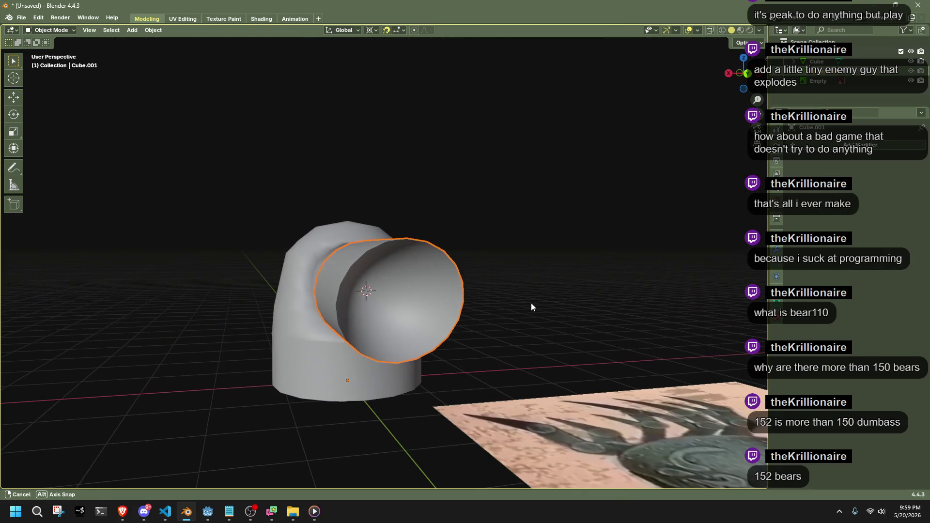
key(Tab)
Select the end cap's rim vertices and delete the fan faces.
middle_drag(566, 336, 554, 334)
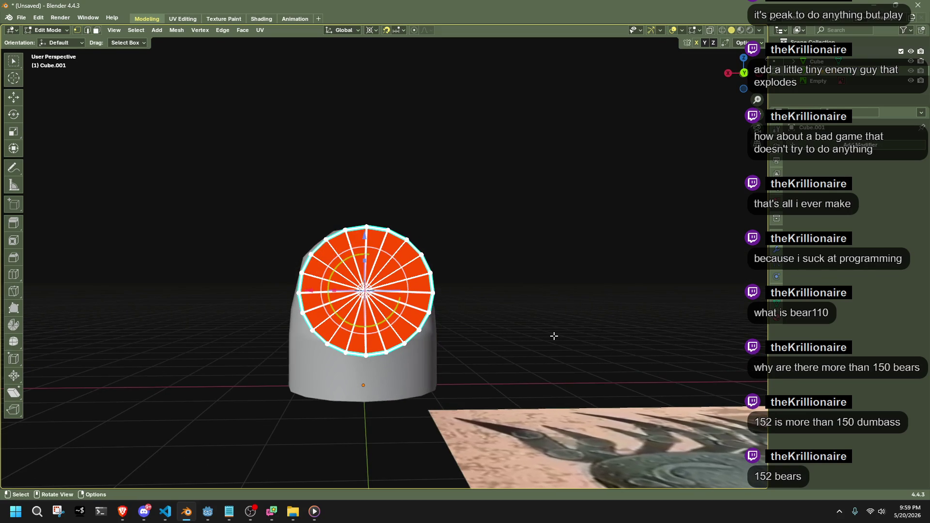
key(1)
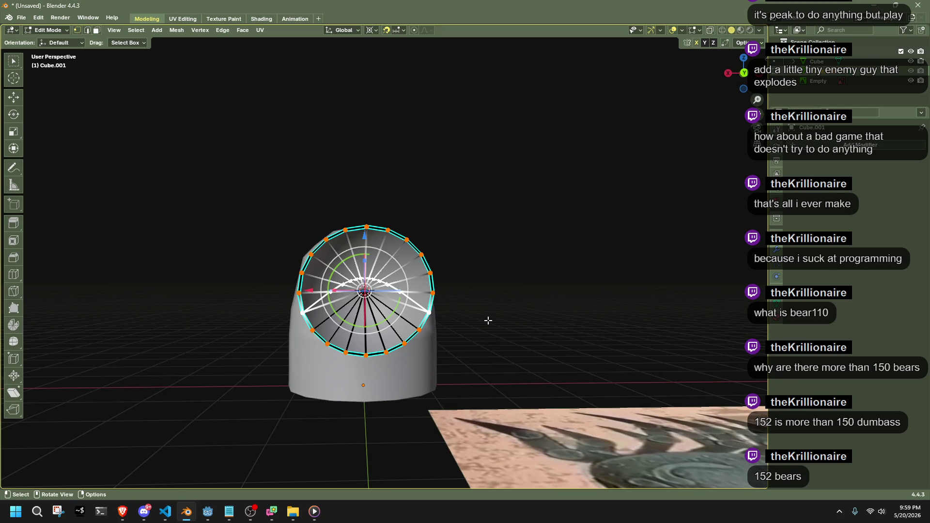
middle_drag(500, 326, 374, 297)
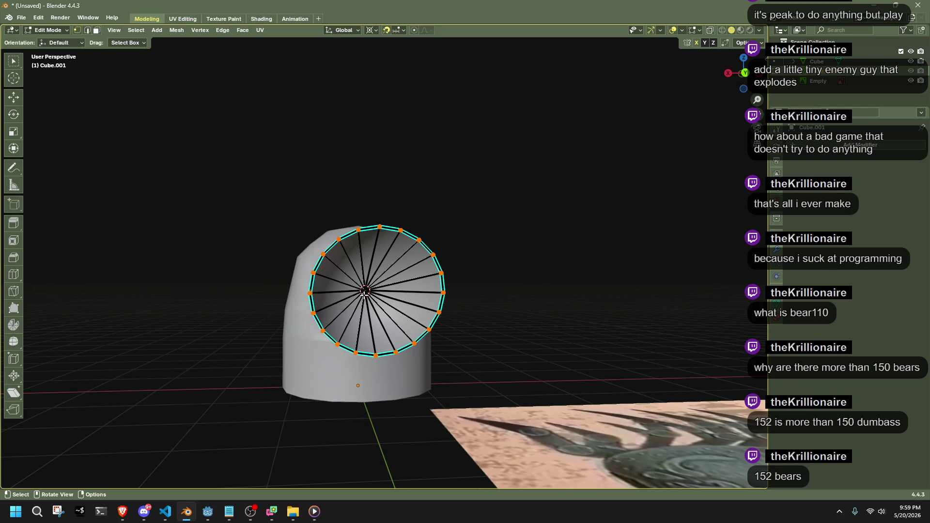
key(x)
click(614, 315)
key(e)
Try deleting faces along a side edge of the tube, then undo it.
middle_drag(413, 327, 460, 326)
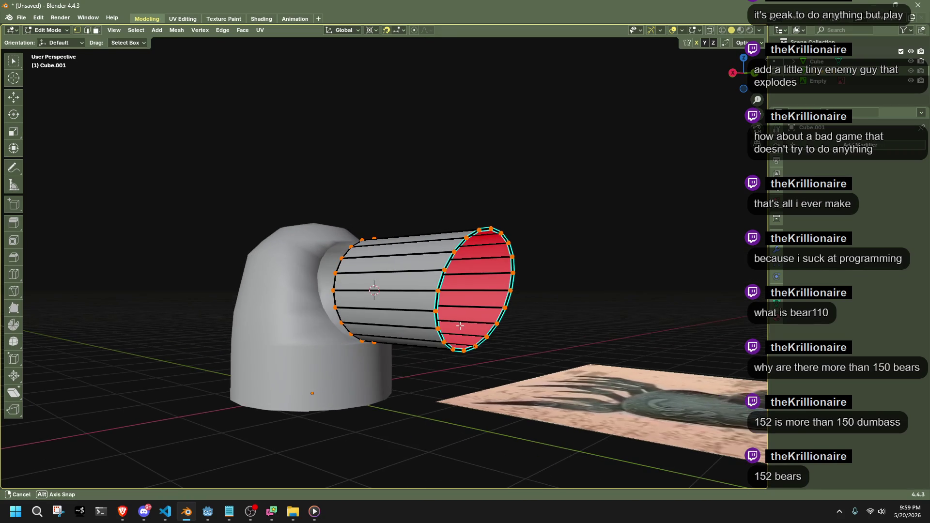
alt+shift+click(422, 309)
middle_drag(582, 312, 573, 315)
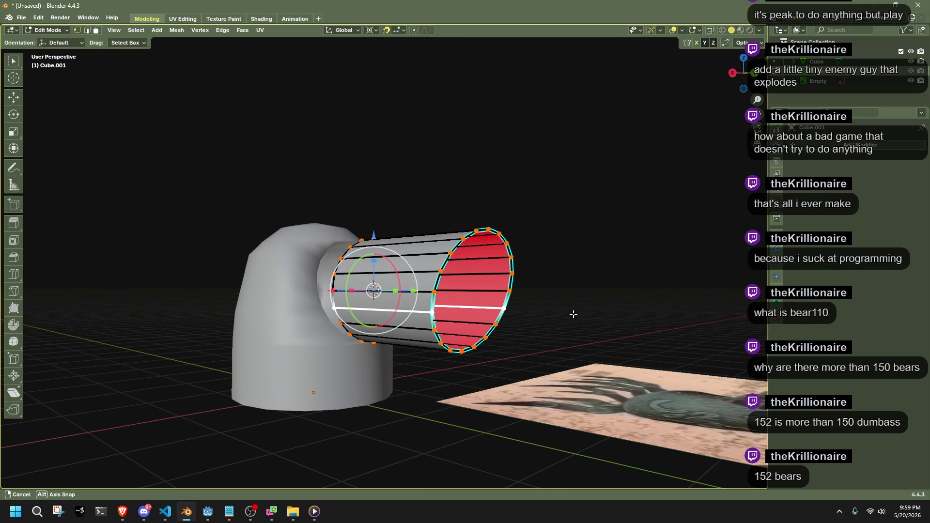
right_click(574, 313)
click(574, 314)
mouse_move(546, 311)
middle_down()
mouse_move(566, 312)
mouse_move(584, 333)
middle_up()
key(ctrl+z)
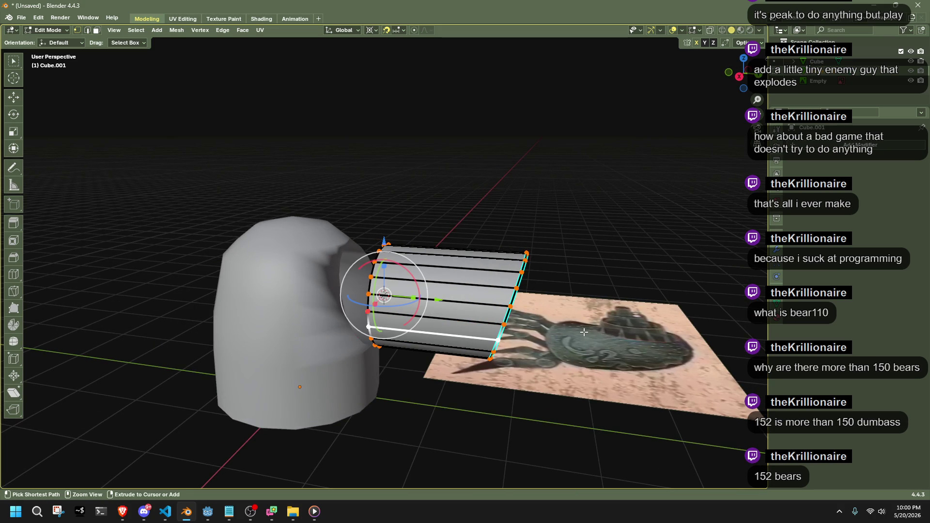
Test a vertical move on the selected side edges, then cancel it.
mouse_move(573, 333)
middle_down()
mouse_move(536, 326)
mouse_move(531, 304)
mouse_move(516, 305)
mouse_move(542, 302)
mouse_move(501, 304)
mouse_move(561, 295)
middle_up()
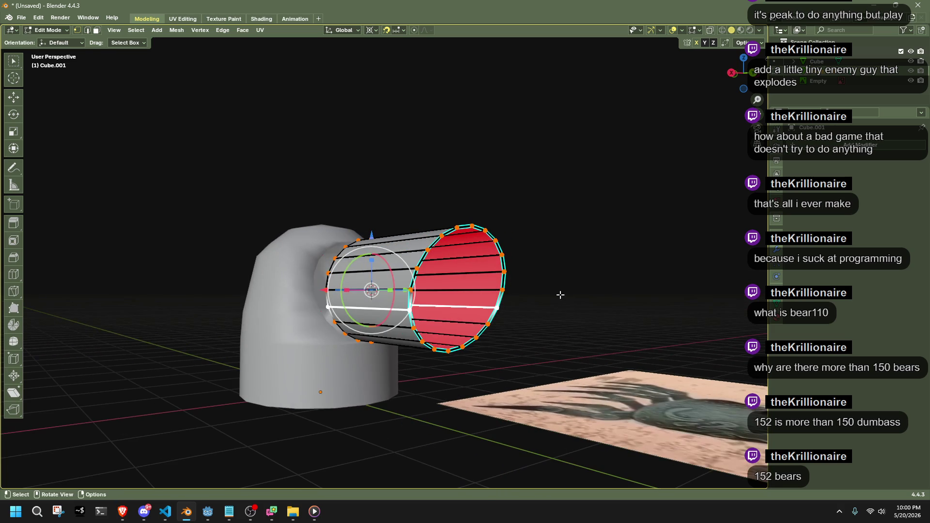
right_click(599, 293)
key(g)
key(z)
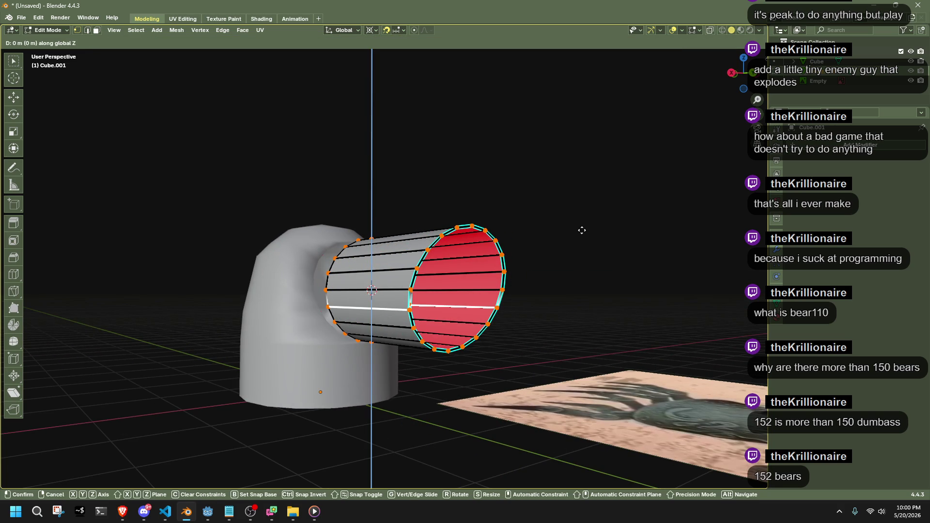
key(Escape)
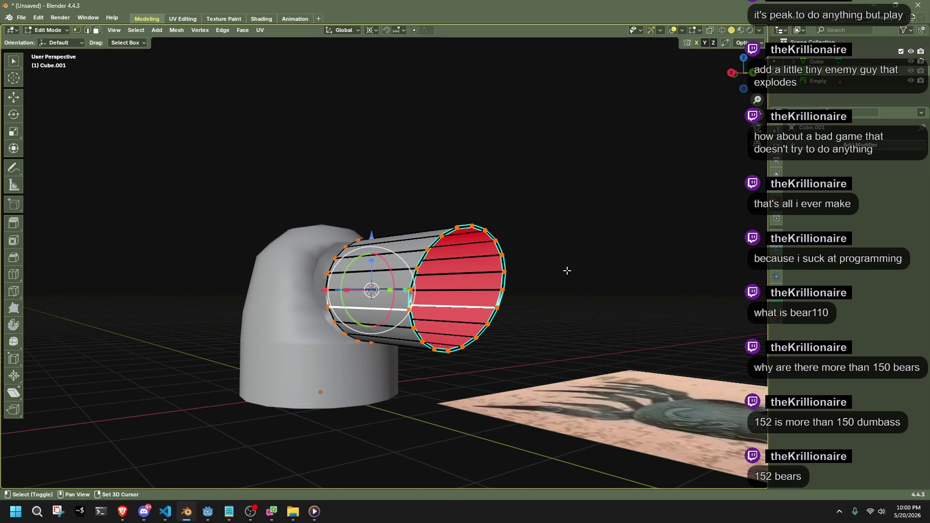
Rip the tube along its side edges, lower them on Z, and scale the lower part to 0.798.
key(g)
key(z)
key(Return)
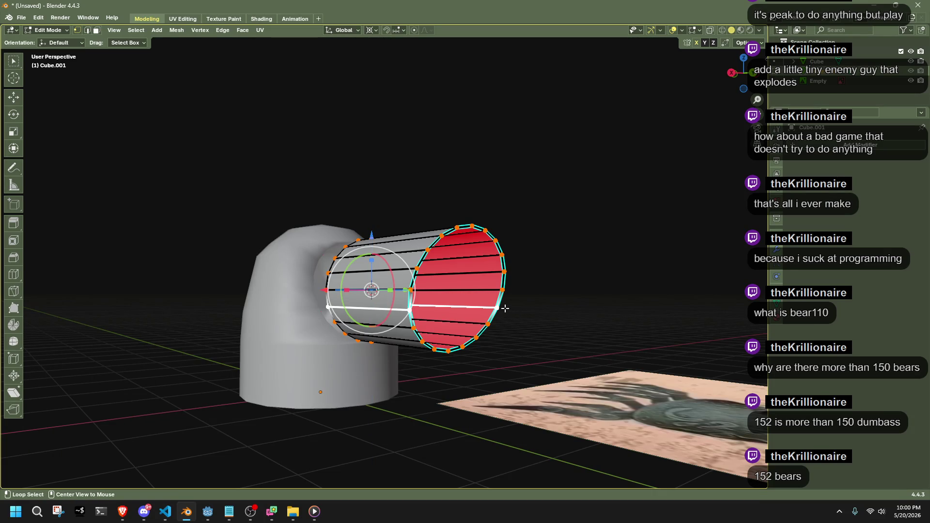
key(g)
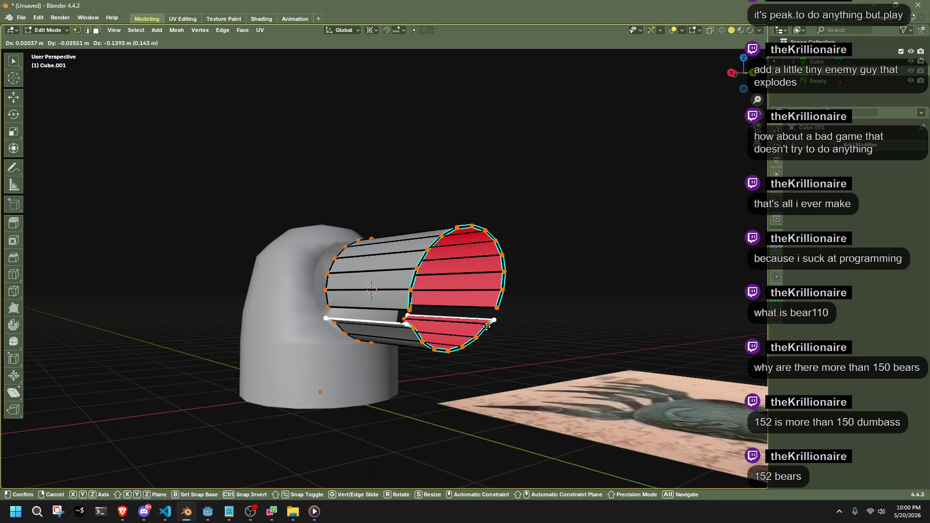
key(z)
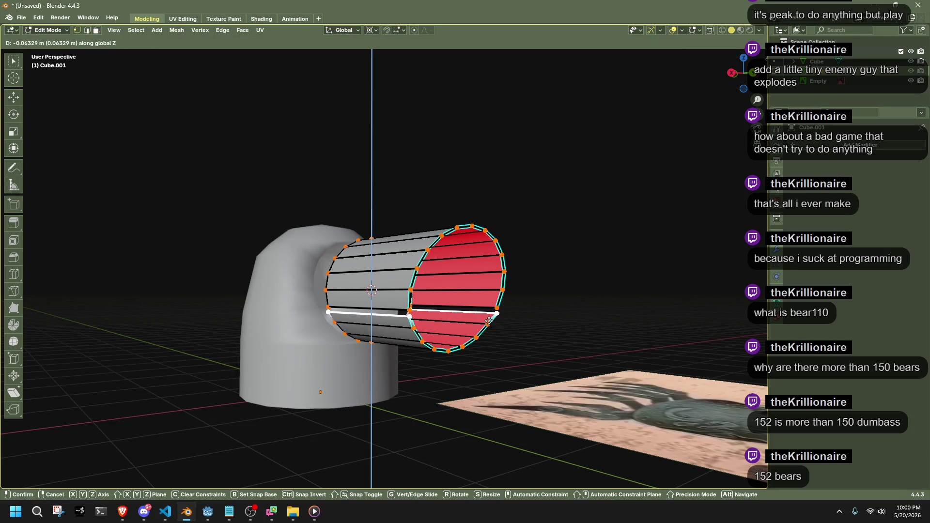
click(489, 323)
key(s)
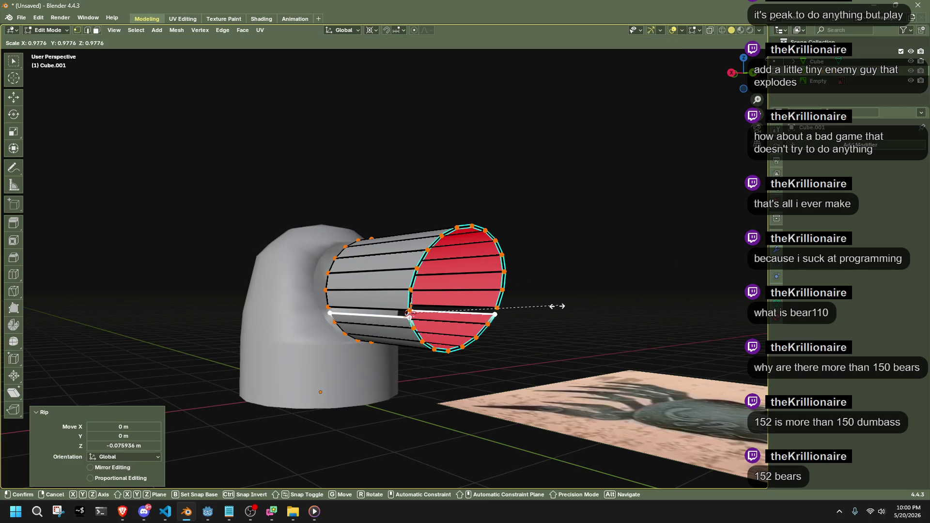
click(529, 312)
From the end-on view, lower the lower half and scale it about the selection.
key(KP_1)
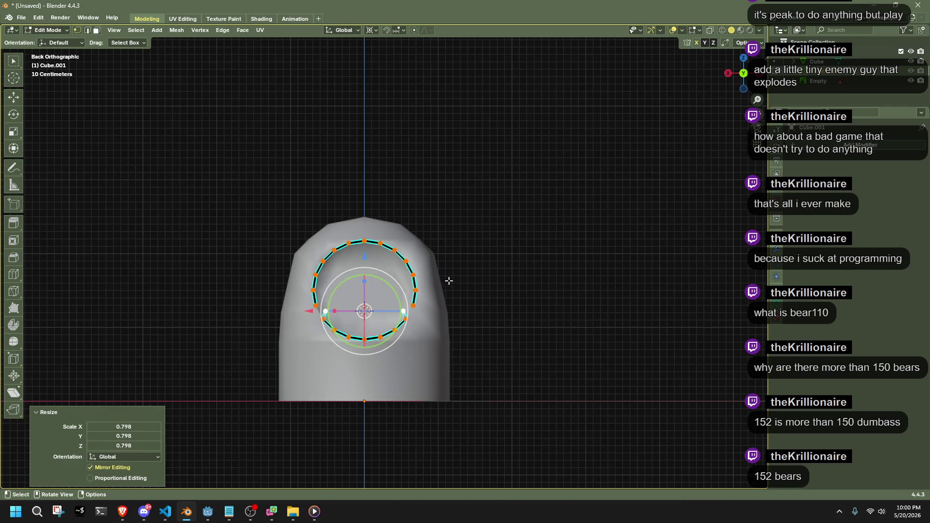
click(744, 72)
key(g)
key(z)
click(433, 301)
key(shift+s)
click(522, 325)
key(s)
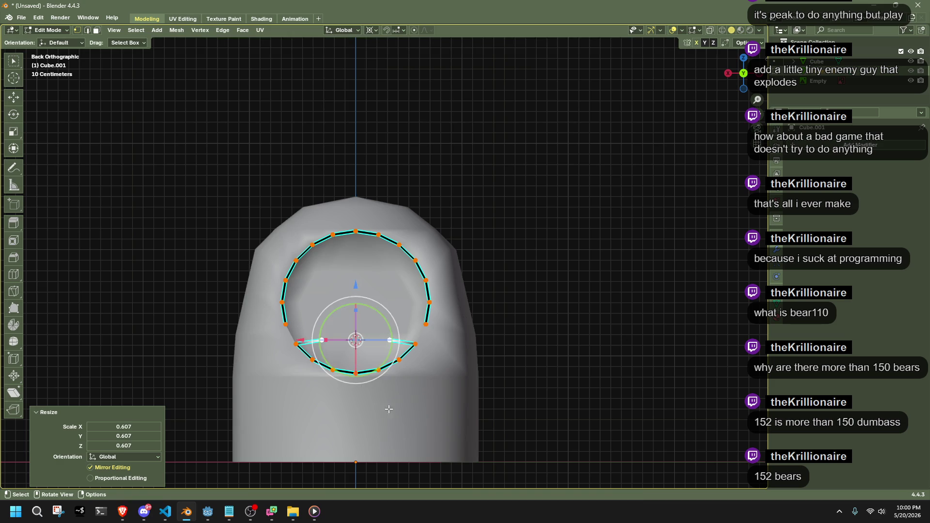
click(390, 410)
mouse_move(388, 376)
middle_down()
mouse_move(479, 426)
mouse_move(531, 439)
mouse_move(559, 420)
middle_up()
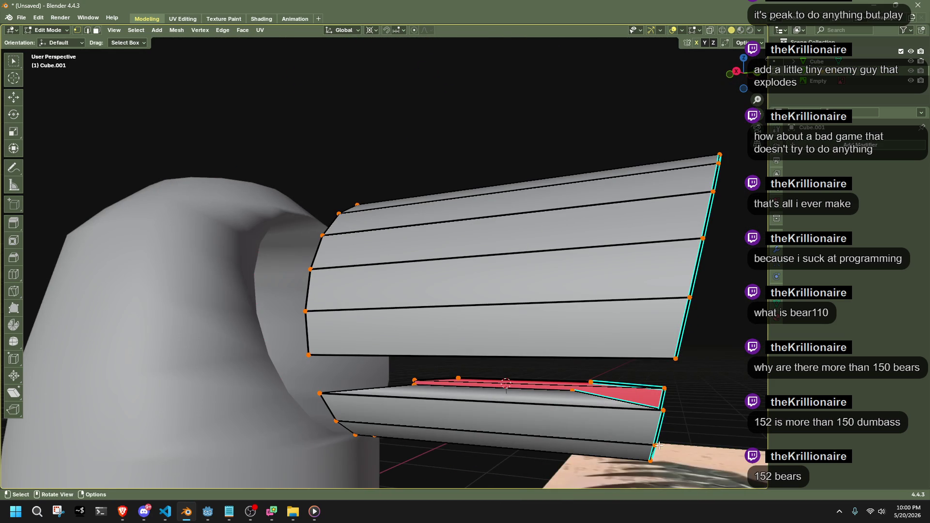
Select the lower jaw's top edges and flatten them to zero along Y.
shift+right_click(655, 444)
shift+click(573, 389)
shift+click(593, 381)
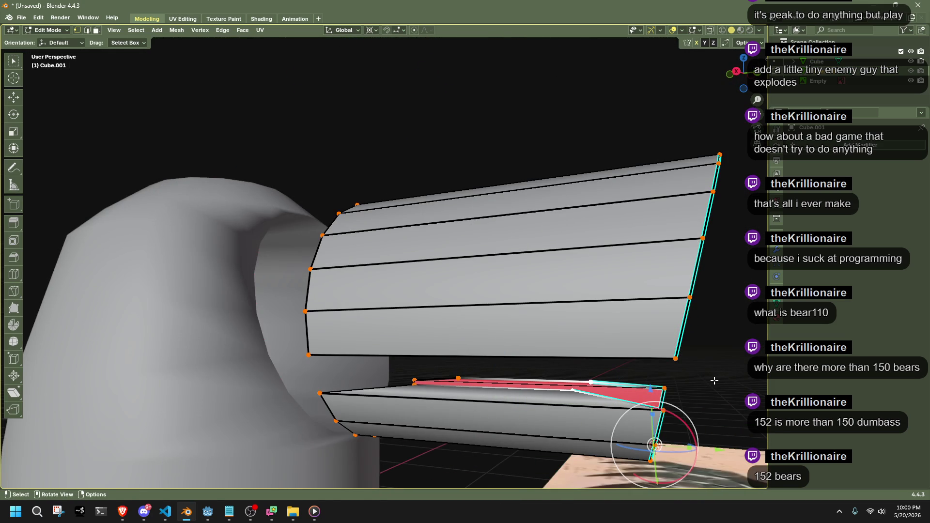
key(s)
key(x)
key(y)
key(0)
key(Return)
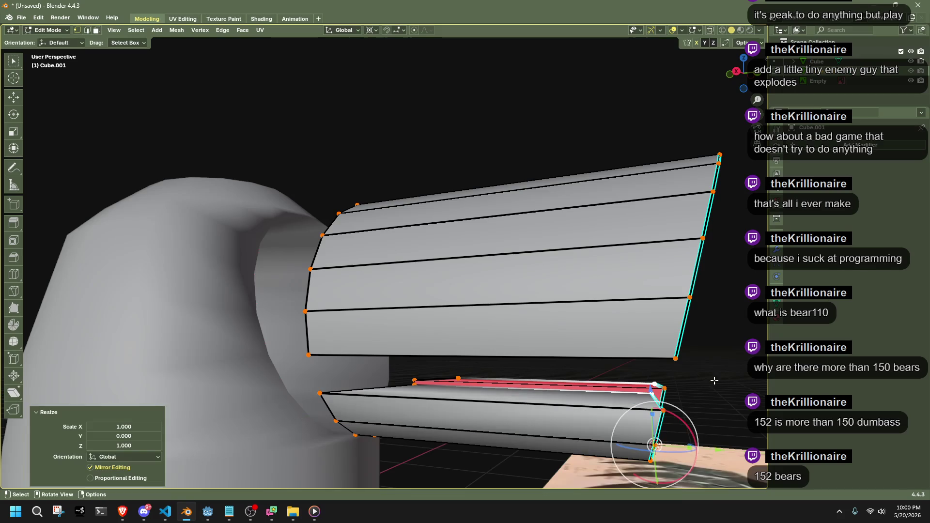
mouse_move(402, 389)
middle_down()
mouse_move(323, 391)
mouse_move(387, 393)
mouse_move(311, 377)
middle_up()
Snap the 3D cursor to the tube's end loop and flatten it to zero along Y.
key(shift+s)
key(2)
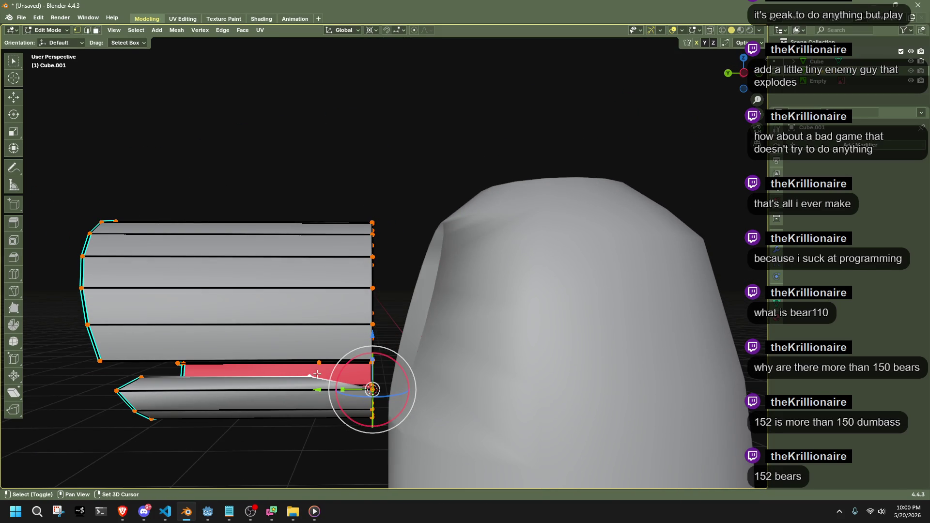
key(s)
key(y)
key(0)
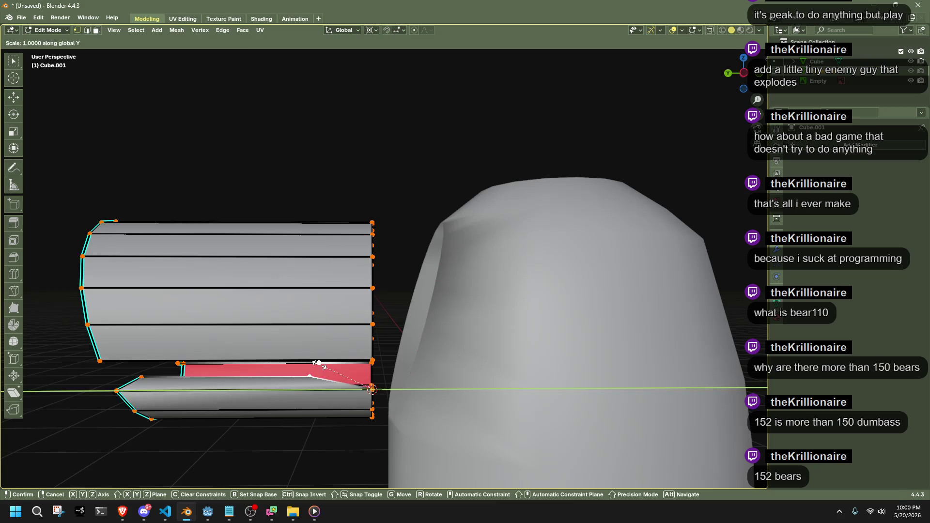
key(Return)
mouse_move(319, 363)
middle_down()
mouse_move(300, 370)
mouse_move(327, 339)
middle_up()
Snap the cursor to the far end loop and flatten that loop along Y.
key(shift+s)
key(2)
mouse_move(271, 315)
middle_down()
mouse_move(308, 320)
mouse_move(279, 378)
middle_up()
shift+click(147, 390)
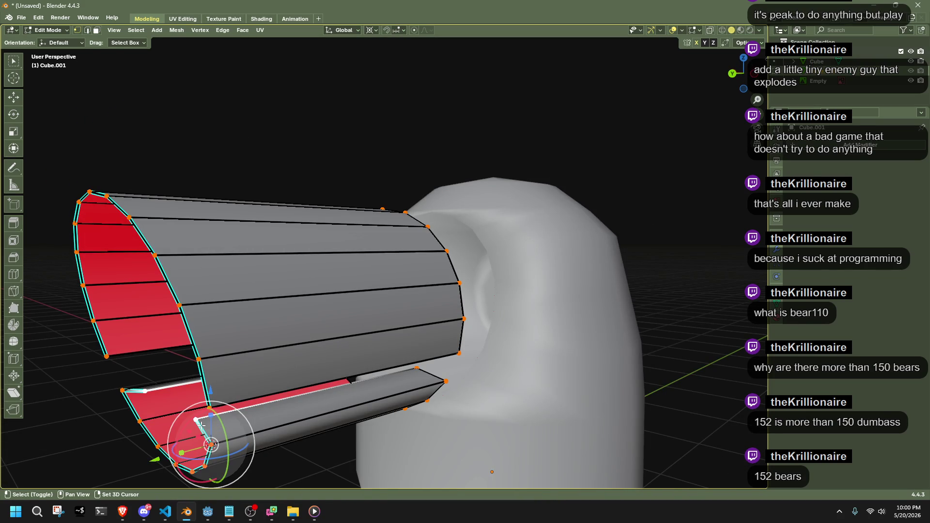
key(s)
key(y)
key(Return)
scroll(204, 429, down, 3)
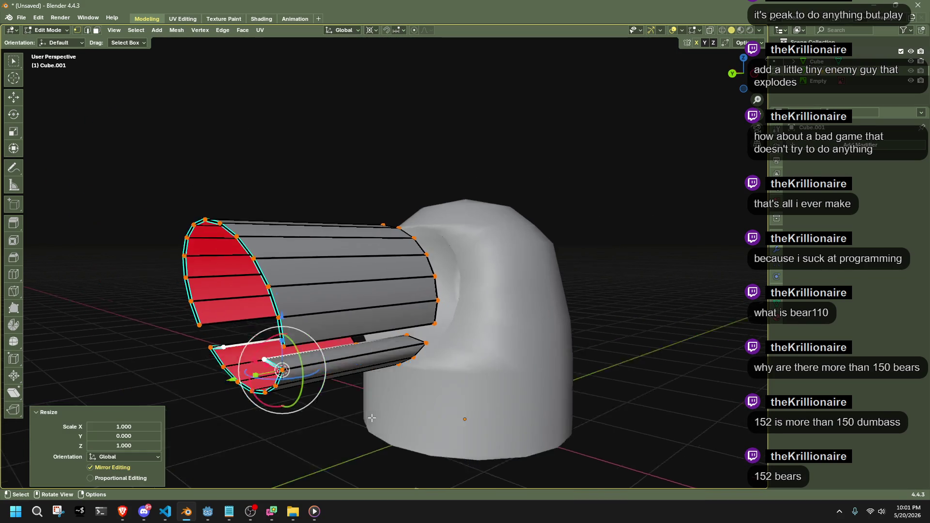
key(a)
Select the edge loop along the upper piece's lower edge.
key(Tab)
mouse_move(600, 349)
middle_down()
mouse_move(558, 343)
mouse_move(700, 335)
mouse_move(447, 260)
mouse_move(502, 304)
middle_up()
key(Tab)
alt+click(499, 308)
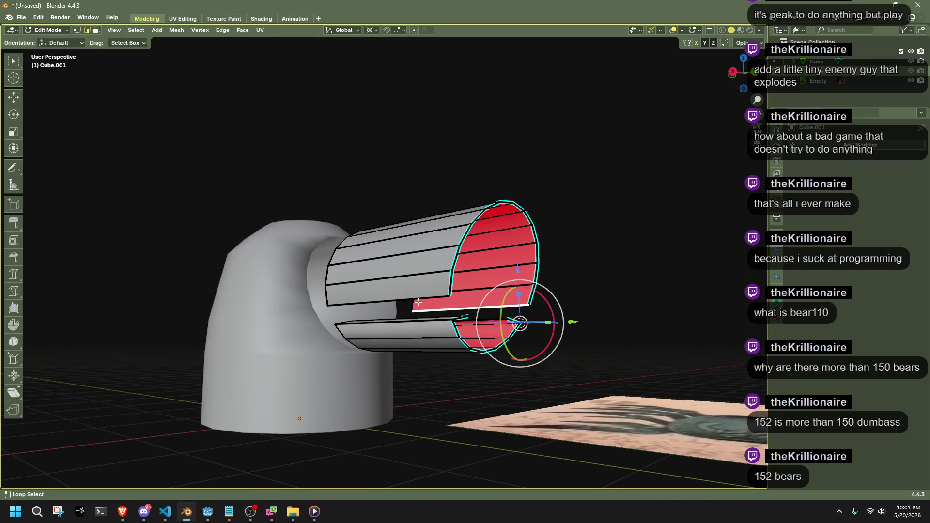
Bridge the two opening edge loops into a floor with 3 cuts.
click(232, 31)
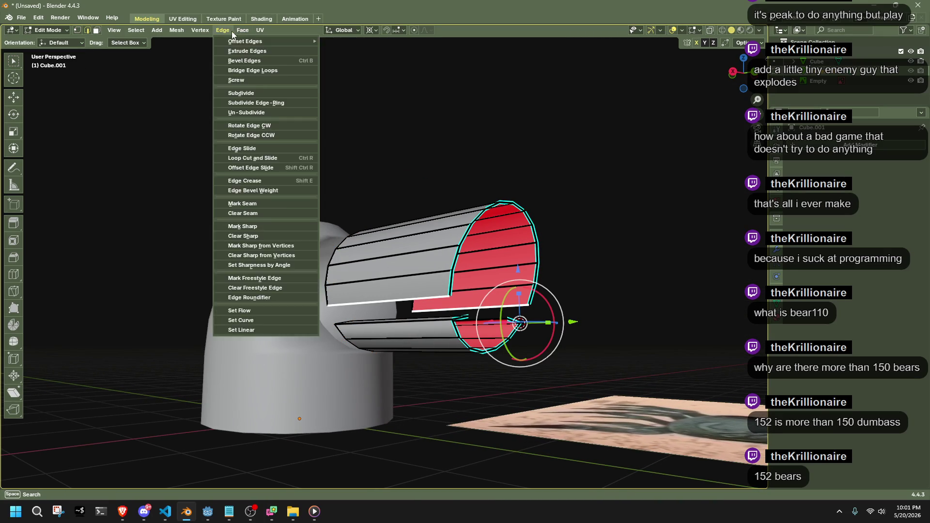
click(249, 69)
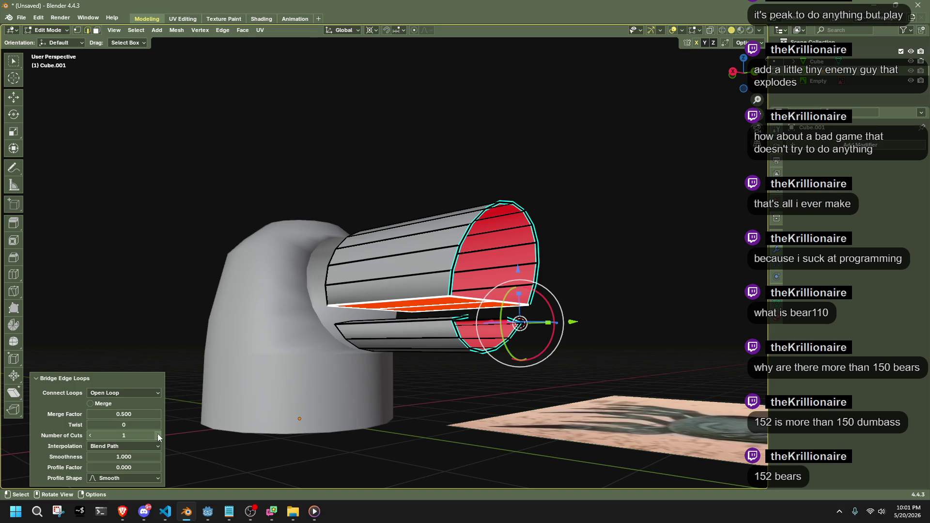
click(91, 425)
drag(109, 458, 117, 458)
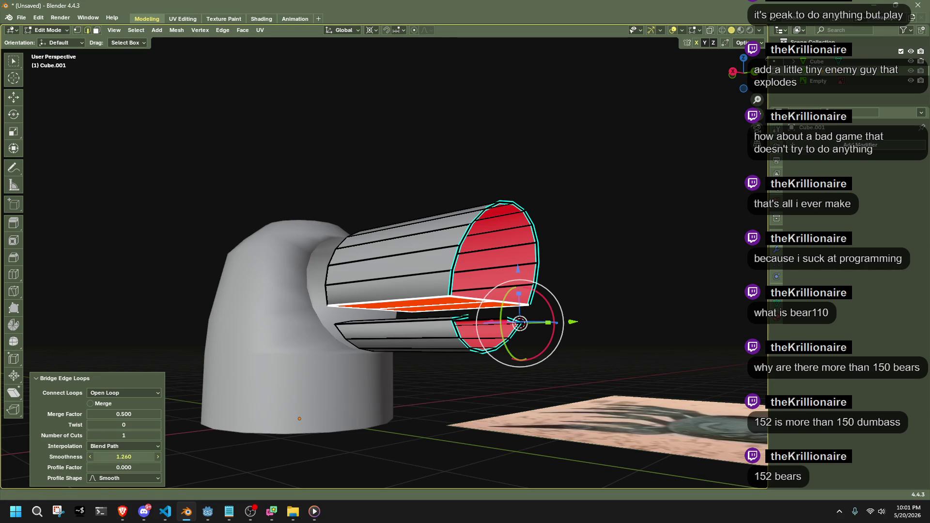
key(ctrl+z)
key(f)
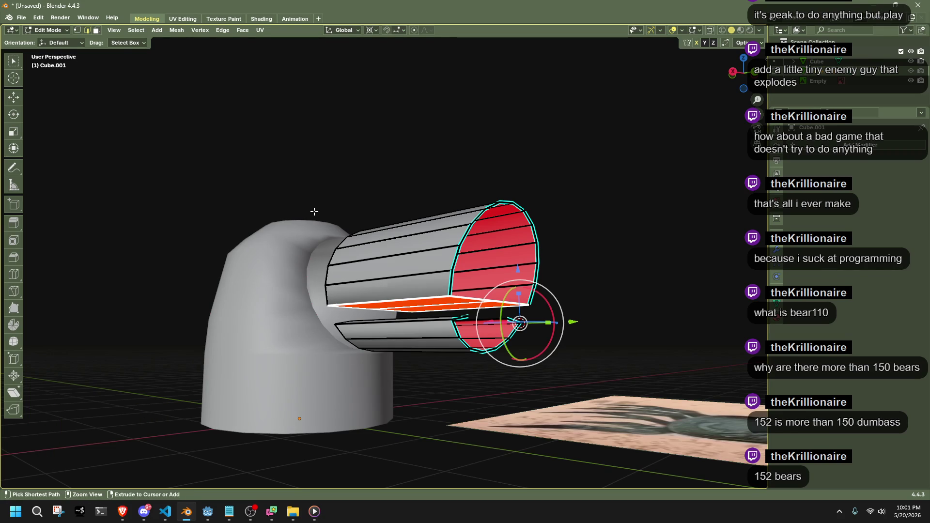
key(ctrl+z)
click(223, 30)
click(249, 70)
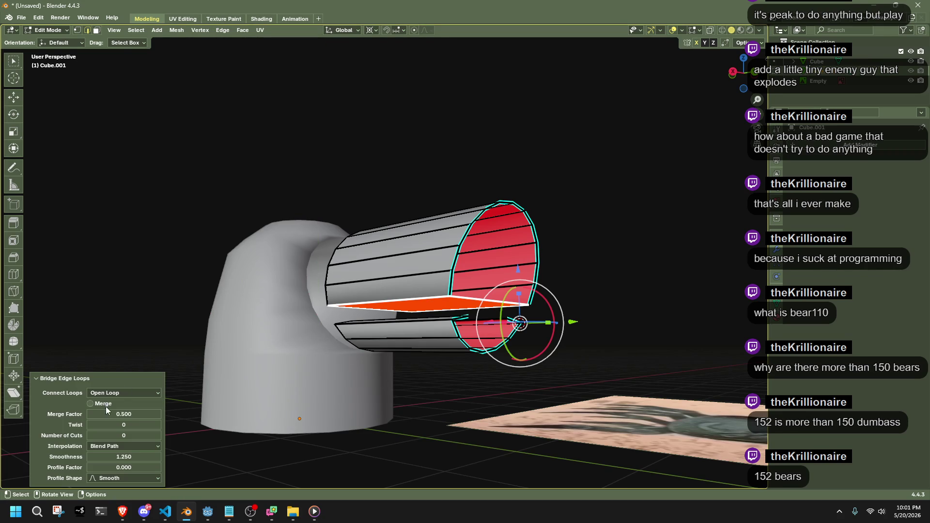
click(158, 435)
click(158, 435)
click(158, 435)
In back orthographic view, lower the floor's middle edge vertically.
middle_drag(291, 411, 495, 356)
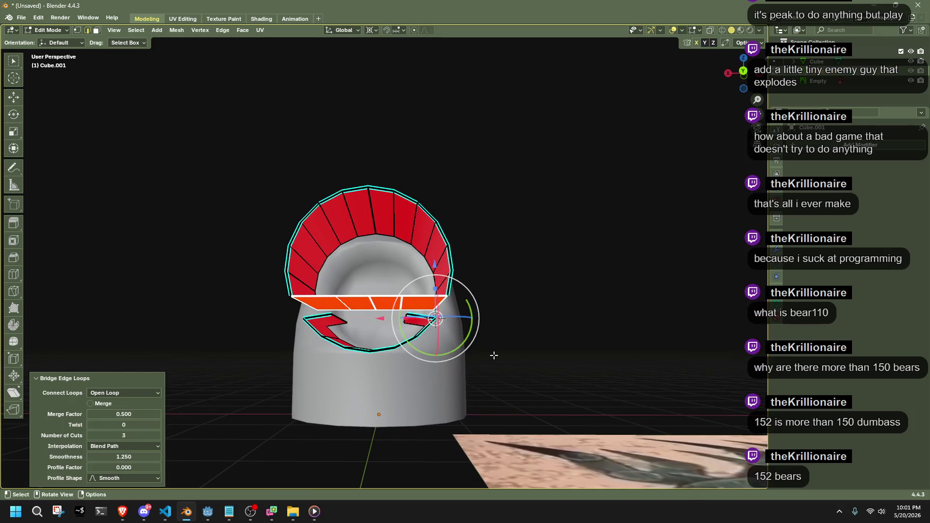
click(743, 72)
scroll(357, 320, up, 3)
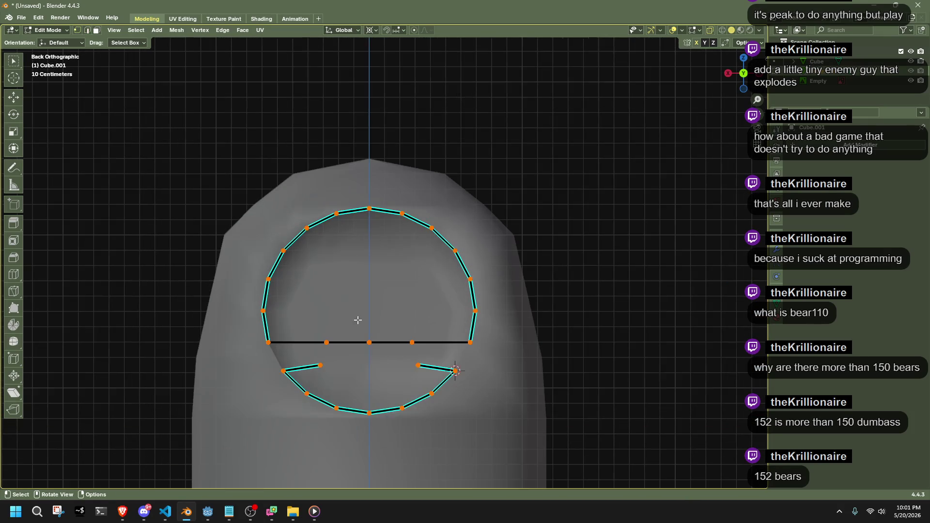
drag(442, 350, 442, 351)
key(g)
key(z)
click(445, 360)
key(g)
key(z)
click(381, 363)
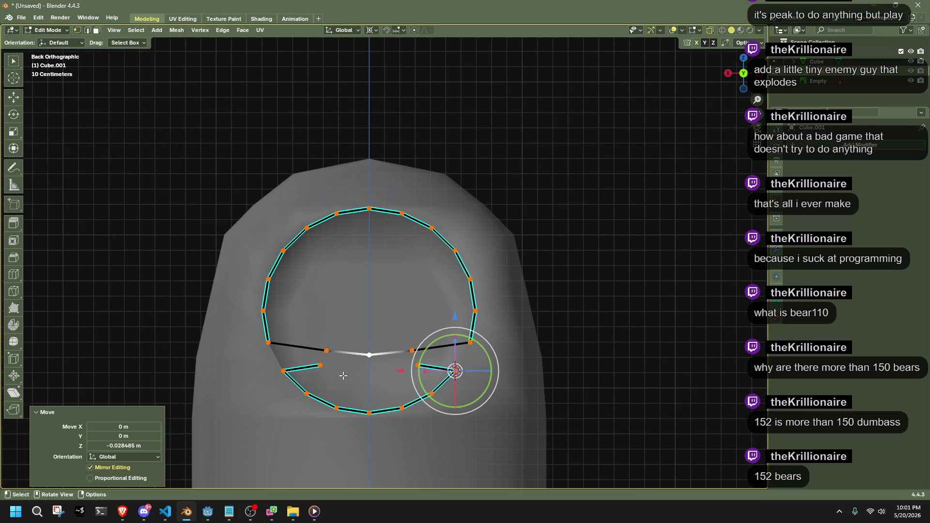
middle_drag(381, 364, 330, 415)
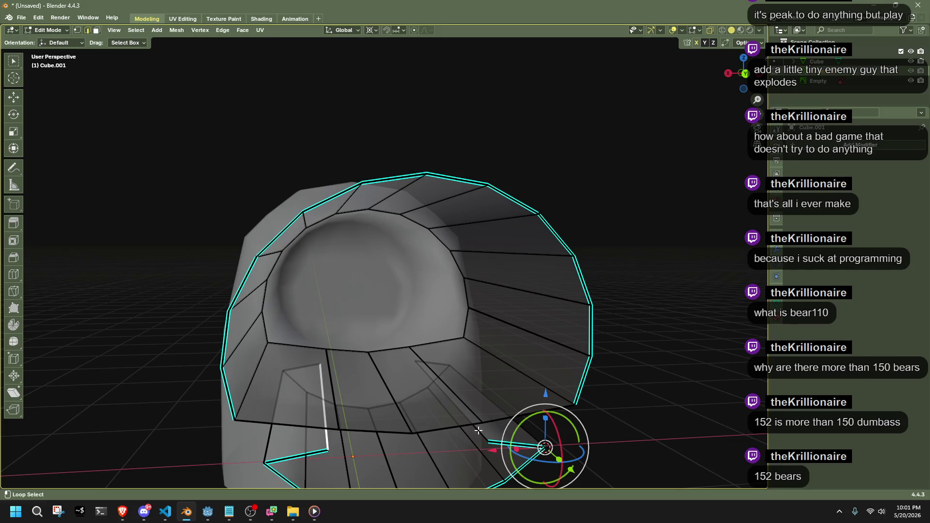
Bridge the next pair of selected loops with a single cut.
click(222, 30)
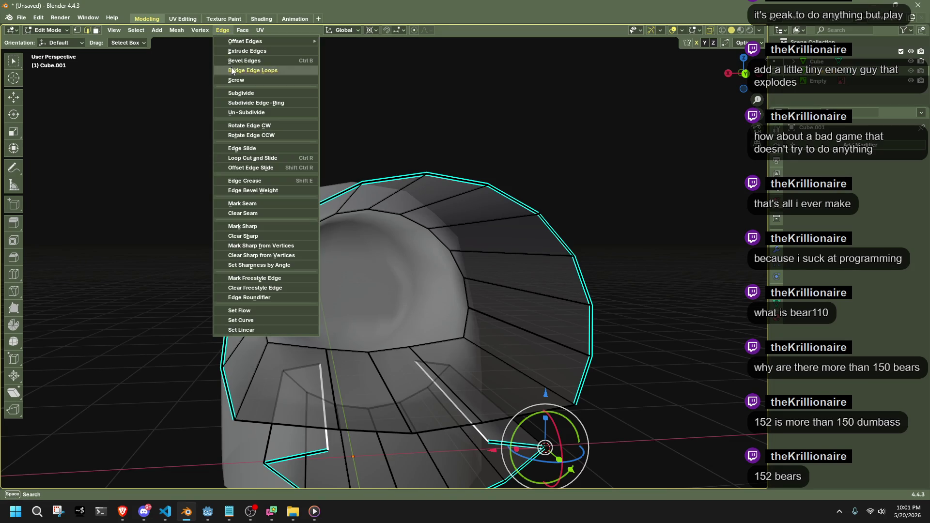
click(237, 65)
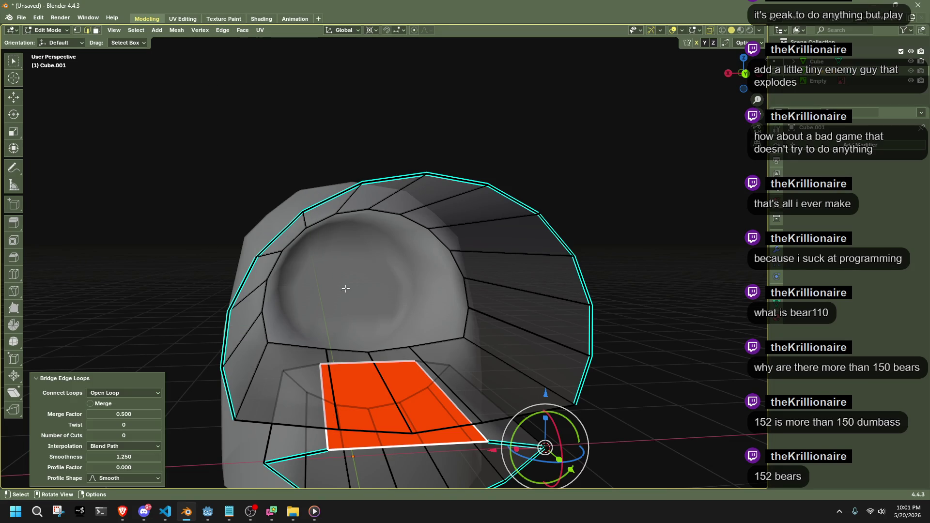
click(158, 435)
mouse_move(436, 426)
middle_down()
mouse_move(500, 421)
mouse_move(606, 346)
mouse_move(602, 313)
middle_up()
key(ctrl+z)
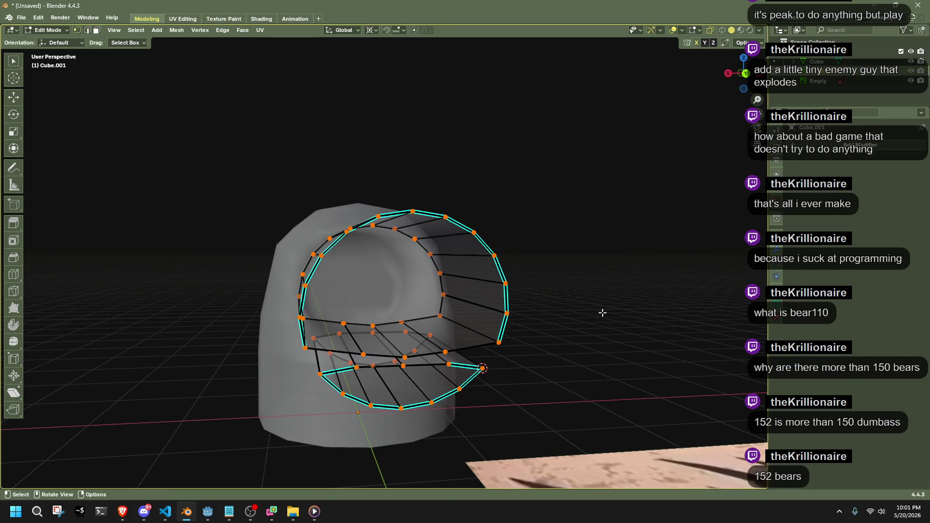
In back orthographic view, raise the floor's bottom-middle vertex vertically.
click(745, 74)
scroll(369, 430, up, 5)
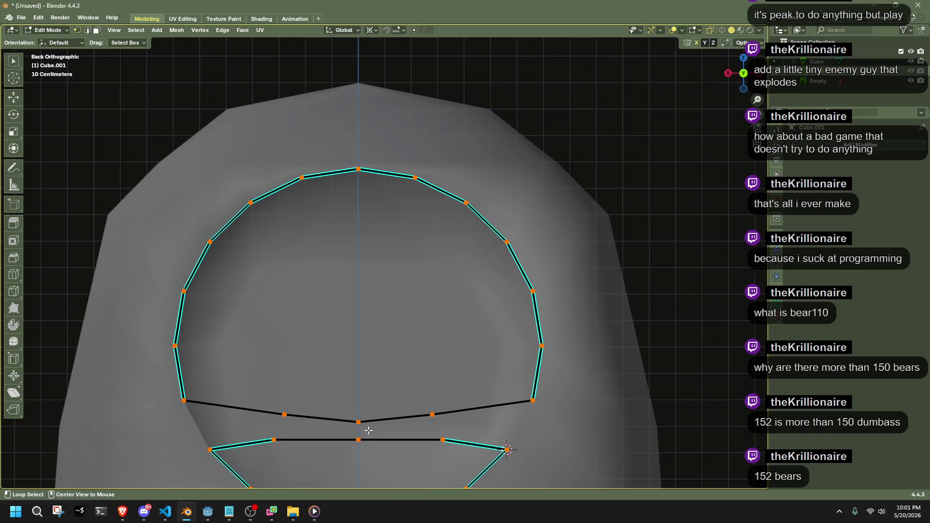
drag(360, 450, 361, 450)
key(g)
key(z)
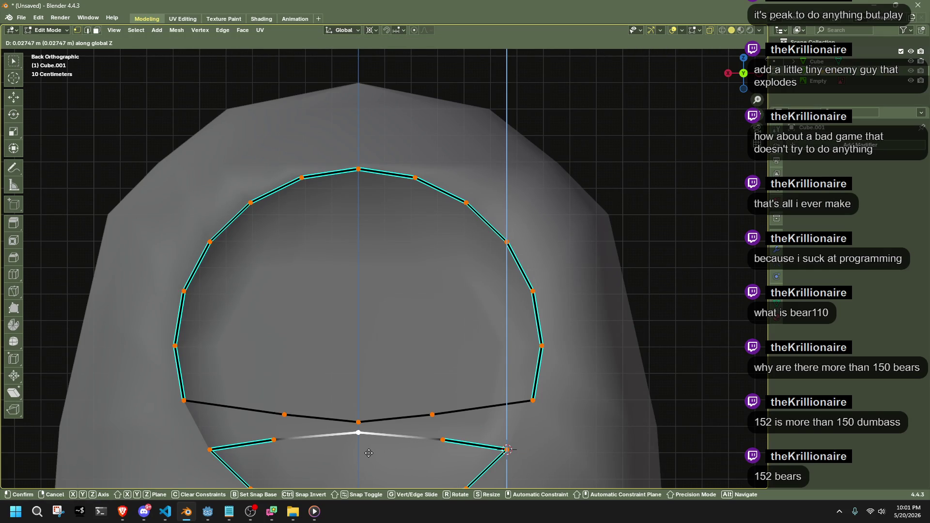
click(368, 453)
scroll(638, 383, down, 3)
mouse_move(638, 383)
middle_down()
mouse_move(667, 334)
mouse_move(632, 309)
mouse_move(699, 301)
mouse_move(552, 237)
mouse_move(514, 189)
middle_up()
Mark the tube's rim edges as sharp.
key(Tab)
key(Tab)
key(2)
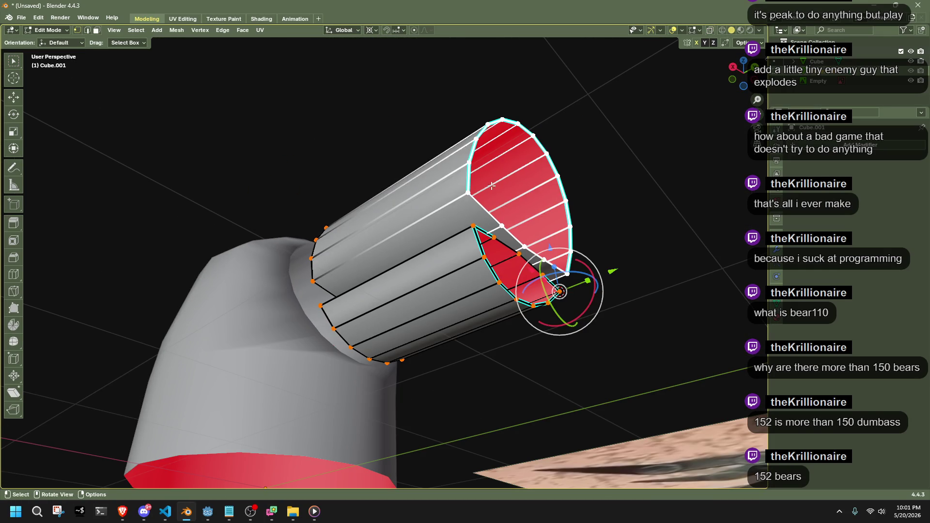
right_click(496, 193)
click(450, 351)
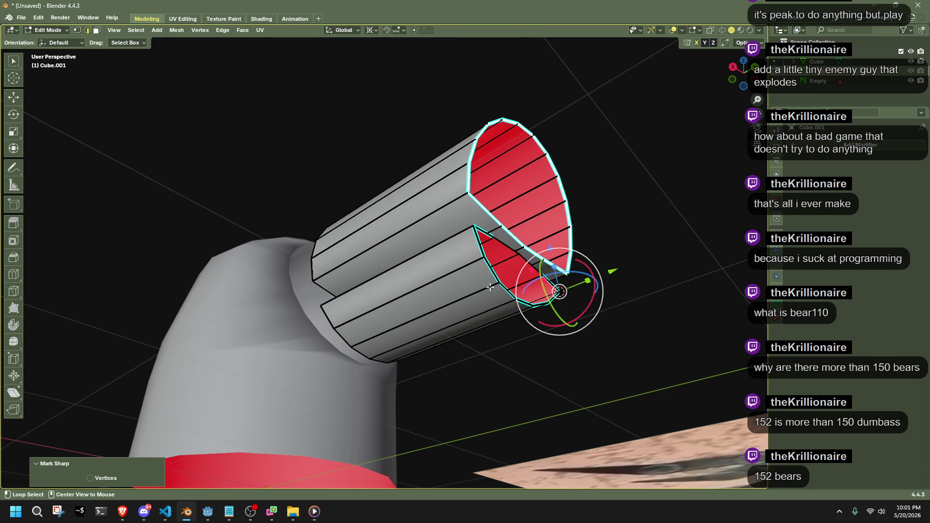
right_click(495, 274)
click(495, 274)
middle_drag(495, 274, 631, 289)
Fill the upper jaw piece's open front end with a face.
key(Tab)
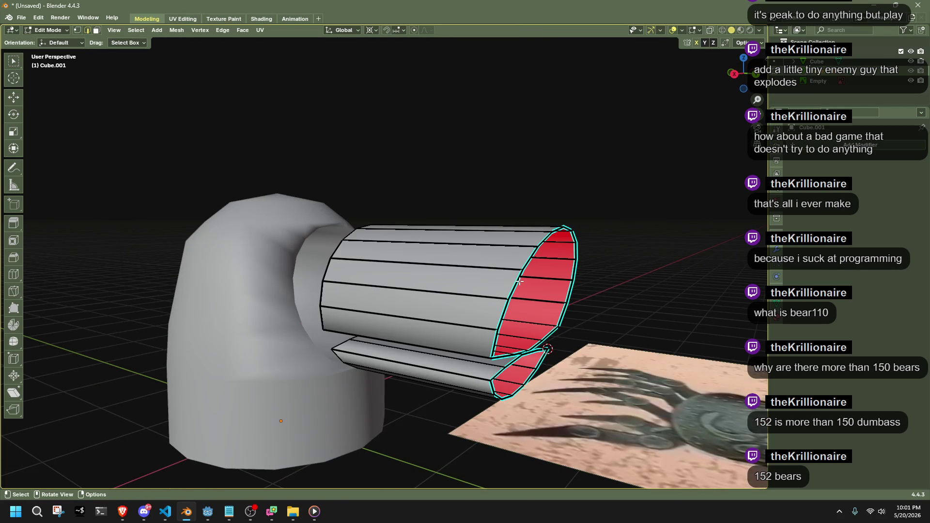
key(f)
key(ctrl+z)
key(ctrl+z)
key(ctrl+z)
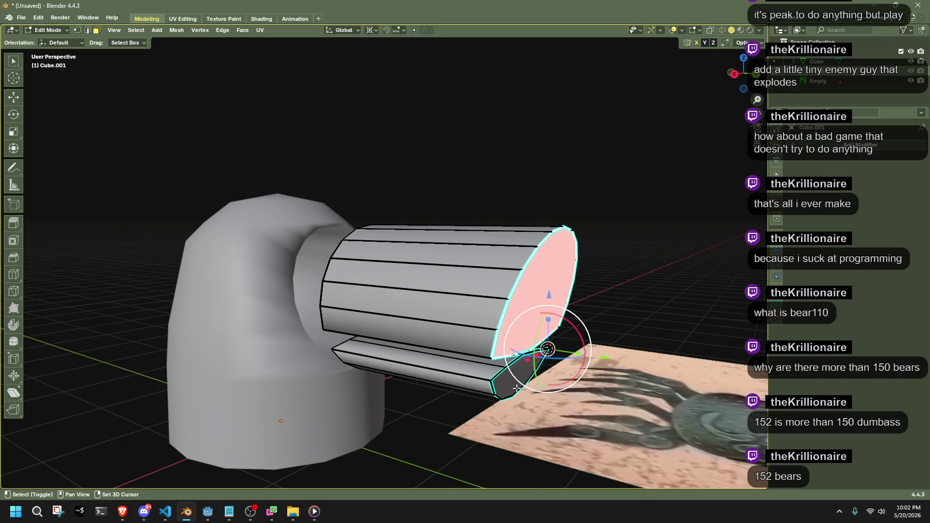
Poke both jaw end faces into triangle fans.
shift+click(515, 388)
right_click(515, 388)
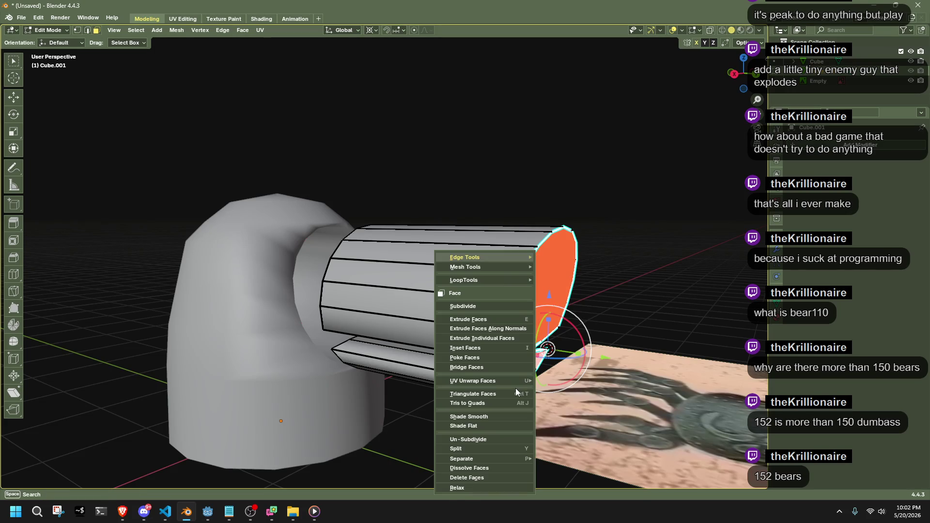
click(478, 357)
click(632, 288)
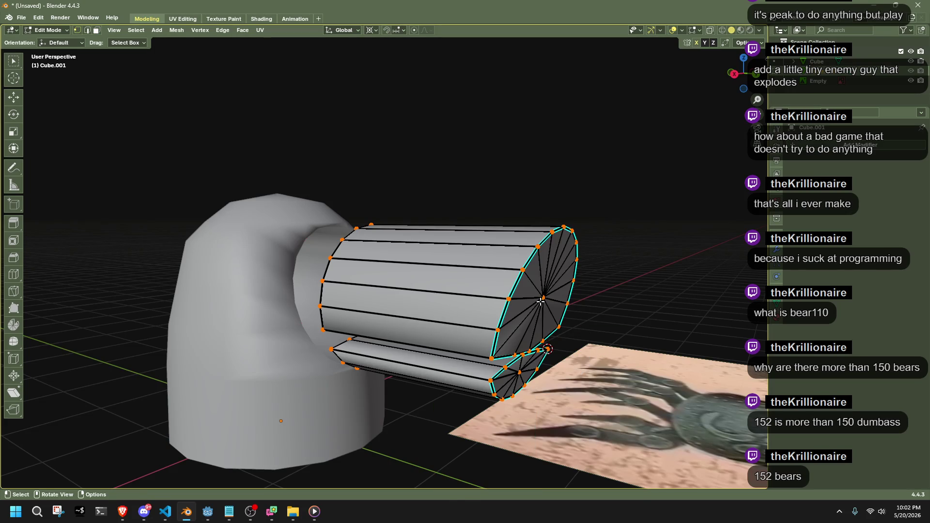
Scale the loop at the tube's far end.
middle_drag(450, 270, 460, 279)
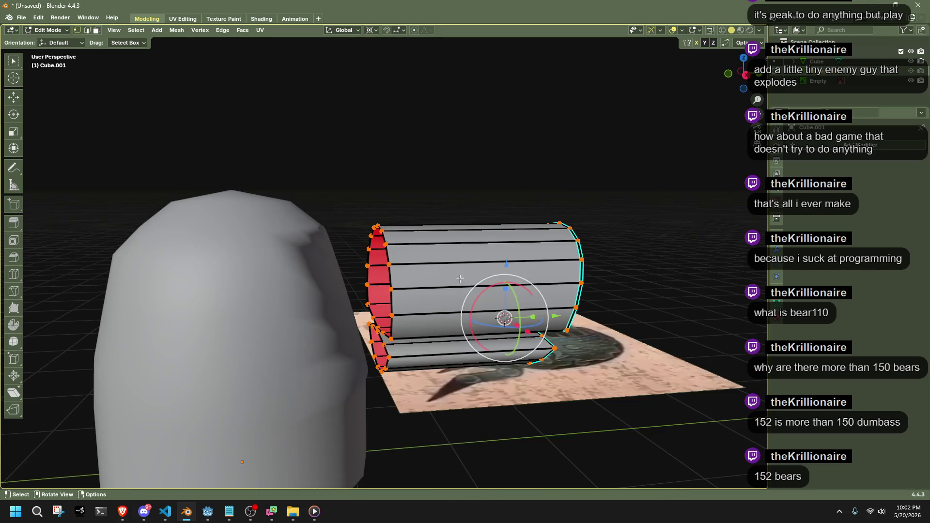
click(388, 274)
mouse_move(388, 273)
middle_down()
mouse_move(549, 315)
mouse_move(598, 347)
mouse_move(669, 339)
middle_up()
key(s)
click(601, 348)
In right orthographic view, slide the tube along Y into the dome's opening.
key(Tab)
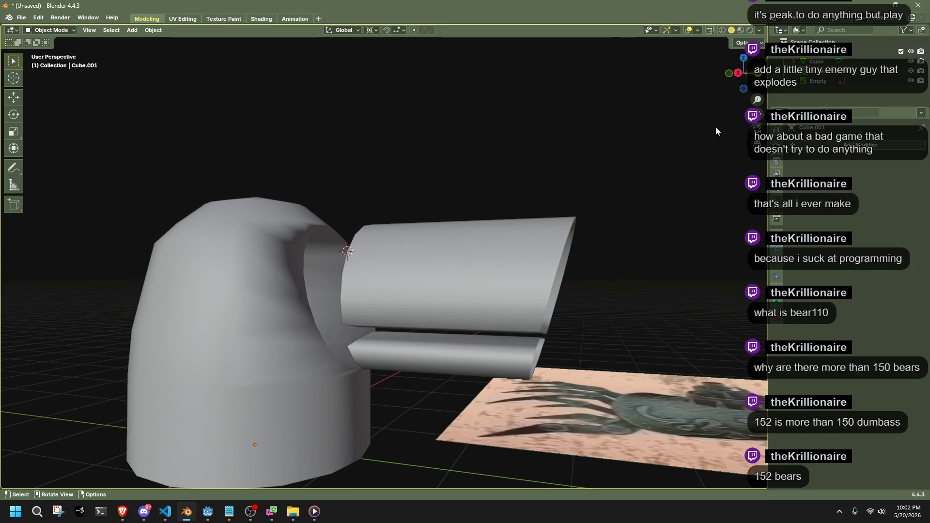
click(738, 72)
click(510, 260)
key(g)
key(y)
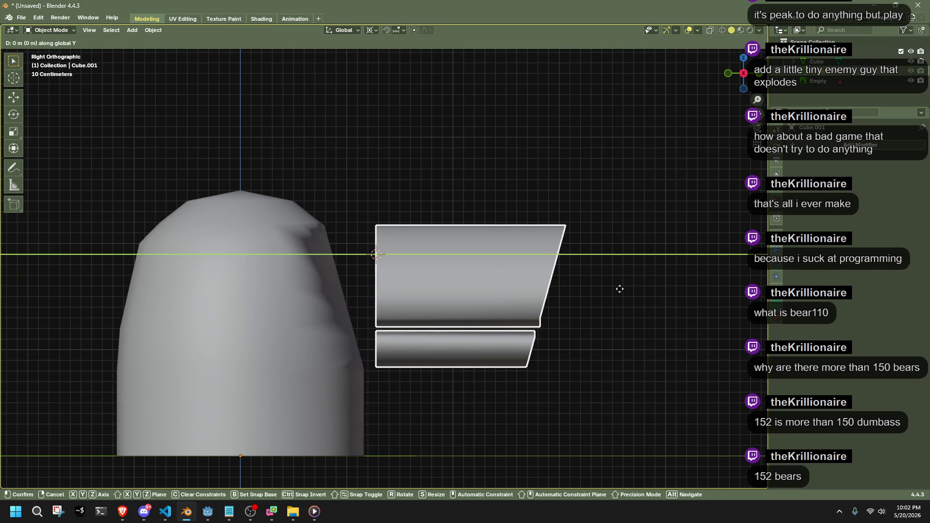
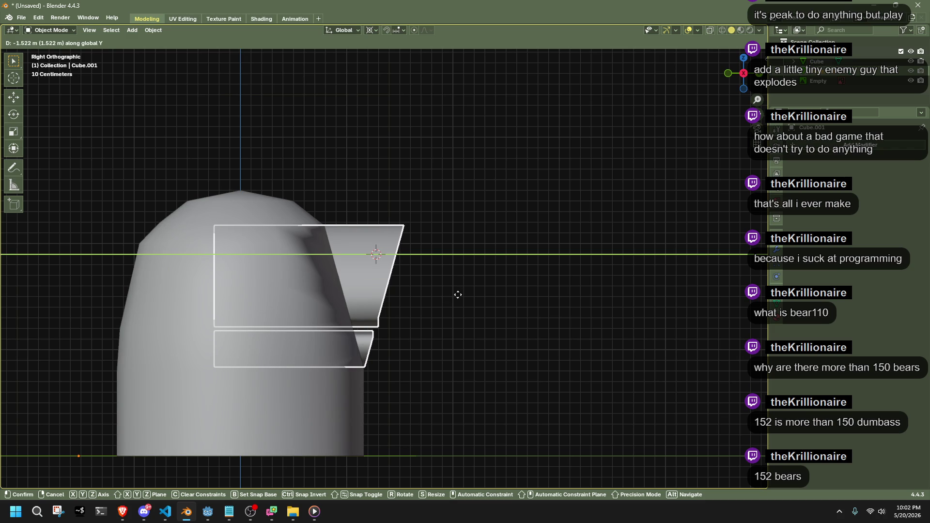
Confirm the snout tube's position, then box-select the vertices on its left side in side view.
click(458, 295)
mouse_move(458, 294)
middle_down()
mouse_move(474, 297)
mouse_move(495, 329)
mouse_move(468, 364)
mouse_move(376, 328)
mouse_move(347, 364)
mouse_move(396, 377)
mouse_move(451, 364)
middle_up()
key(Tab)
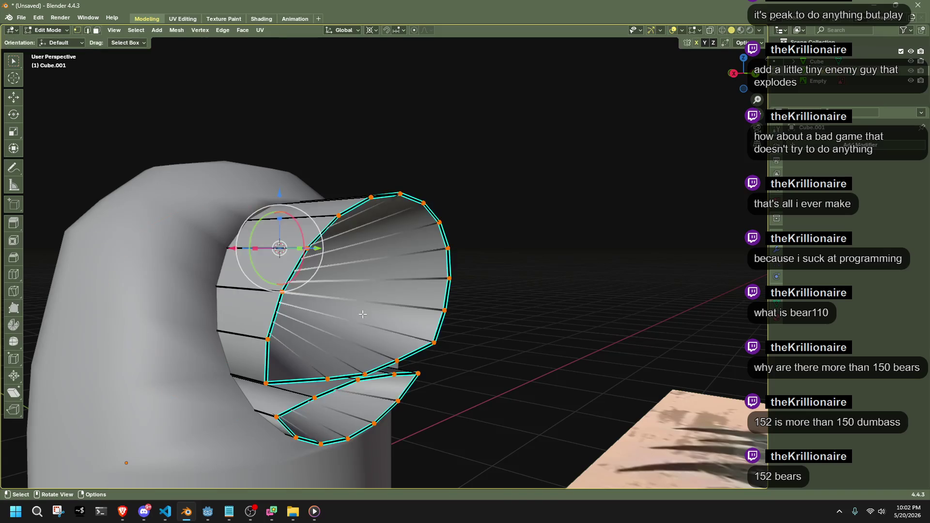
middle_drag(364, 314, 374, 342)
key(a)
key(KP_3)
mouse_move(108, 190)
mouse_down()
mouse_move(183, 364)
mouse_move(196, 368)
mouse_move(163, 405)
mouse_up()
middle_drag(162, 405, 172, 370)
key(Tab)
Place the 3D cursor beside the dome while editing the dome's mesh.
click(144, 325)
key(Tab)
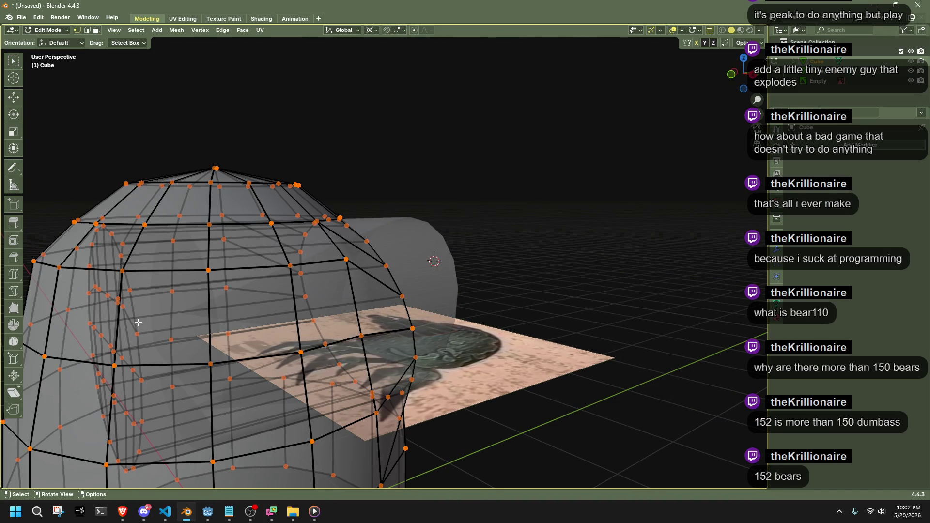
key(shift+space)
key(r)
middle_drag(132, 308, 271, 315)
shift+right_click(190, 371)
key(Tab)
mouse_move(377, 353)
middle_down()
mouse_move(504, 353)
mouse_move(395, 283)
middle_up()
Scale the snout tube Cube.001 to 0.909 in Right Orthographic view.
click(394, 283)
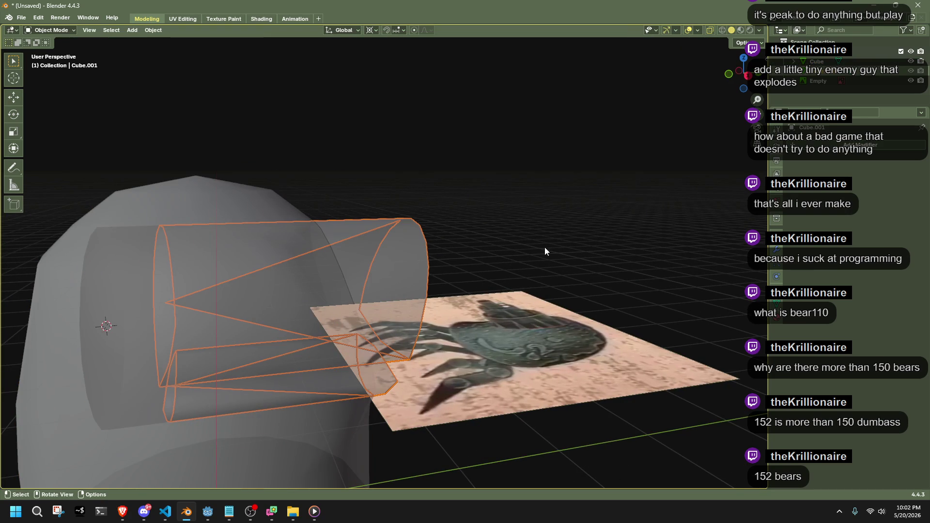
click(747, 77)
key(s)
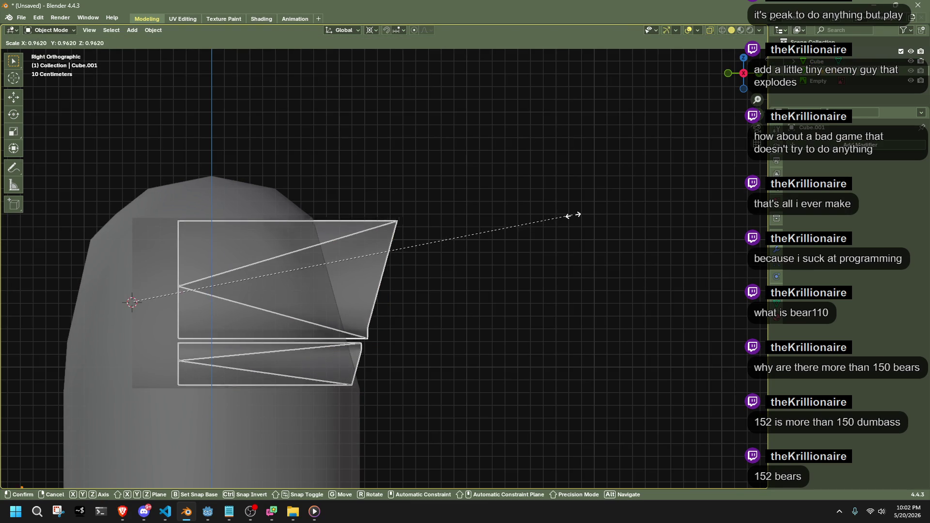
click(551, 216)
key(g)
key(y)
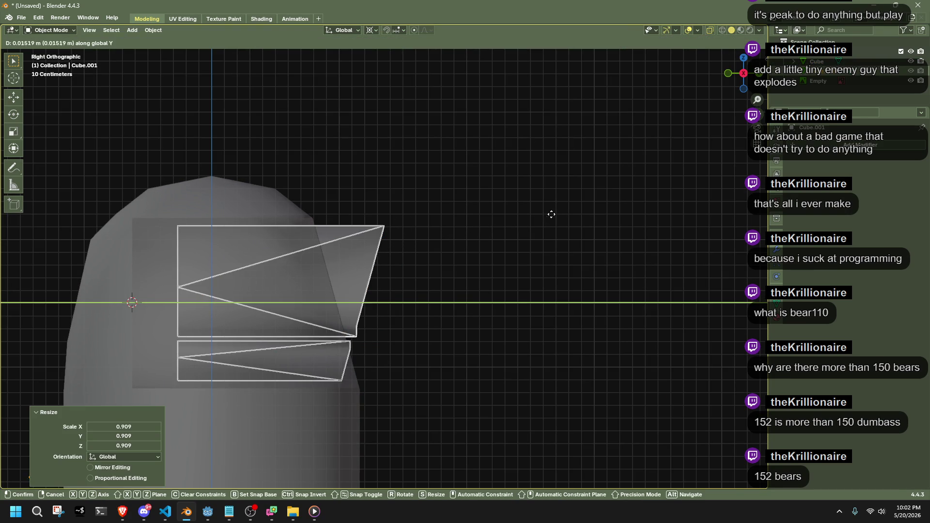
key(Escape)
Briefly enter and leave Edit Mode on the tube, then the dome, orbiting into perspective.
key(Tab)
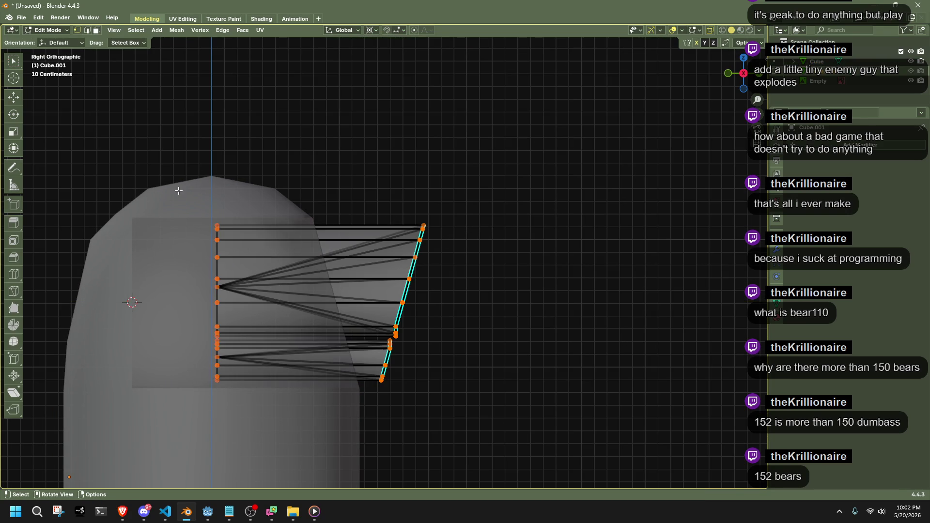
key(Tab)
click(179, 347)
key(Tab)
mouse_move(169, 354)
middle_down()
mouse_move(204, 340)
mouse_move(252, 354)
mouse_move(467, 321)
middle_up()
key(Tab)
Check the reference image plane, then select the dome and enter its Edit Mode.
click(390, 314)
mouse_move(389, 314)
middle_down()
mouse_move(461, 330)
mouse_move(491, 322)
mouse_move(502, 296)
mouse_move(359, 330)
mouse_move(392, 293)
middle_up()
click(490, 321)
click(489, 315)
key(Tab)
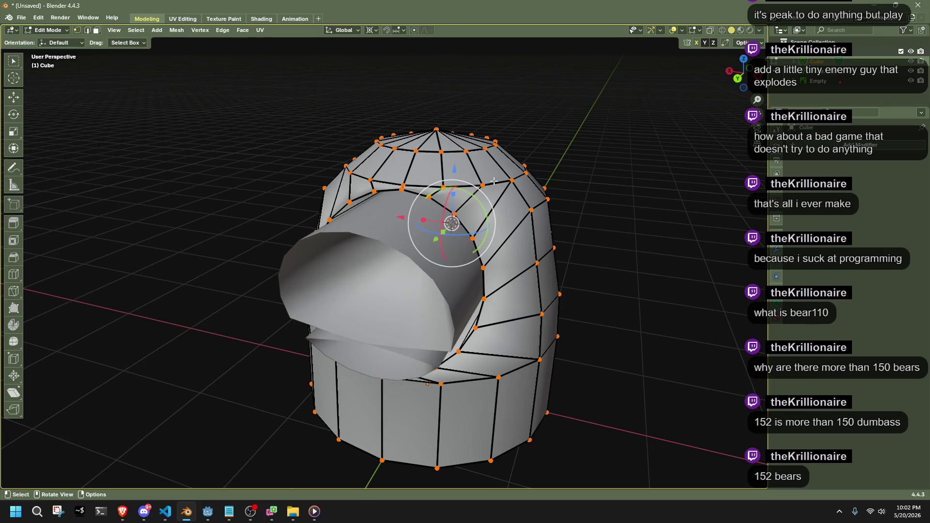
Mark the edge loop around the dome's snout opening as sharp.
alt+click(484, 291)
middle_drag(648, 296, 650, 228)
key(ctrl+e)
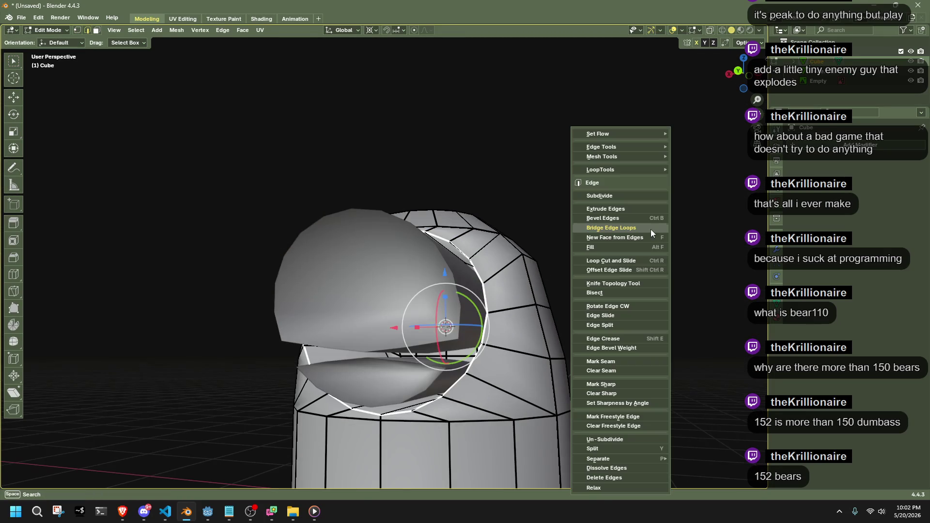
click(623, 383)
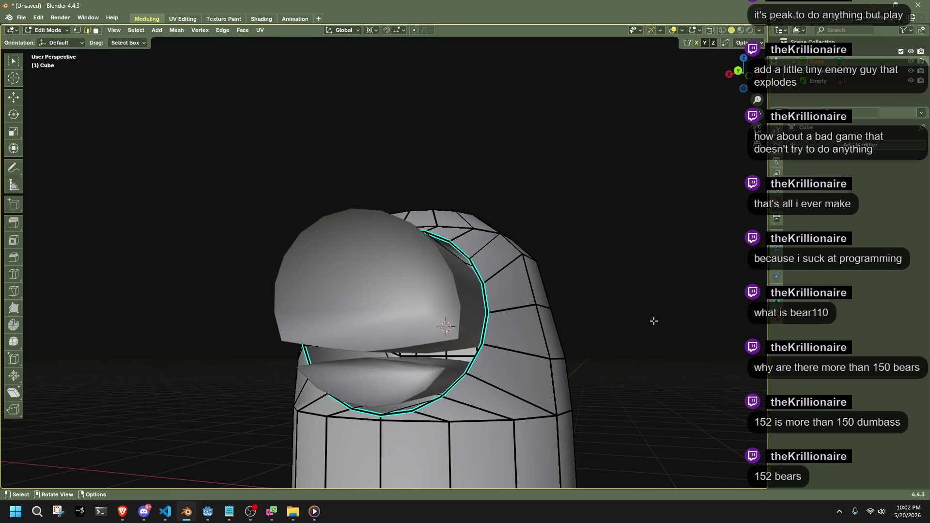
Shade the whole dome smooth and orbit to view it against the reference image.
key(a)
right_click(653, 321)
click(680, 330)
key(Tab)
mouse_move(673, 330)
middle_down()
mouse_move(533, 385)
mouse_move(466, 388)
mouse_move(460, 377)
mouse_move(508, 359)
middle_up()
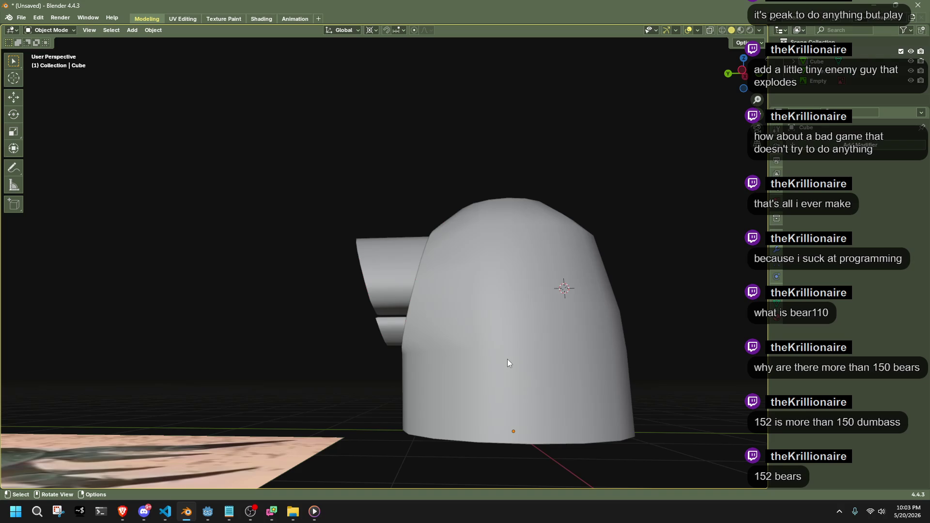
mouse_move(508, 359)
middle_down()
mouse_move(399, 302)
mouse_move(307, 338)
mouse_move(403, 330)
mouse_move(321, 363)
mouse_move(346, 373)
mouse_move(344, 401)
mouse_move(304, 395)
mouse_move(349, 403)
middle_up()
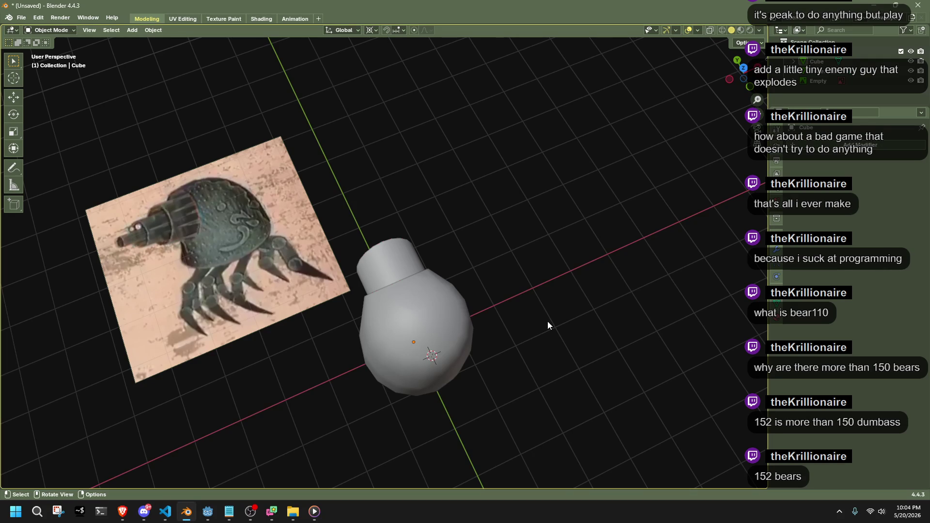
mouse_move(548, 331)
middle_down()
mouse_move(470, 316)
mouse_move(574, 292)
mouse_move(395, 220)
mouse_move(501, 201)
mouse_move(400, 184)
middle_up()
Push the snout cylinder end's centre vertex inward in Edit Mode.
scroll(395, 220, up, 5)
click(423, 202)
key(Tab)
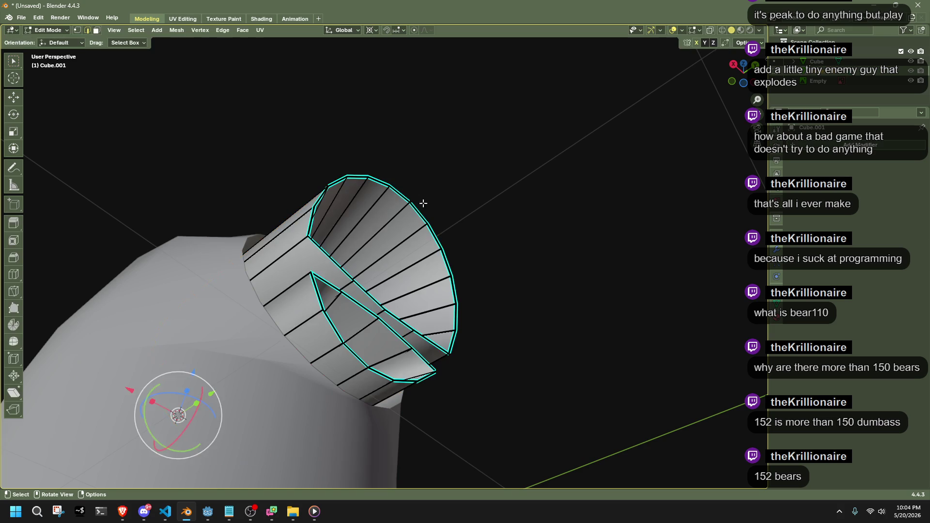
mouse_move(502, 235)
middle_down()
mouse_move(513, 245)
mouse_move(492, 281)
mouse_move(378, 291)
mouse_move(400, 295)
mouse_move(426, 276)
mouse_move(489, 300)
mouse_move(436, 292)
middle_up()
scroll(373, 293, up, 4)
key(1)
click(274, 320)
key(g)
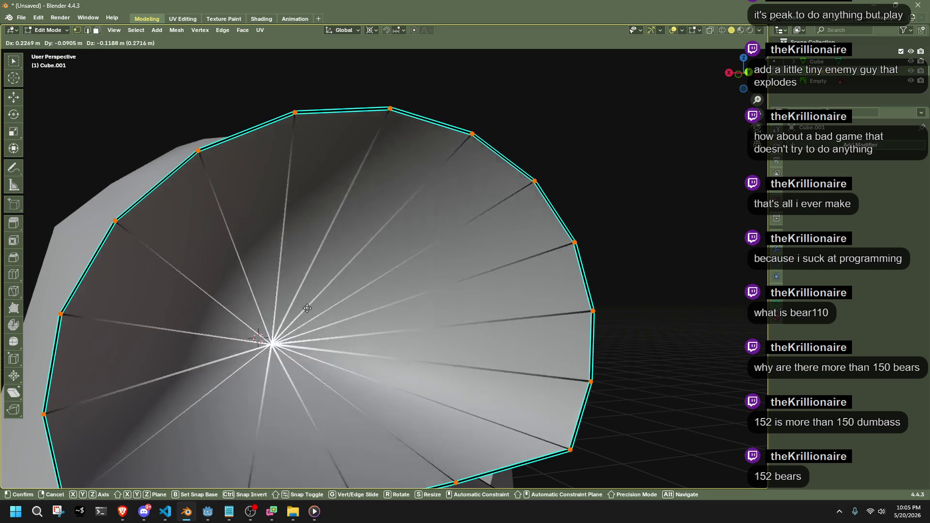
click(301, 349)
key(Tab)
Select the dome's face ring around the snout opening with X-ray turned off.
scroll(531, 311, down, 4)
click(531, 307)
mouse_move(554, 327)
middle_down()
mouse_move(542, 387)
mouse_move(421, 451)
mouse_move(419, 365)
mouse_move(644, 334)
middle_up()
click(261, 349)
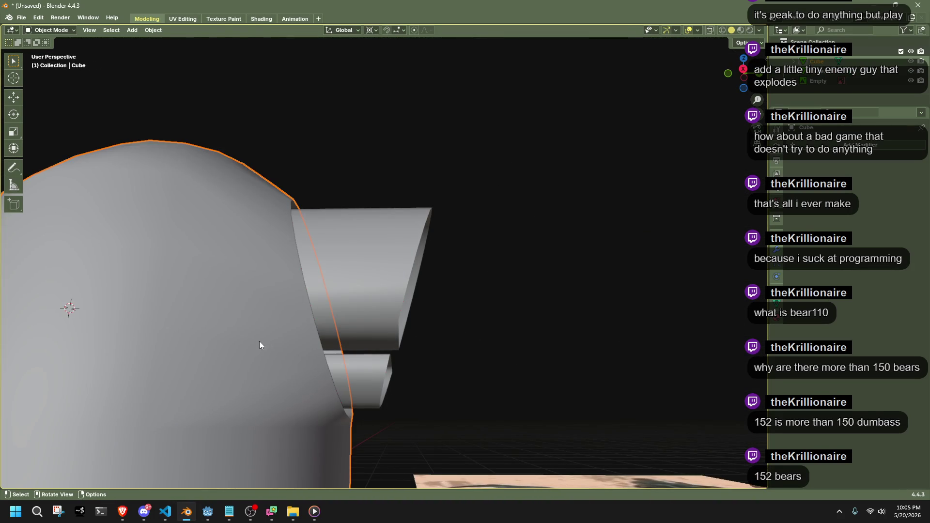
key(Tab)
middle_drag(271, 334, 317, 330)
key(alt+z)
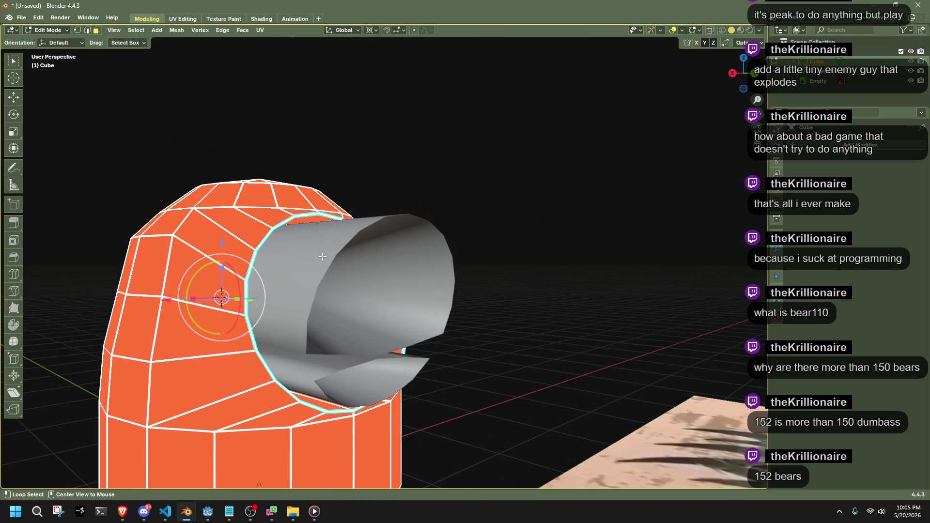
alt+click(311, 228)
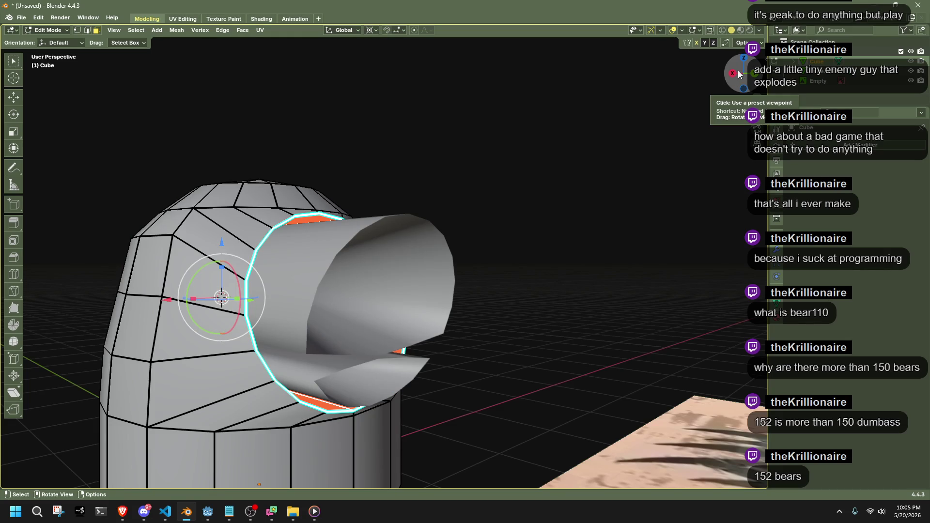
Copy the face ring 2.5059 m forward along Y, beyond the snout.
middle_drag(478, 281, 557, 286)
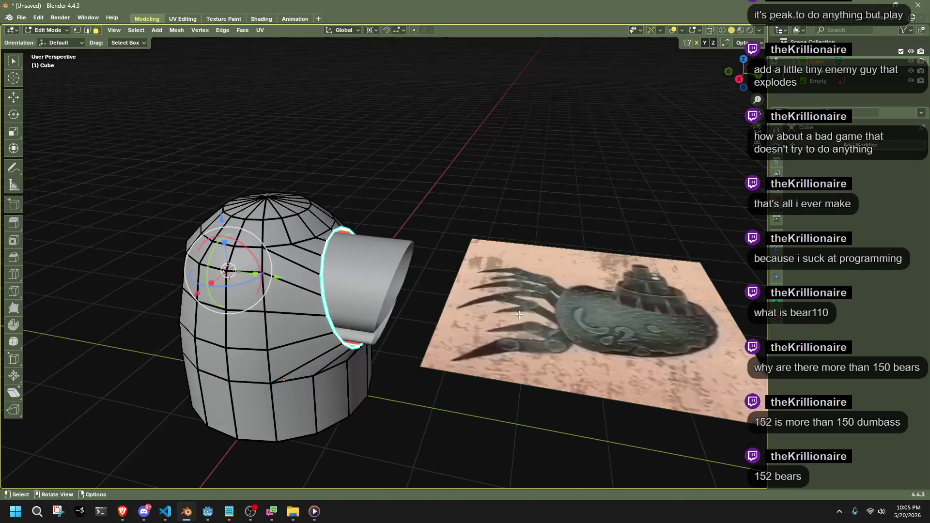
key(e)
key(y)
click(718, 341)
mouse_move(693, 339)
middle_down()
mouse_move(669, 313)
mouse_move(648, 249)
mouse_move(552, 258)
middle_up()
click(546, 258)
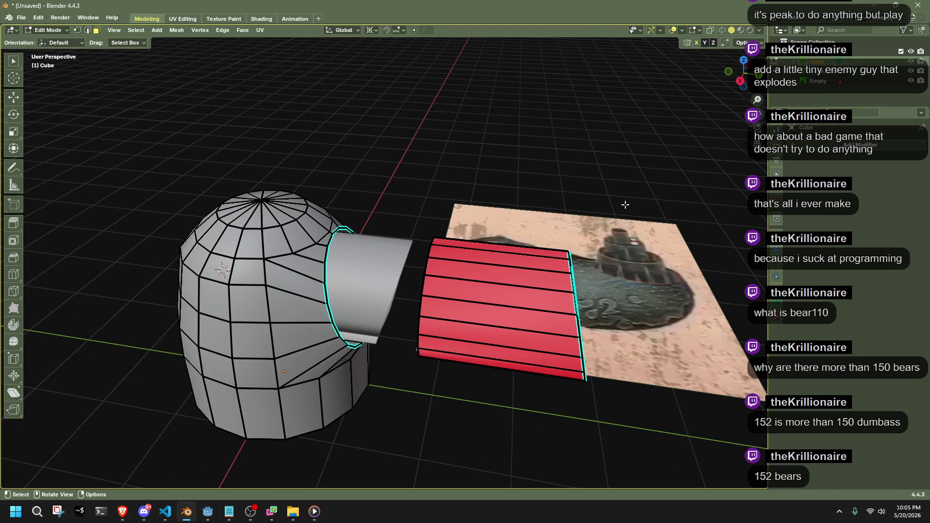
Enter Edit Mode with X-ray on and select all faces of the duplicated ring.
key(Tab)
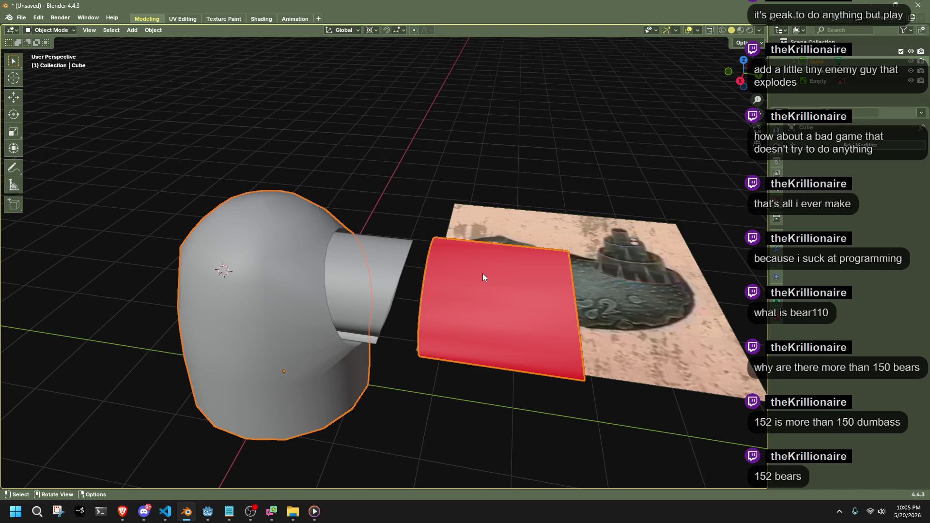
key(Tab)
key(alt+z)
key(a)
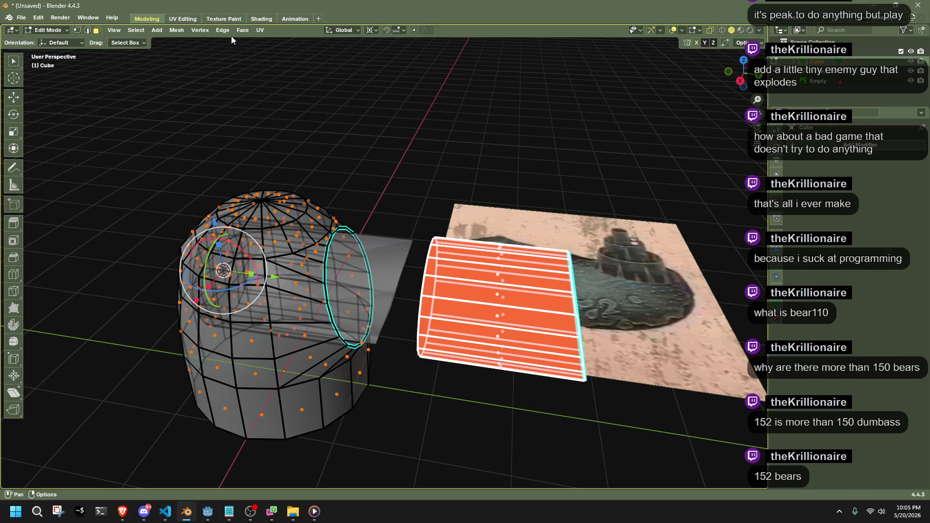
click(242, 30)
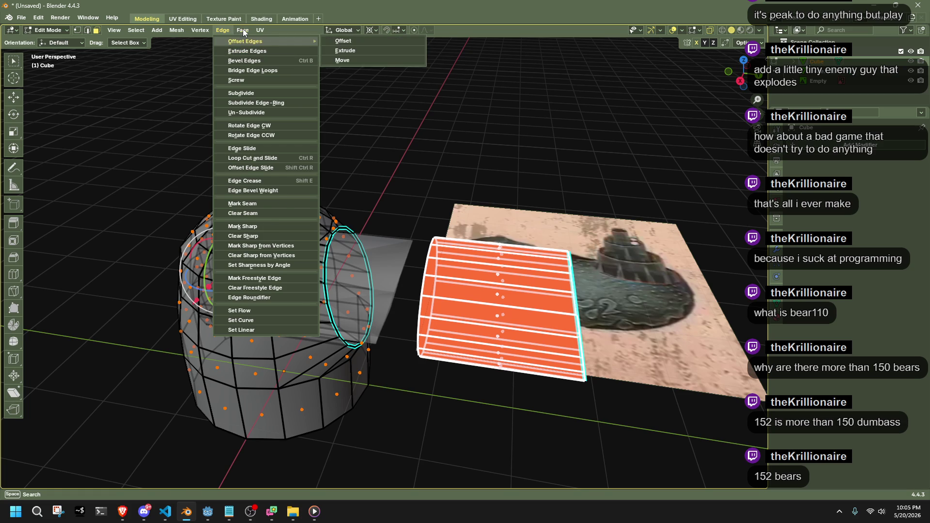
click(243, 30)
click(243, 31)
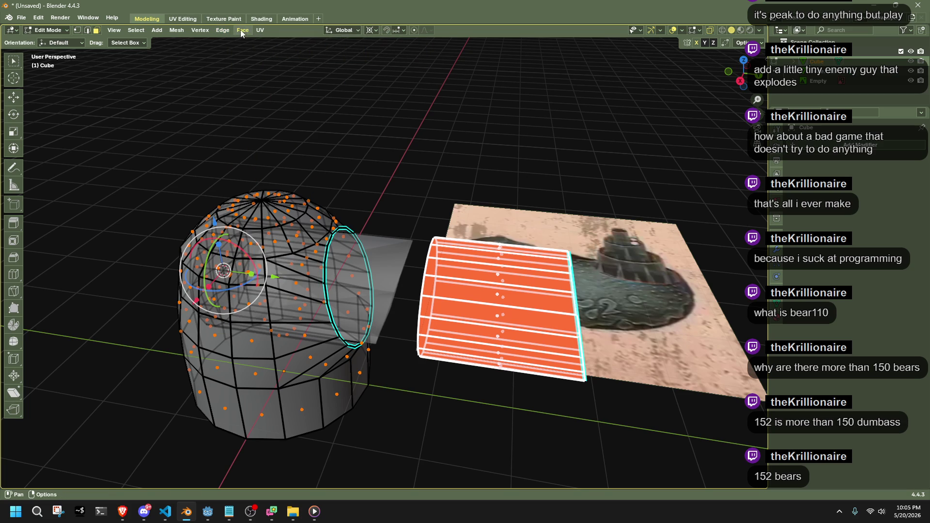
Separate the selection into its own object with Mesh > Separate > Selection and select Cube.002.
click(177, 30)
mouse_move(232, 128)
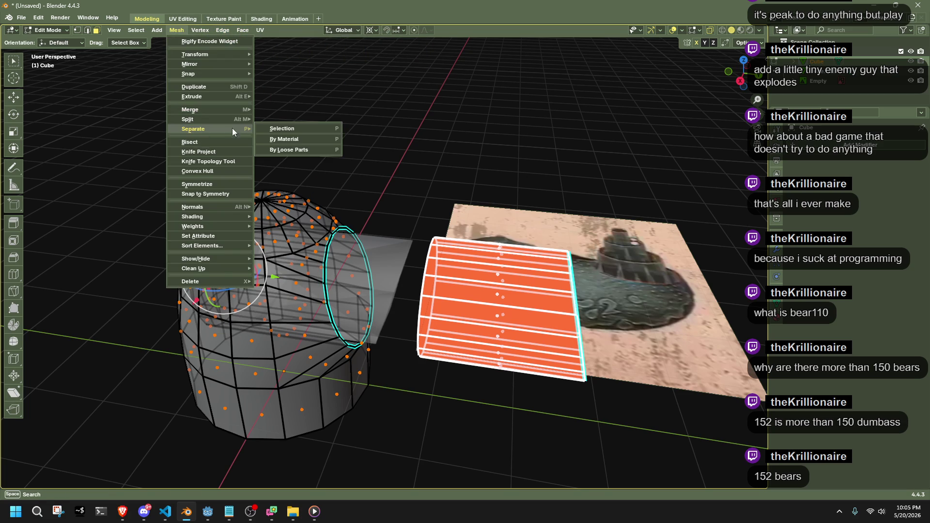
click(310, 128)
key(Tab)
mouse_move(513, 408)
middle_down()
mouse_move(445, 392)
mouse_move(495, 300)
mouse_move(627, 274)
mouse_move(603, 260)
middle_up()
click(495, 300)
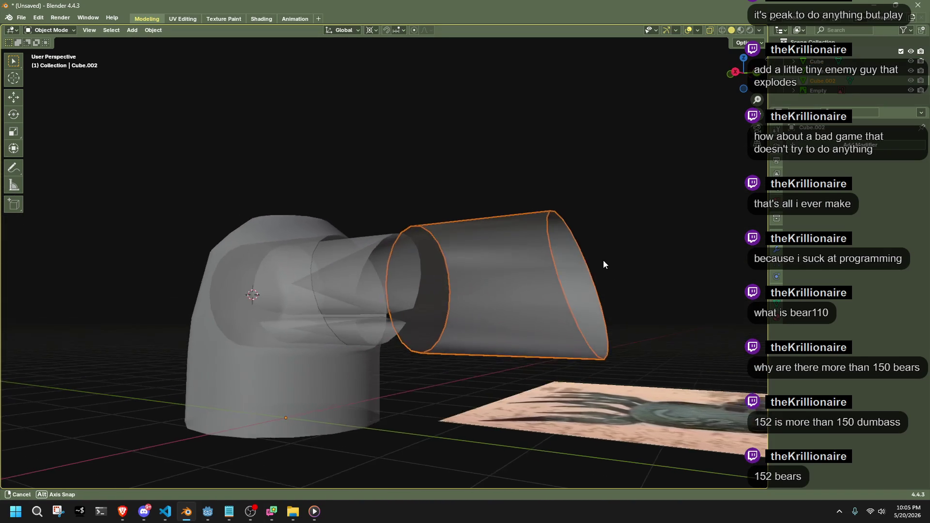
Try resizing Cube.002, undo it, and open Cube.001 for mesh editing.
key(s)
click(558, 269)
key(ctrl+z)
click(370, 256)
key(Tab)
Look into the tube opening in vertex select mode, then leave Edit Mode.
mouse_move(370, 256)
middle_down()
mouse_move(350, 289)
mouse_move(506, 310)
middle_up()
scroll(350, 275, up, 4)
key(1)
scroll(358, 286, down, 5)
key(Tab)
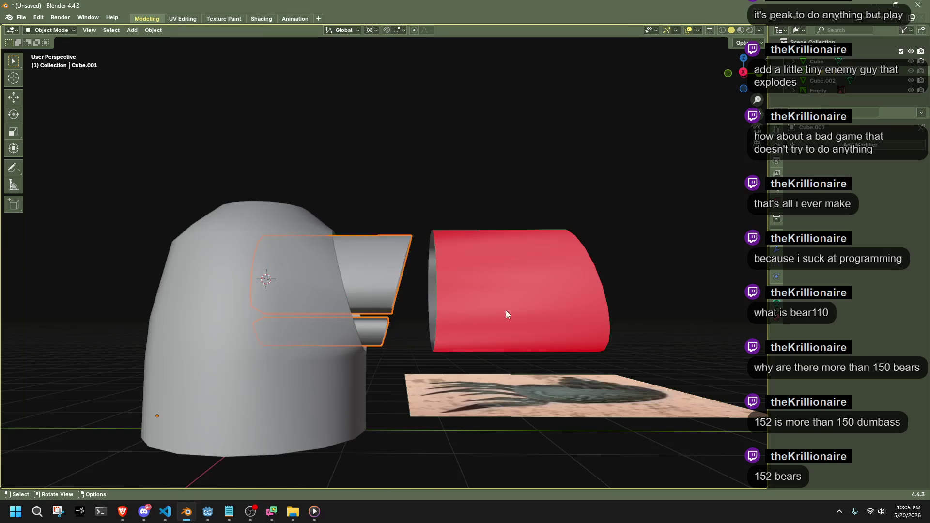
Shrink Cube.002 to 0.635, raise it 0.1422 m on Z, then scale it to 0.882.
click(519, 290)
click(743, 71)
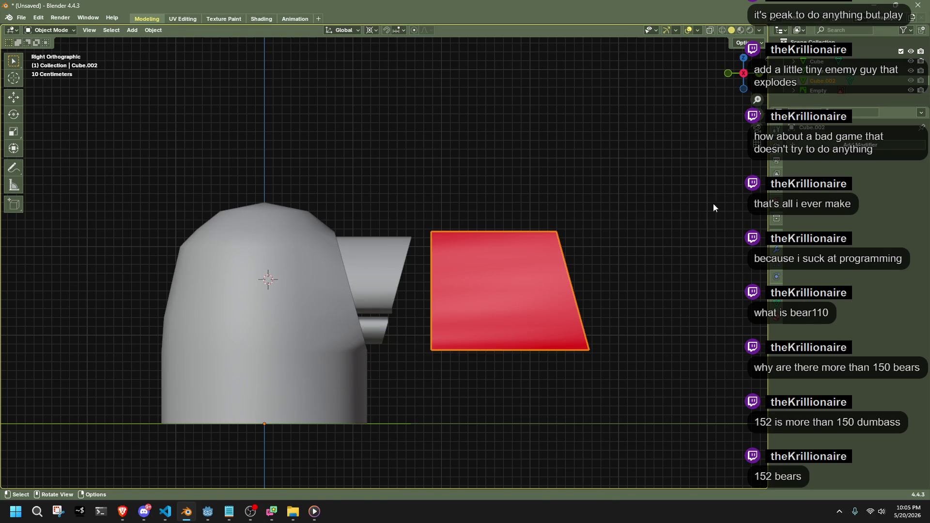
key(s)
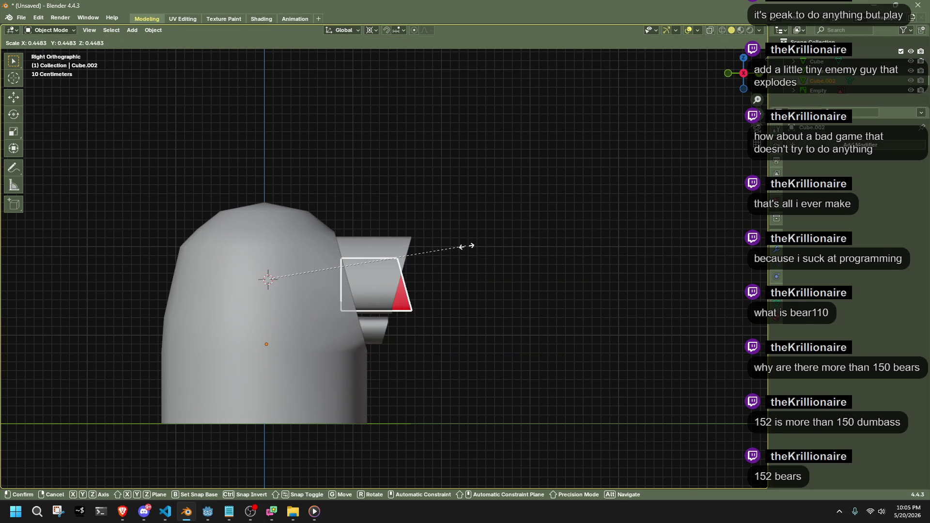
click(521, 256)
key(ctrl+z)
key(s)
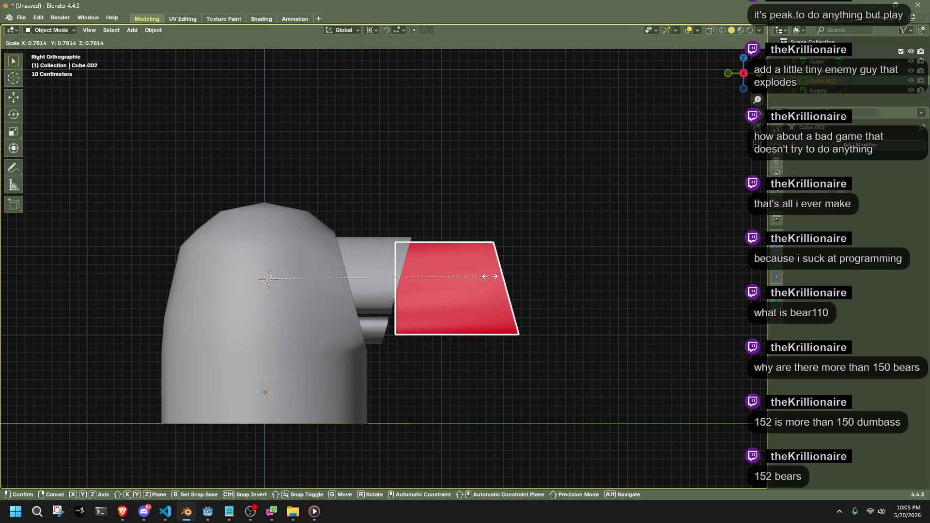
click(449, 274)
key(g)
key(z)
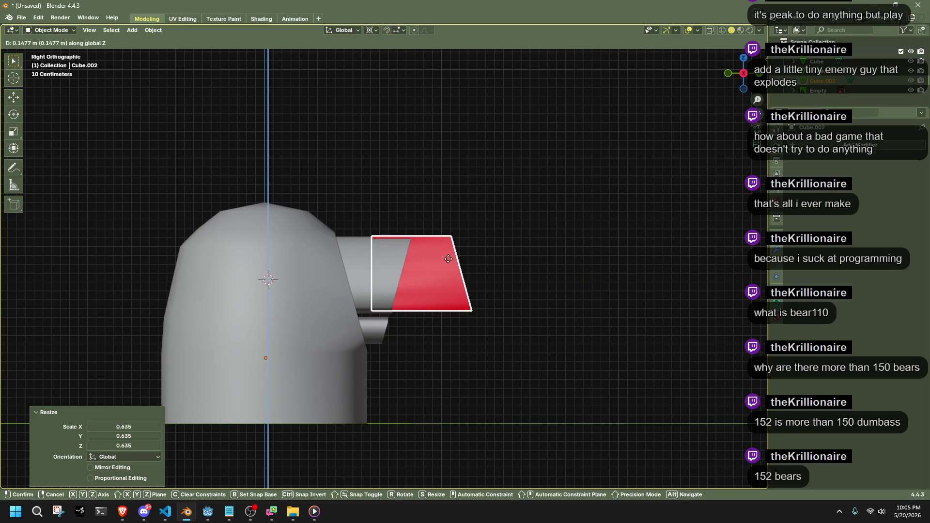
click(449, 261)
key(s)
click(561, 269)
Open Cube.002's mesh for editing with X-ray on, viewed close up.
mouse_move(537, 265)
middle_down()
mouse_move(434, 249)
mouse_move(373, 285)
mouse_move(307, 289)
mouse_move(495, 276)
middle_up()
key(Tab)
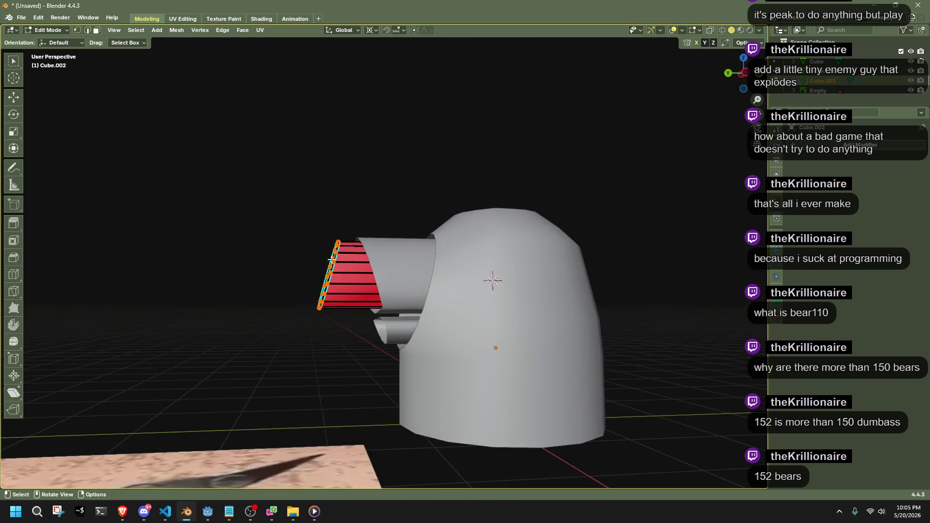
scroll(601, 297, up, 3)
mouse_move(600, 297)
middle_down()
mouse_move(488, 297)
mouse_move(529, 289)
mouse_move(461, 266)
middle_up()
key(alt+z)
key(alt+z)
Flip the normals of all the tube's faces.
key(a)
right_click(427, 218)
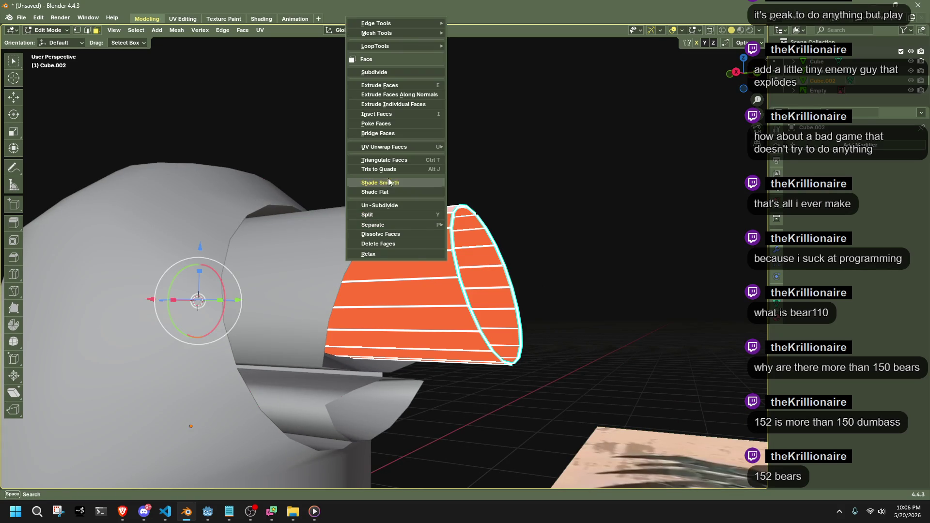
key(alt+n)
click(566, 62)
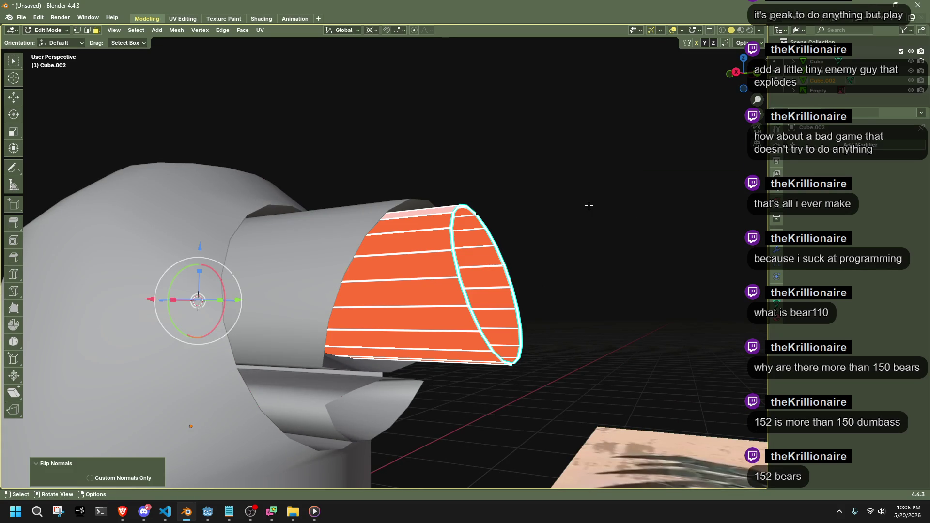
key(ctrl+z)
key(ctrl+z)
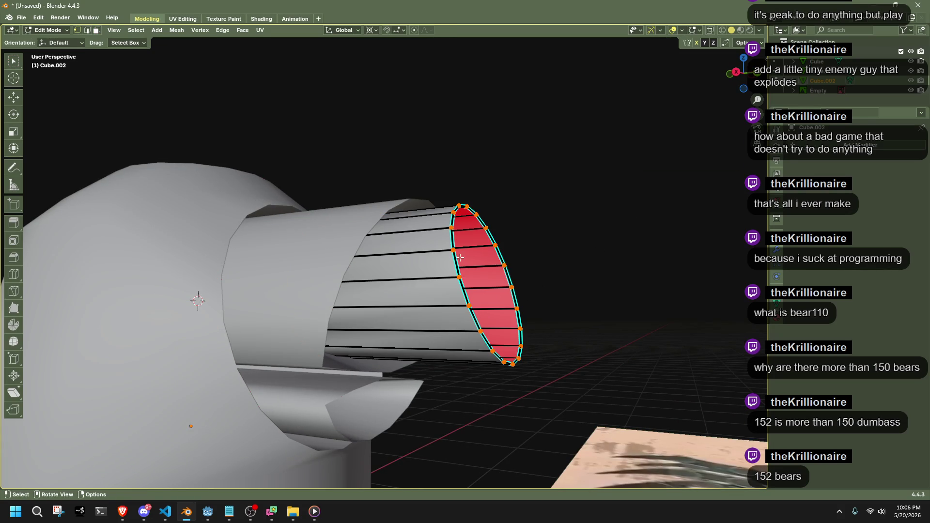
Poke the tube's end cap face into a triangle fan.
key(3)
right_click(481, 277)
mouse_move(481, 277)
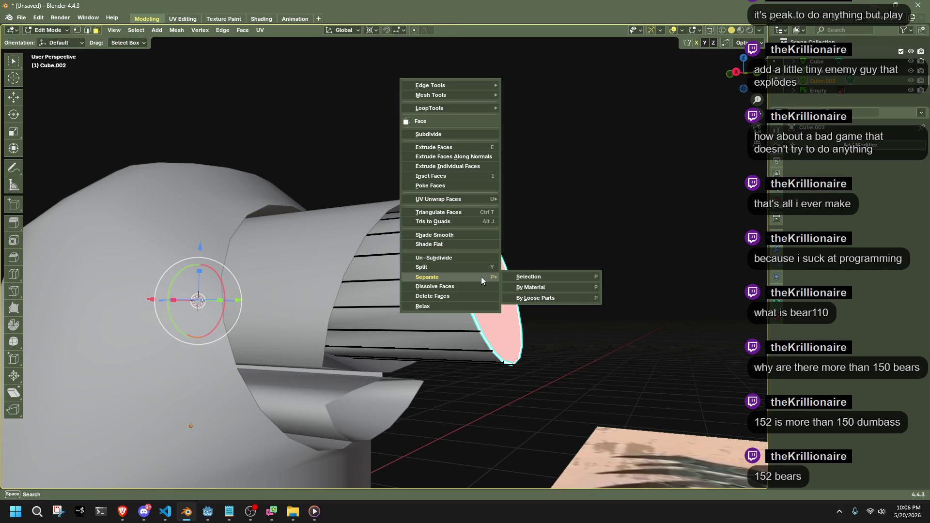
key(Escape)
mouse_move(727, 460)
middle_down()
mouse_move(661, 400)
mouse_move(588, 359)
middle_up()
right_click(585, 359)
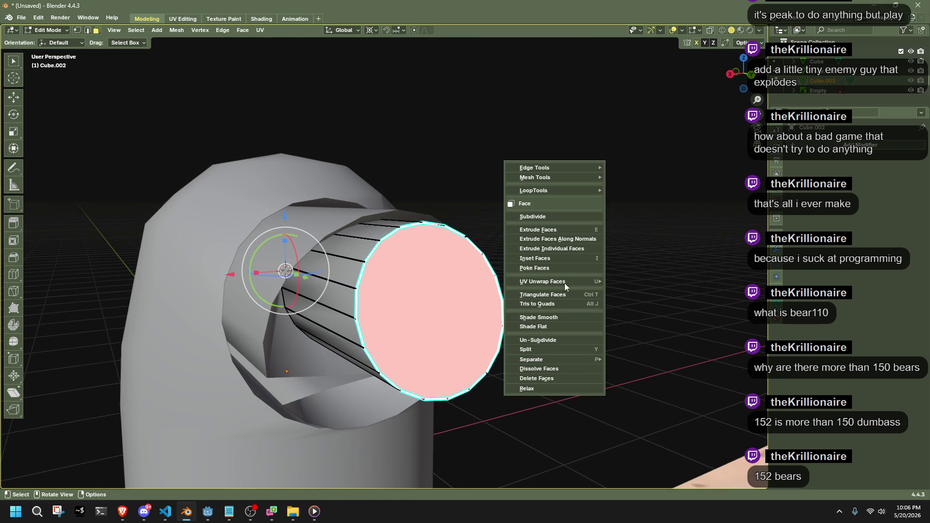
click(556, 263)
click(557, 338)
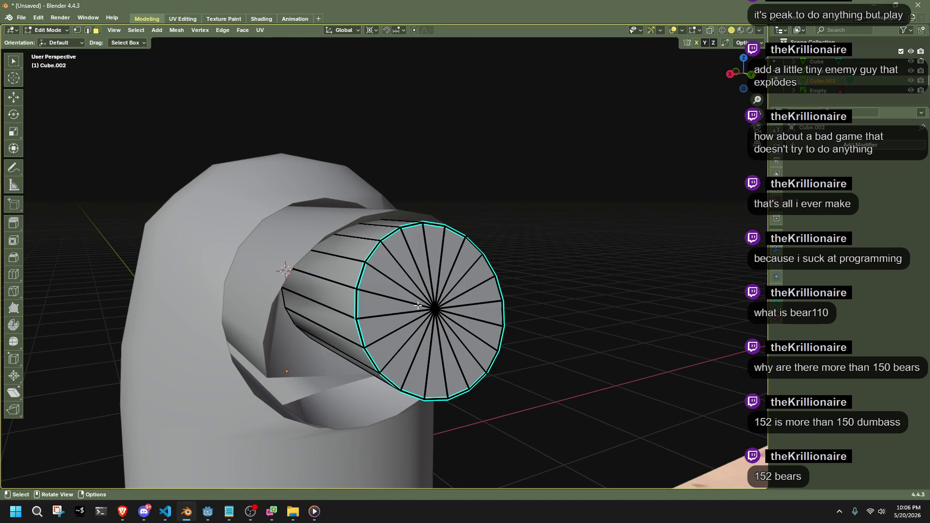
Stretch the fan cap 1.3962 along X and return to Object Mode to check it.
key(1)
mouse_move(625, 316)
middle_down()
mouse_move(533, 312)
mouse_move(594, 320)
middle_up()
key(ctrl+KP_Add)
key(s)
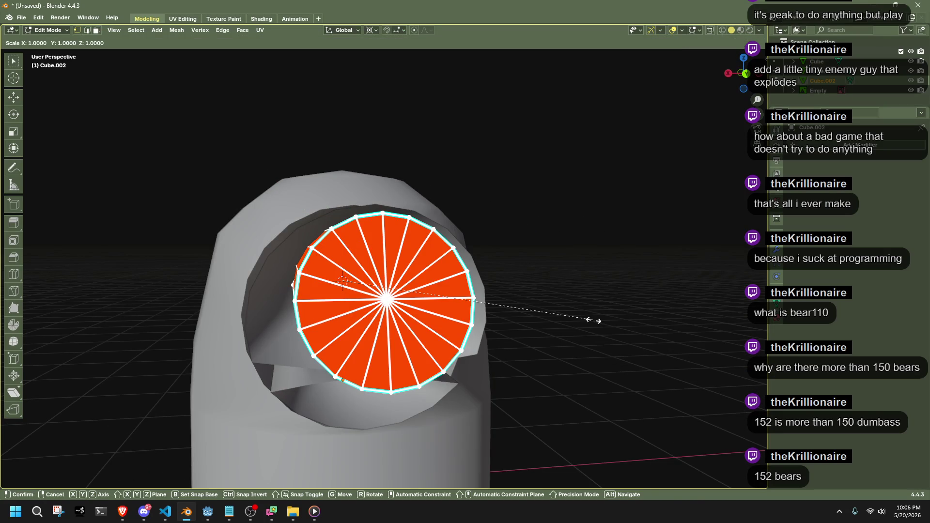
key(x)
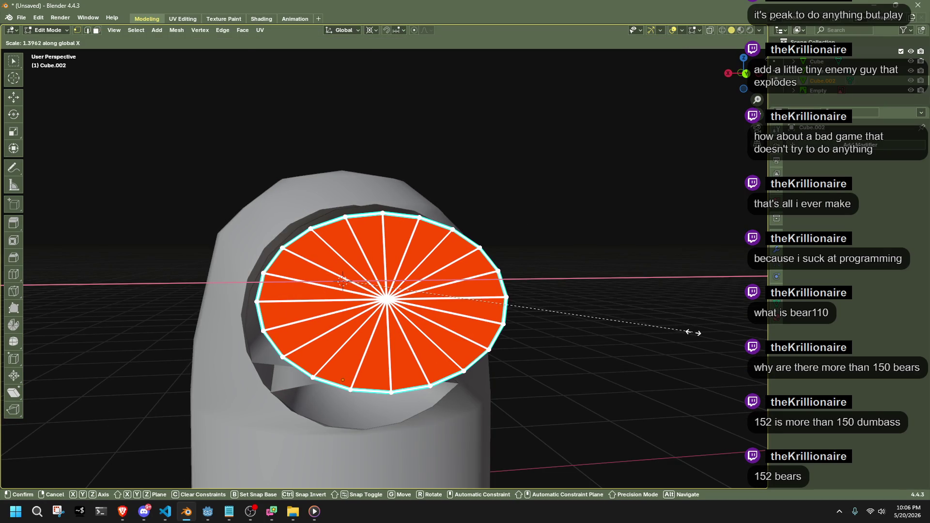
click(694, 333)
key(Tab)
mouse_move(681, 335)
middle_down()
mouse_move(601, 357)
mouse_move(303, 348)
mouse_move(329, 332)
middle_up()
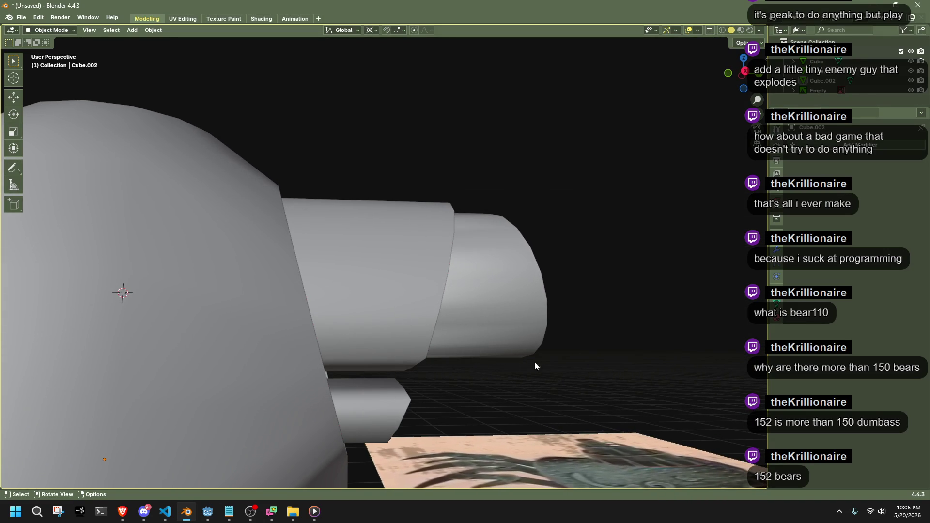
scroll(535, 366, down, 5)
middle_drag(617, 371, 338, 389)
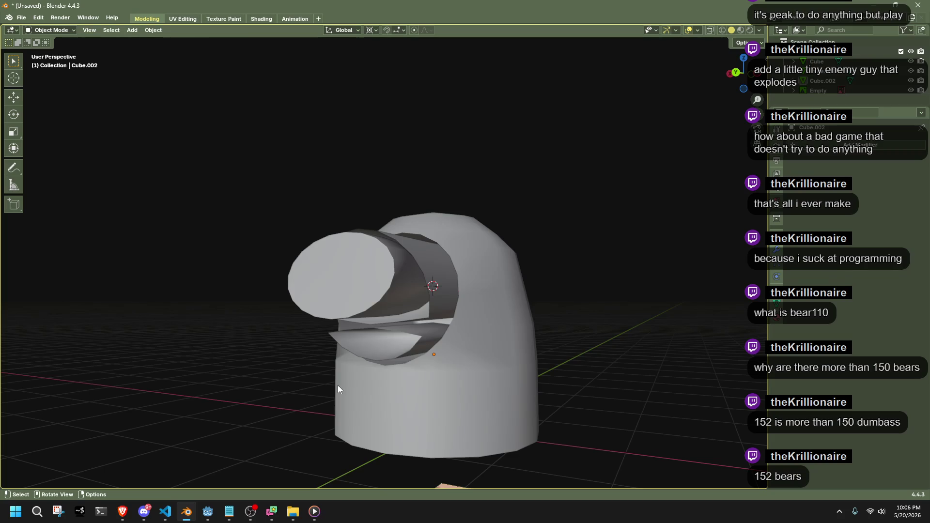
In Right Ortho view, select the snout tube's end ring and move it along Y.
key(Tab)
click(359, 301)
mouse_move(358, 302)
middle_down()
mouse_move(397, 329)
mouse_move(485, 364)
mouse_move(599, 190)
middle_up()
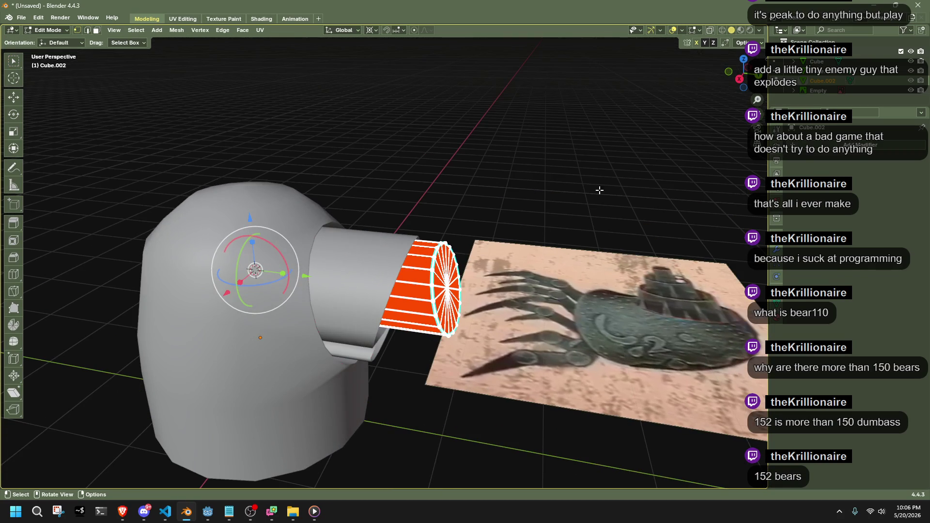
click(739, 80)
mouse_move(586, 402)
mouse_down()
mouse_move(457, 218)
mouse_move(419, 188)
mouse_up()
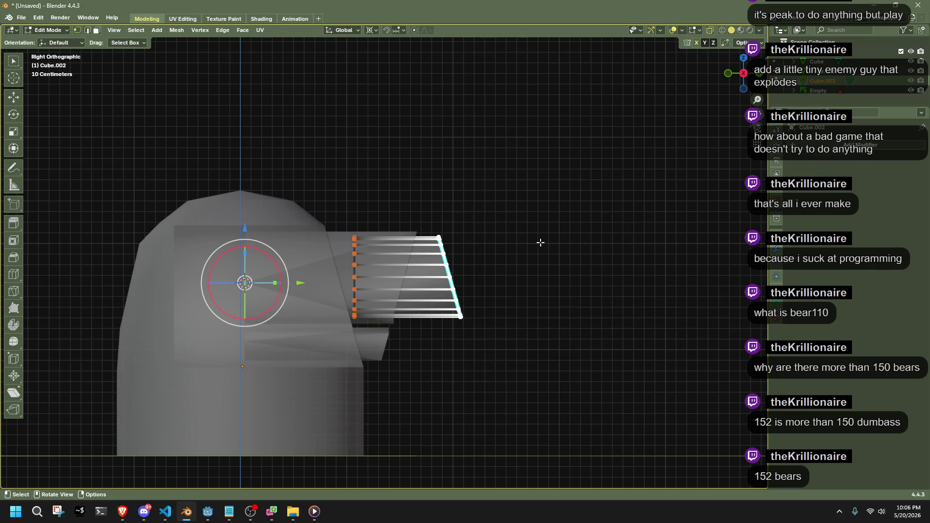
mouse_move(573, 272)
middle_down()
mouse_move(487, 289)
mouse_move(648, 180)
middle_up()
key(Tab)
key(Tab)
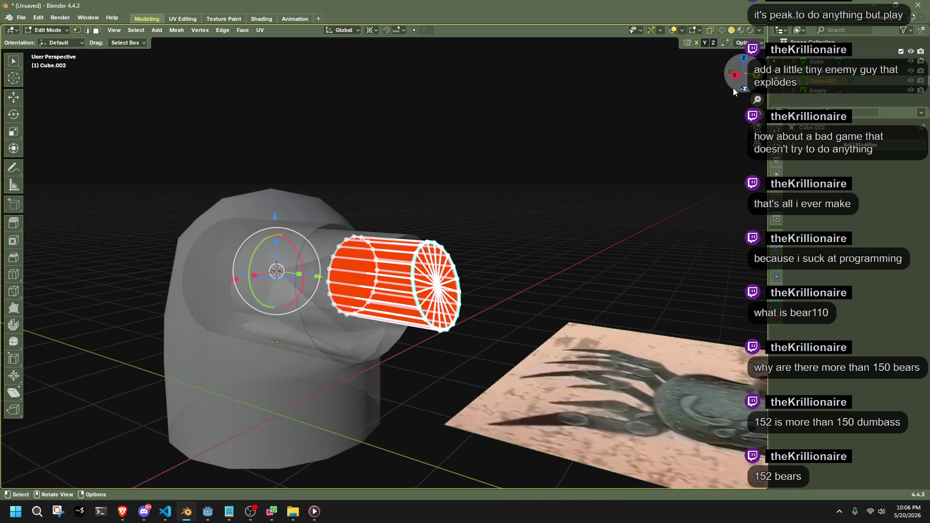
click(735, 75)
mouse_move(577, 363)
mouse_down()
mouse_move(514, 276)
mouse_move(436, 213)
mouse_up()
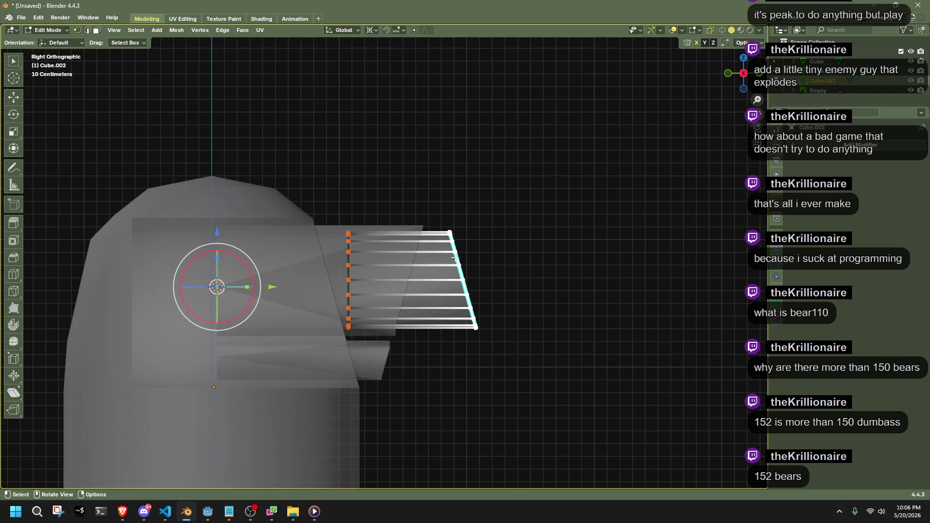
scroll(455, 258, up, 1)
key(g)
key(y)
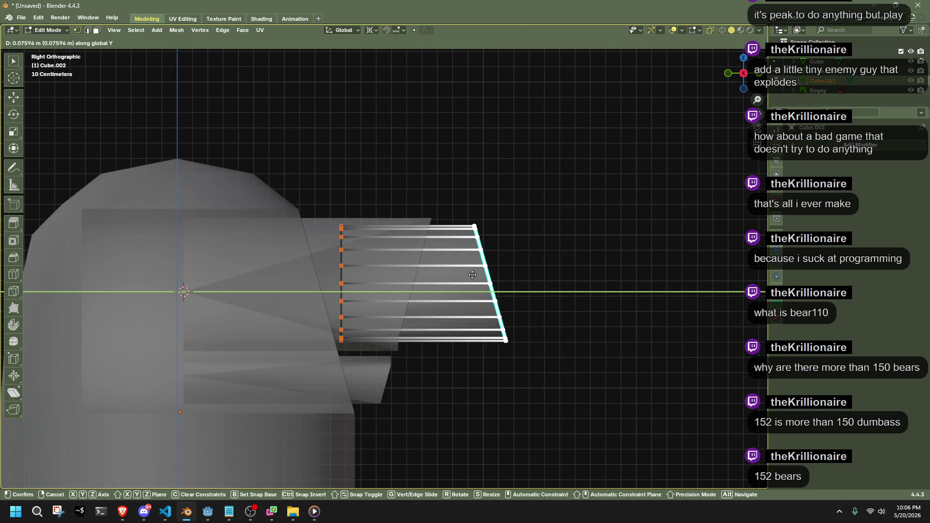
click(460, 281)
Add a loop cut near the tube's tip and snap the 3D cursor to its top vertex.
click(19, 278)
drag(383, 284, 444, 282)
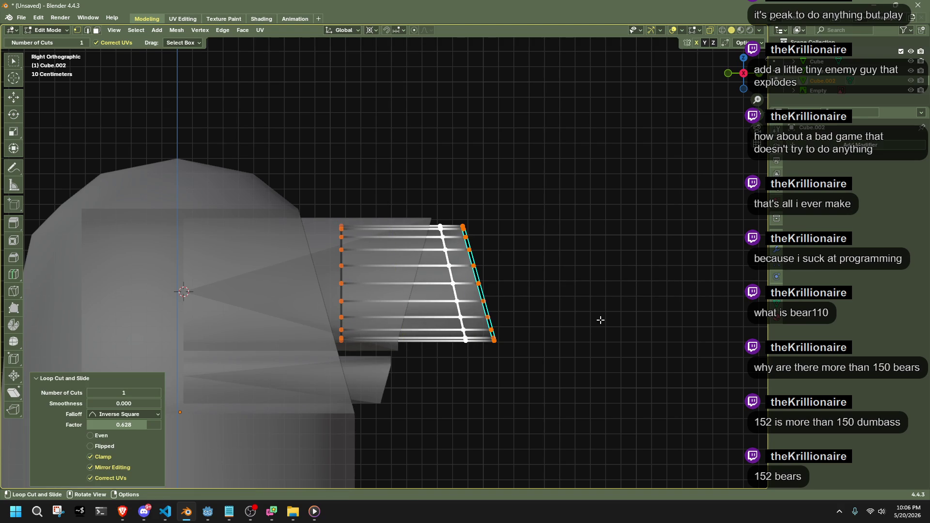
click(18, 150)
key(alt+z)
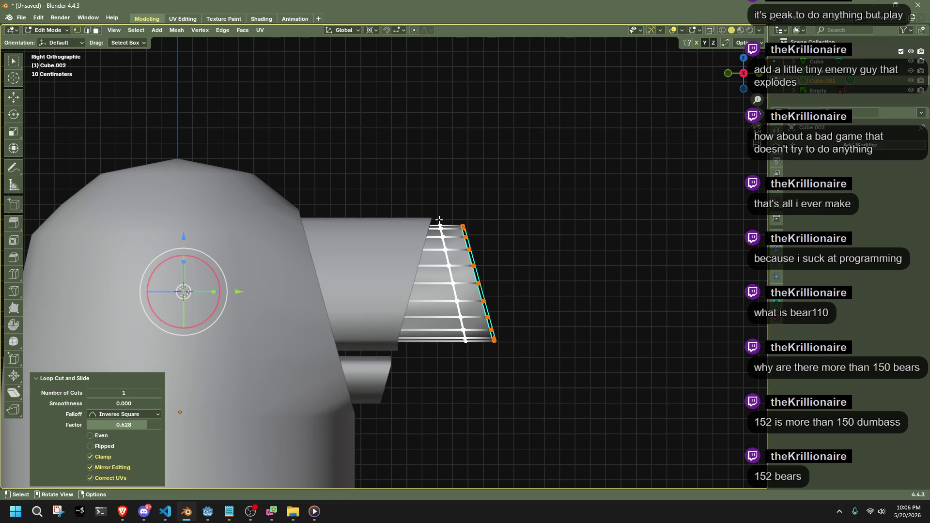
key(shift+s)
click(511, 255)
key(alt+z)
Scale the tip vertices along Y, then flatten the rightmost column with S Y 0.
mouse_move(397, 154)
mouse_down()
mouse_move(461, 406)
mouse_move(471, 407)
mouse_up()
key(s)
key(y)
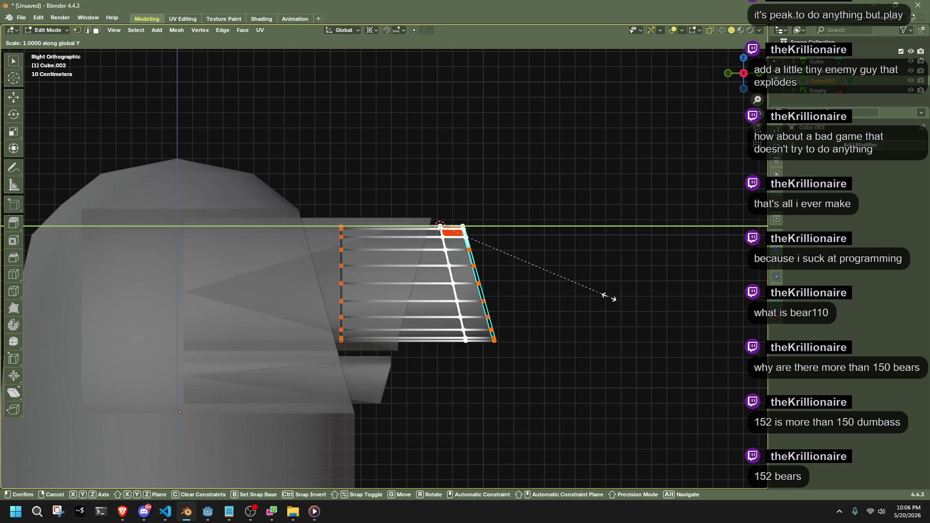
click(608, 296)
drag(581, 288, 454, 172)
key(s)
key(y)
key(0)
key(Return)
Widen the strip of faces near the tip along the X axis.
mouse_move(581, 225)
middle_down()
mouse_move(596, 297)
mouse_move(552, 309)
mouse_move(567, 324)
mouse_move(516, 350)
middle_up()
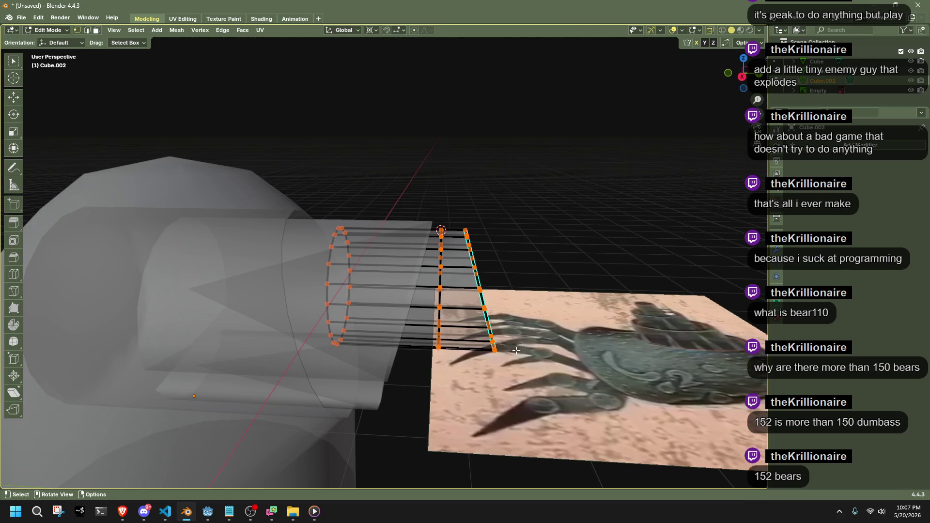
drag(323, 197, 323, 196)
key(alt+z)
mouse_move(322, 197)
middle_down()
mouse_move(567, 249)
mouse_move(482, 268)
middle_up()
key(s)
key(x)
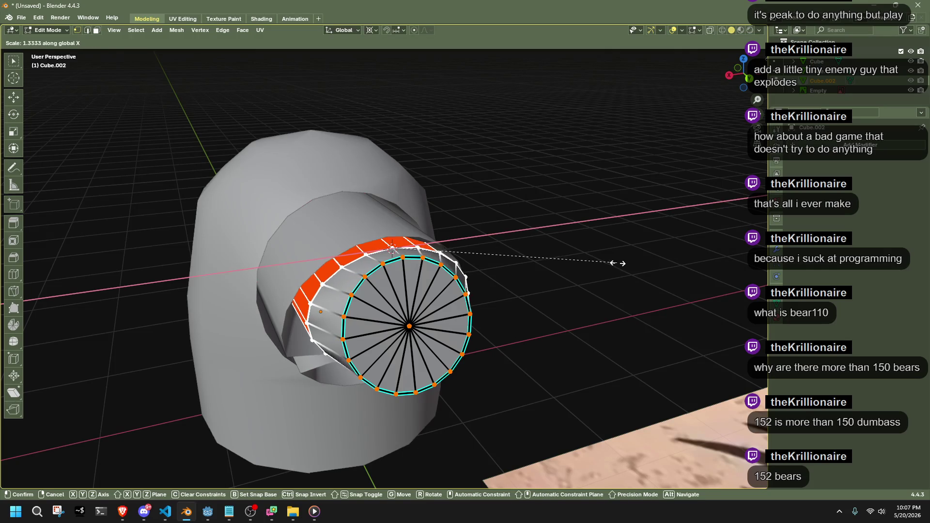
click(630, 266)
Select a ring loop around the tube and rescale it.
mouse_move(627, 266)
middle_down()
mouse_move(574, 325)
mouse_move(450, 303)
mouse_move(315, 308)
mouse_move(388, 271)
mouse_move(446, 260)
middle_up()
key(alt+z)
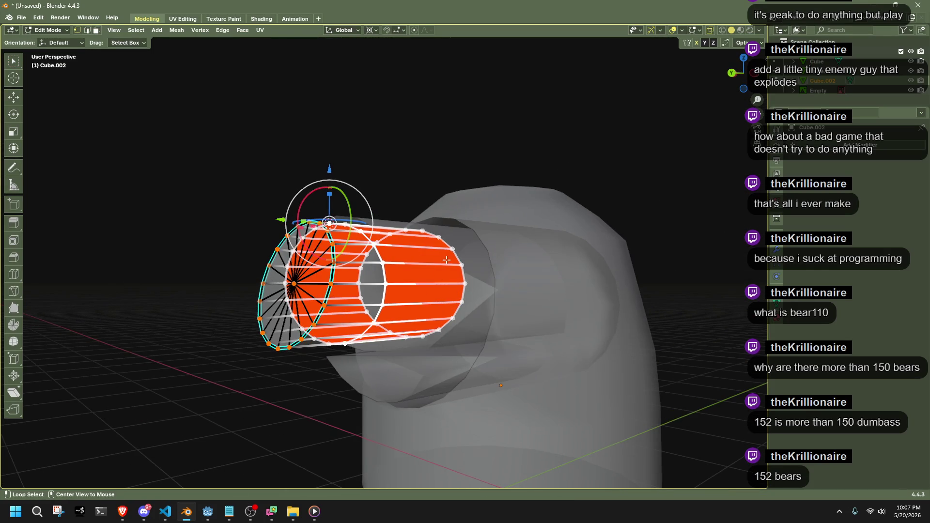
alt+click(458, 254)
key(alt+z)
middle_drag(294, 284, 672, 267)
key(s)
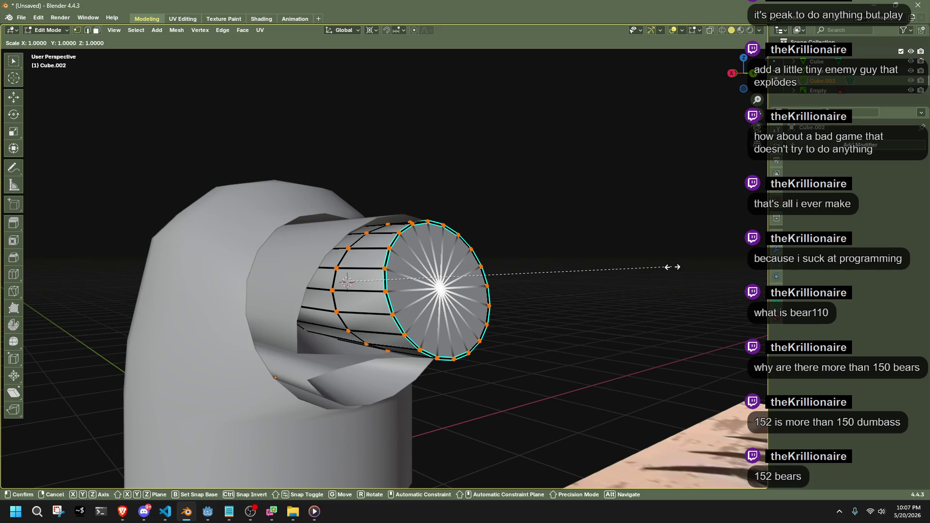
click(672, 267)
From the left side view, push the tube's left-end faces 0.1641 m along Y.
key(Tab)
mouse_move(618, 329)
middle_down()
mouse_move(573, 339)
mouse_move(530, 312)
mouse_move(534, 326)
mouse_move(606, 350)
mouse_move(637, 347)
mouse_move(623, 304)
mouse_move(533, 310)
mouse_move(470, 358)
mouse_move(298, 329)
middle_up()
click(298, 330)
scroll(305, 322, down, 4)
click(743, 79)
key(Tab)
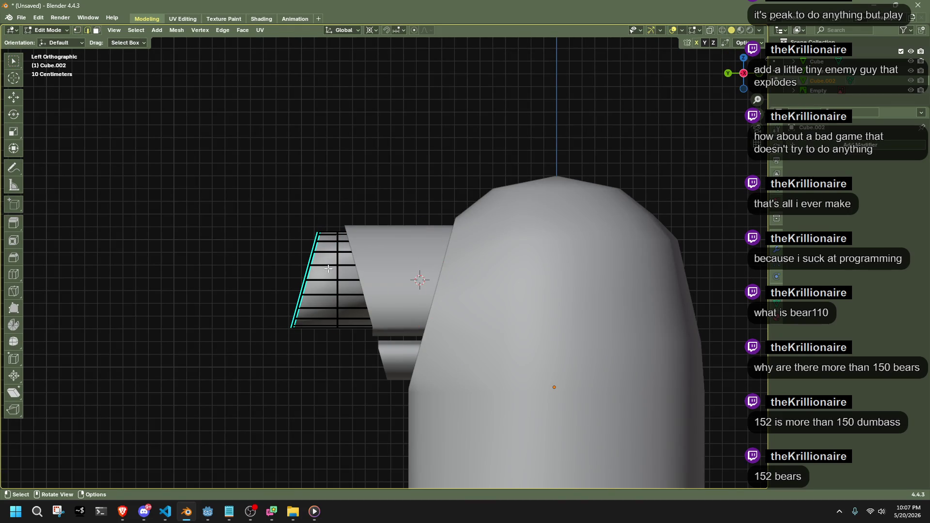
key(alt+z)
scroll(327, 269, down, 2)
drag(259, 206, 363, 374)
key(g)
key(y)
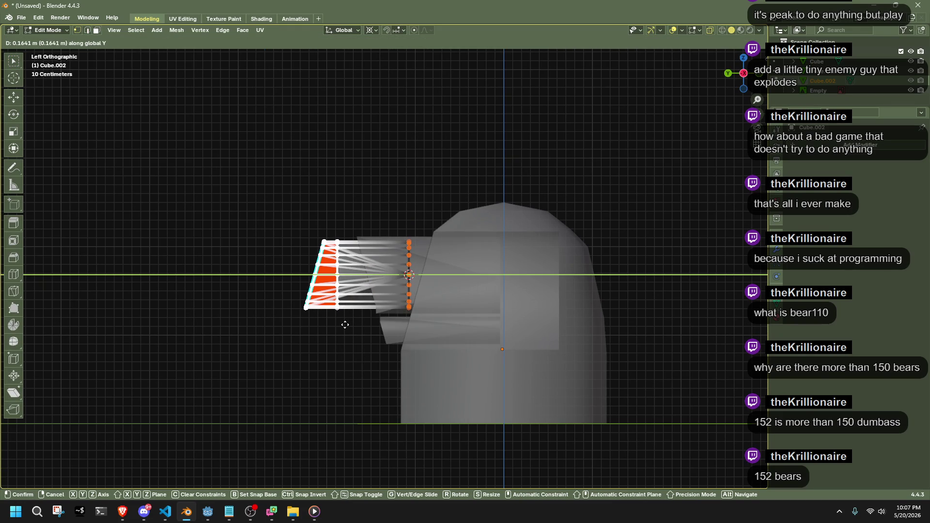
click(345, 325)
Exit Edit Mode and orbit to inspect the reshaped snout from the side.
key(Tab)
key(alt+z)
mouse_move(341, 365)
middle_down()
mouse_move(302, 380)
mouse_move(415, 385)
middle_up()
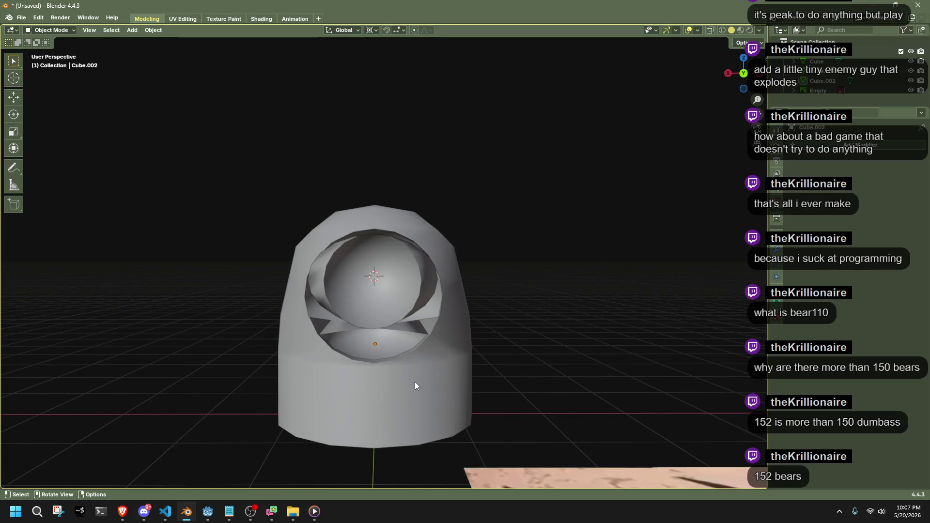
mouse_move(415, 386)
middle_down()
mouse_move(420, 363)
mouse_move(487, 370)
mouse_move(526, 361)
mouse_move(533, 350)
middle_up()
Shrink the selected vertices of the spout Cube.002 along Y in right view.
key(ctrl+o)
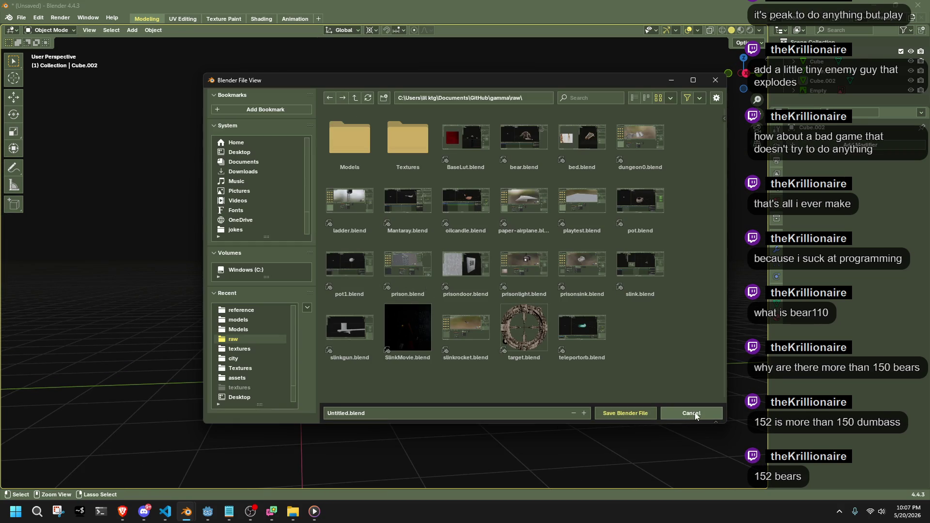
click(712, 414)
click(744, 72)
key(Tab)
key(Tab)
click(425, 289)
key(Tab)
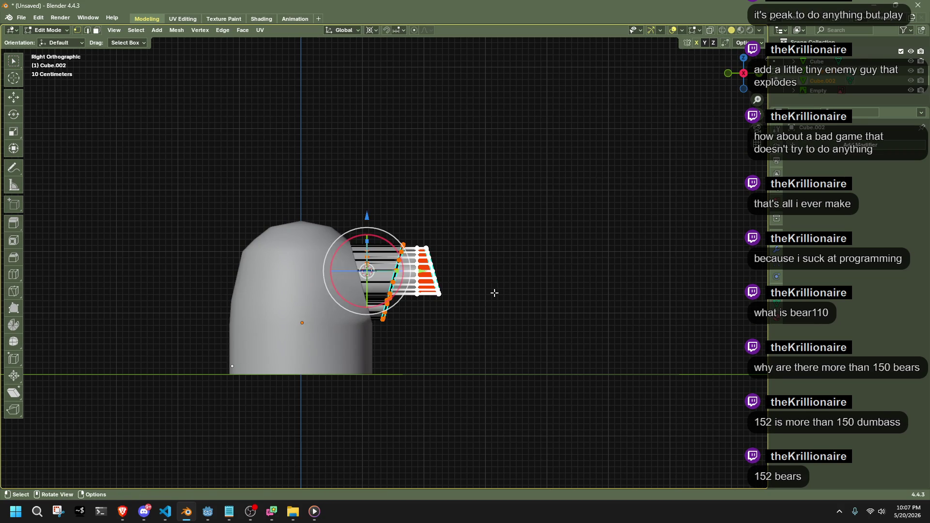
drag(544, 384, 326, 170)
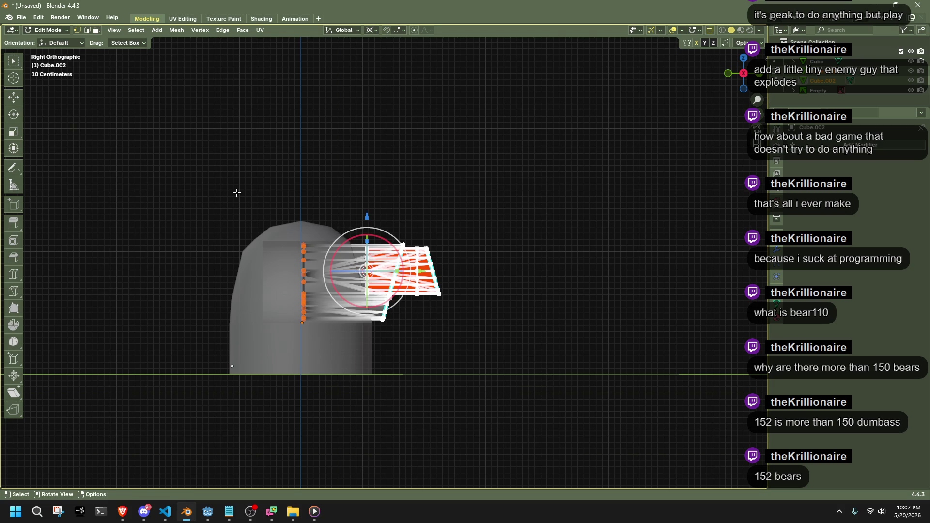
drag(236, 192, 304, 319)
drag(541, 424, 347, 172)
key(s)
key(y)
click(554, 258)
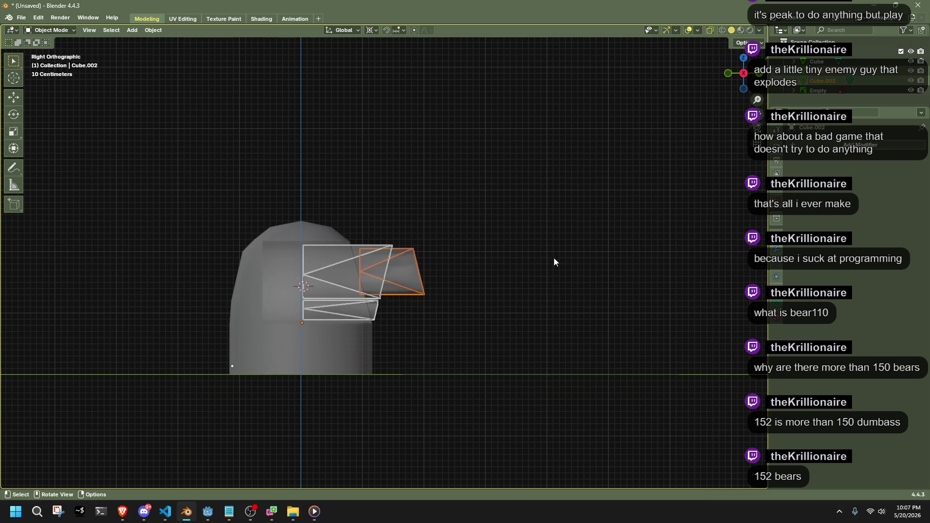
key(Tab)
mouse_move(536, 293)
middle_down()
mouse_move(338, 316)
mouse_move(261, 270)
mouse_move(392, 254)
mouse_move(541, 306)
mouse_move(446, 298)
middle_up()
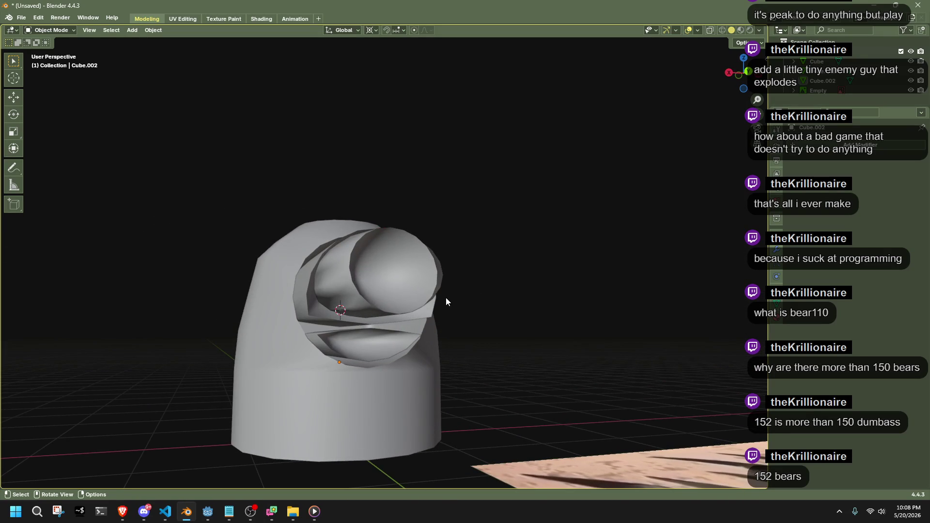
Save the scene as crab01.blend in the raw folder.
key(ctrl+s)
click(349, 414)
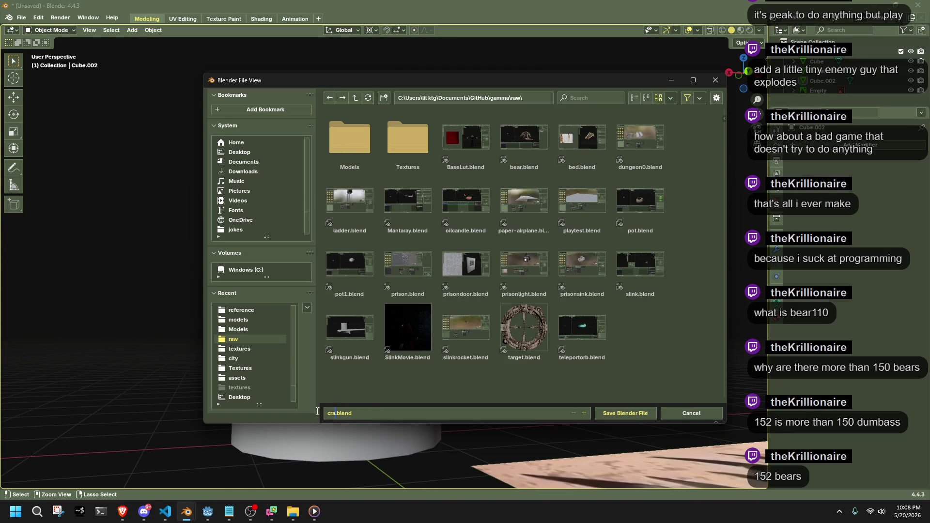
click(626, 411)
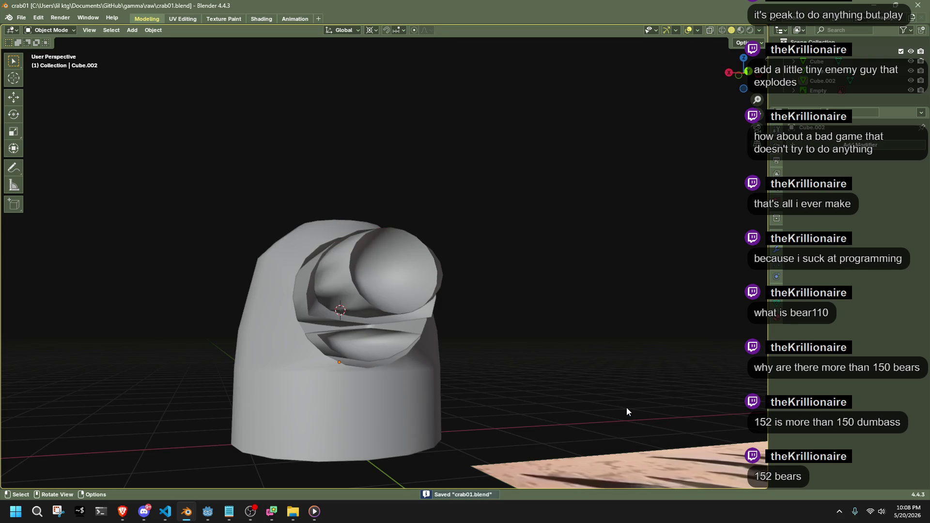
Switch to material preview and flip the quad tessellation of the first bad dome face.
middle_drag(610, 347, 601, 339)
click(741, 31)
mouse_move(513, 300)
middle_down()
mouse_move(339, 315)
mouse_move(383, 269)
mouse_move(451, 247)
mouse_move(522, 228)
mouse_move(575, 247)
mouse_move(481, 373)
middle_up()
key(Tab)
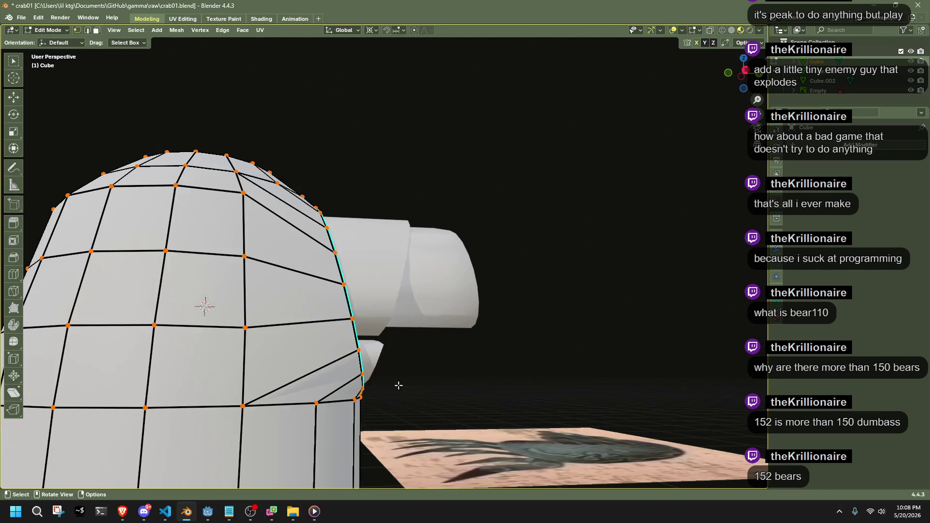
middle_drag(395, 384, 519, 374)
key(3)
scroll(386, 366, up, 2)
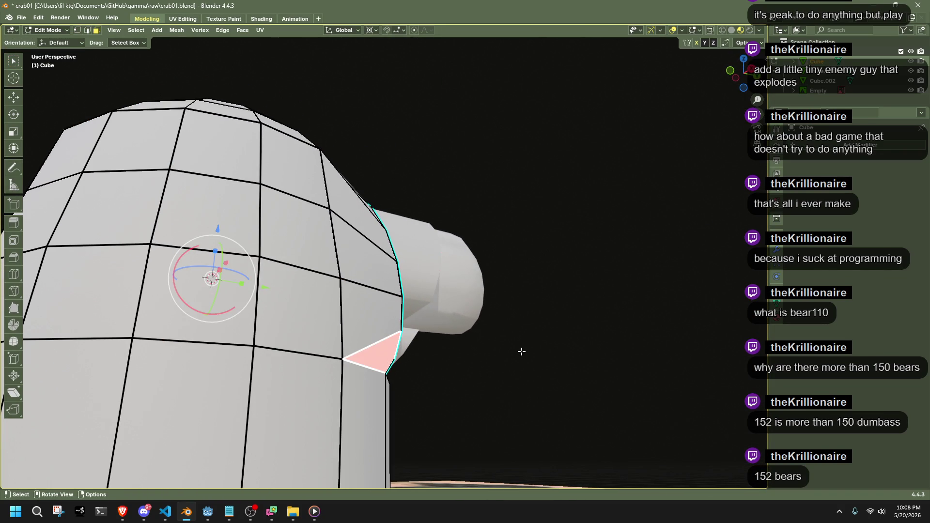
key(ctrl+f)
mouse_move(537, 356)
click(582, 396)
click(523, 425)
Flip the quad tessellation of two more badly shaded faces, including a narrow triangle.
mouse_move(524, 425)
middle_down()
mouse_move(351, 420)
mouse_move(475, 409)
middle_up()
click(363, 427)
key(ctrl+f)
mouse_move(486, 411)
click(527, 457)
click(517, 441)
middle_drag(517, 441, 533, 444)
click(435, 324)
click(443, 322)
key(ctrl+f)
mouse_move(539, 362)
click(614, 406)
mouse_move(615, 406)
middle_down()
mouse_move(560, 357)
mouse_move(572, 393)
mouse_move(538, 411)
middle_up()
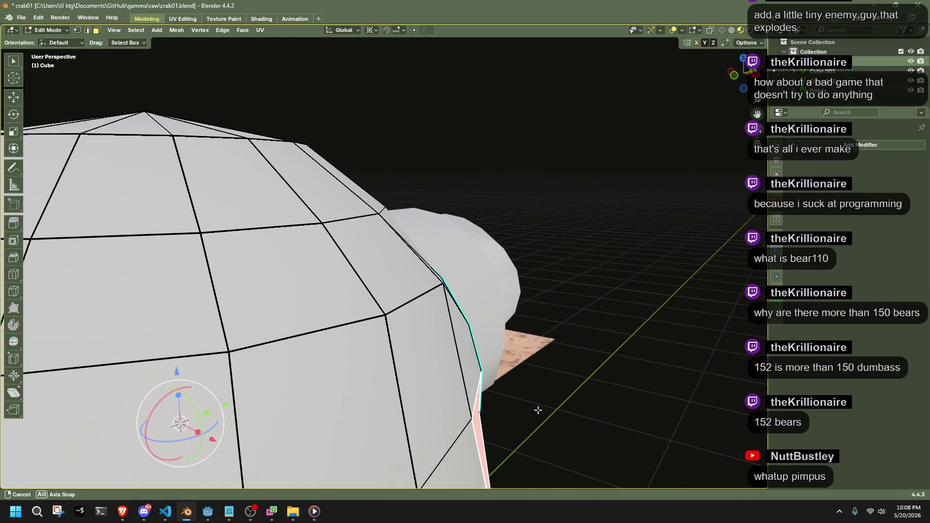
key(ctrl+f)
mouse_move(553, 414)
mouse_move(471, 330)
middle_down()
mouse_move(465, 313)
mouse_move(450, 348)
mouse_move(168, 296)
mouse_move(500, 377)
mouse_move(475, 349)
middle_up()
Symmetrize the whole dome mesh from +X to -X.
key(a)
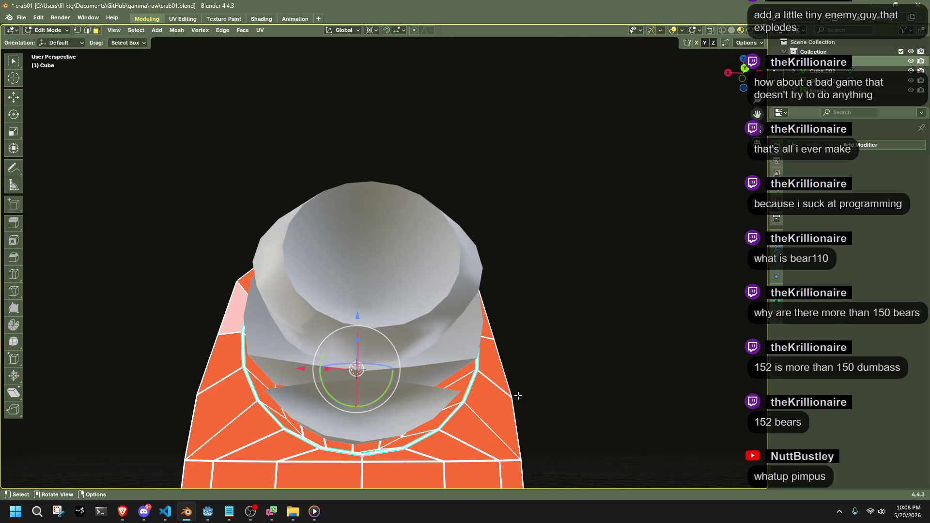
click(176, 30)
click(206, 185)
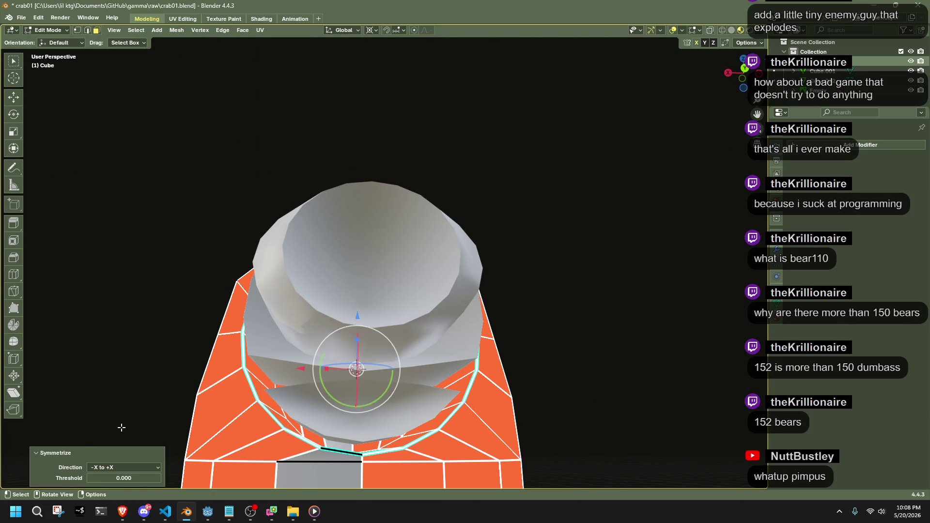
click(110, 468)
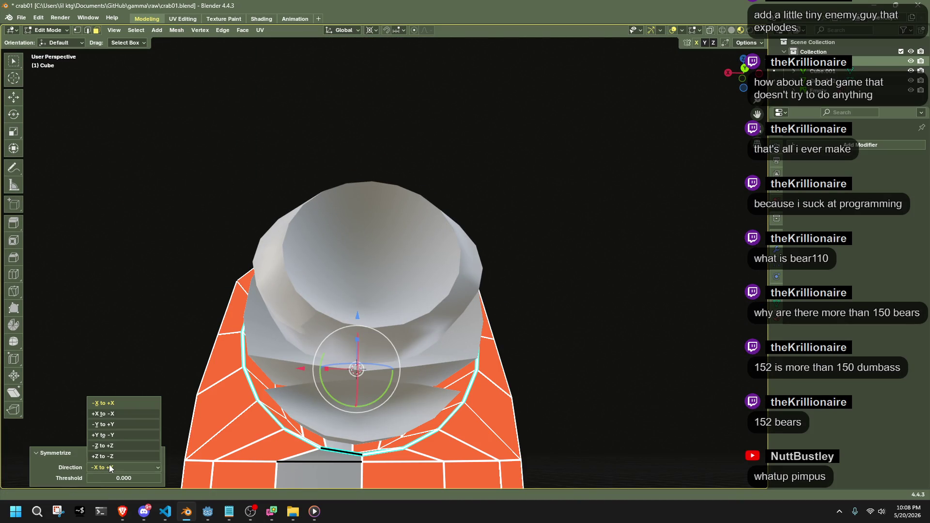
click(134, 414)
click(133, 346)
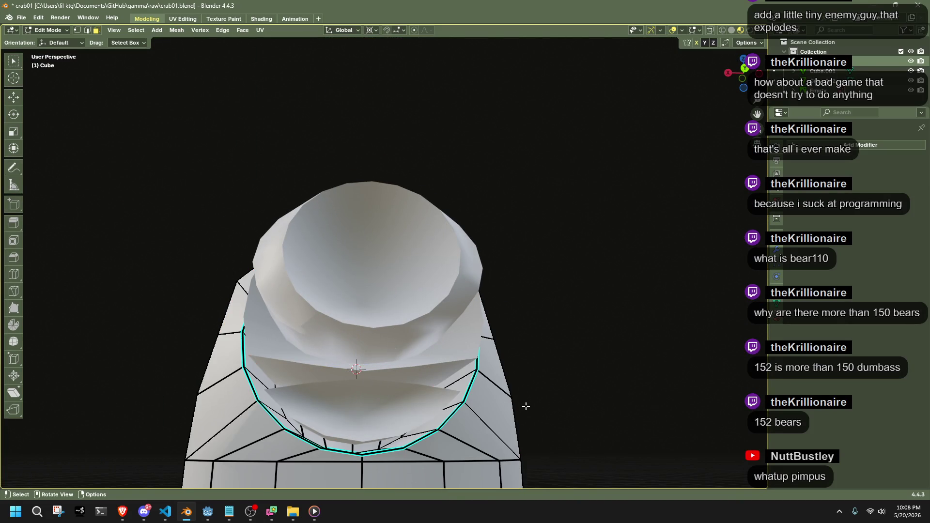
Average the dome mesh's normals and exit Edit Mode.
key(a)
key(alt+n)
mouse_move(532, 421)
click(571, 430)
key(Tab)
mouse_move(571, 431)
middle_down()
mouse_move(456, 390)
mouse_move(596, 379)
mouse_move(617, 441)
mouse_move(694, 428)
mouse_move(568, 335)
middle_up()
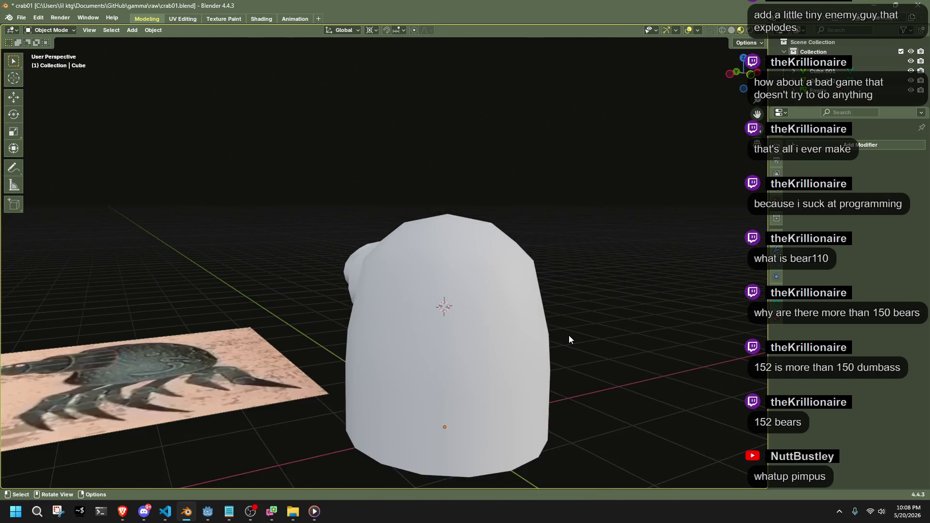
scroll(568, 335, down, 5)
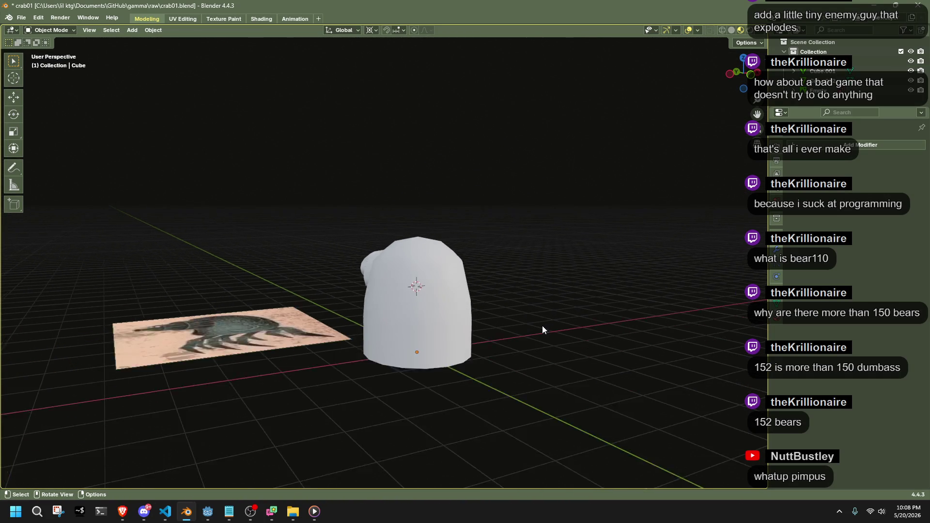
scroll(506, 342, up, 7)
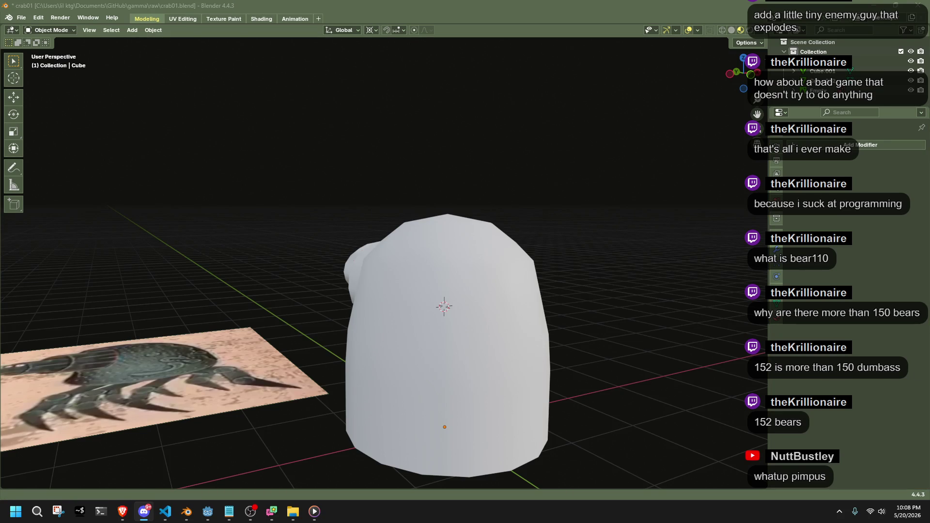
mouse_move(604, 380)
middle_down()
mouse_move(376, 328)
mouse_move(322, 424)
mouse_move(353, 331)
mouse_move(371, 408)
mouse_move(577, 348)
mouse_move(357, 294)
mouse_move(496, 263)
mouse_move(536, 311)
mouse_move(518, 388)
mouse_move(671, 416)
mouse_move(383, 348)
mouse_move(459, 284)
mouse_move(397, 287)
mouse_move(574, 324)
mouse_move(440, 283)
mouse_move(440, 261)
mouse_move(510, 336)
mouse_move(473, 295)
mouse_move(446, 342)
mouse_move(430, 305)
mouse_move(399, 291)
mouse_move(338, 297)
middle_up()
scroll(438, 267, down, 5)
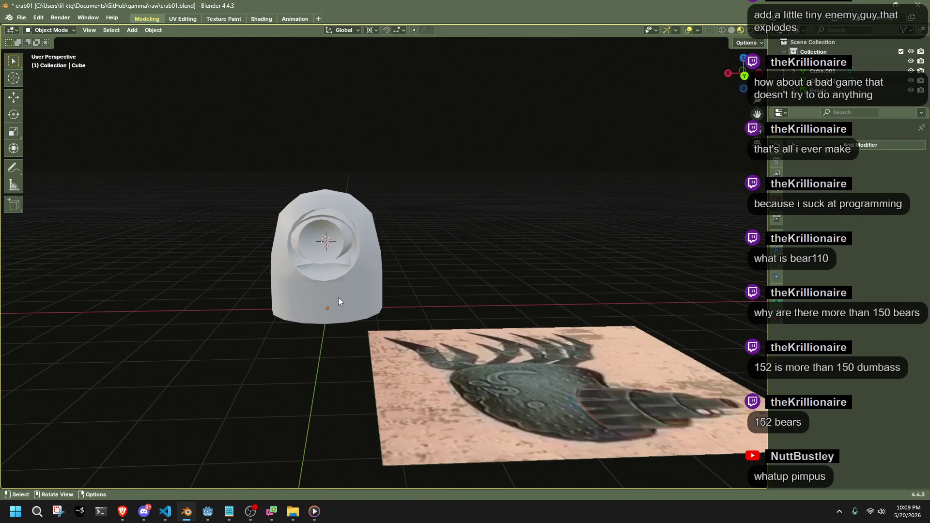
scroll(338, 297, up, 5)
mouse_move(339, 300)
ctrl+middle_down()
mouse_move(357, 266)
mouse_move(561, 401)
mouse_move(436, 373)
mouse_move(552, 381)
mouse_move(537, 369)
mouse_move(559, 320)
ctrl+middle_up()
scroll(537, 368, up, 4)
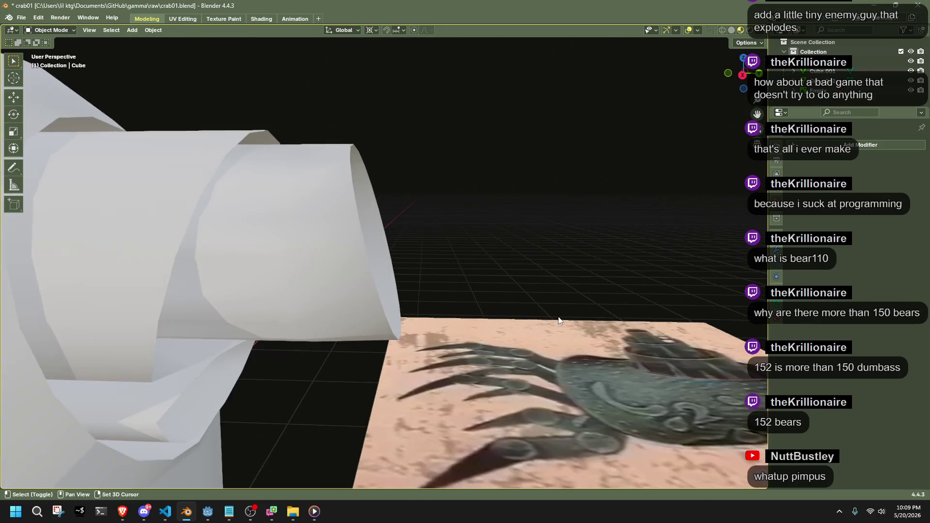
scroll(559, 320, down, 6)
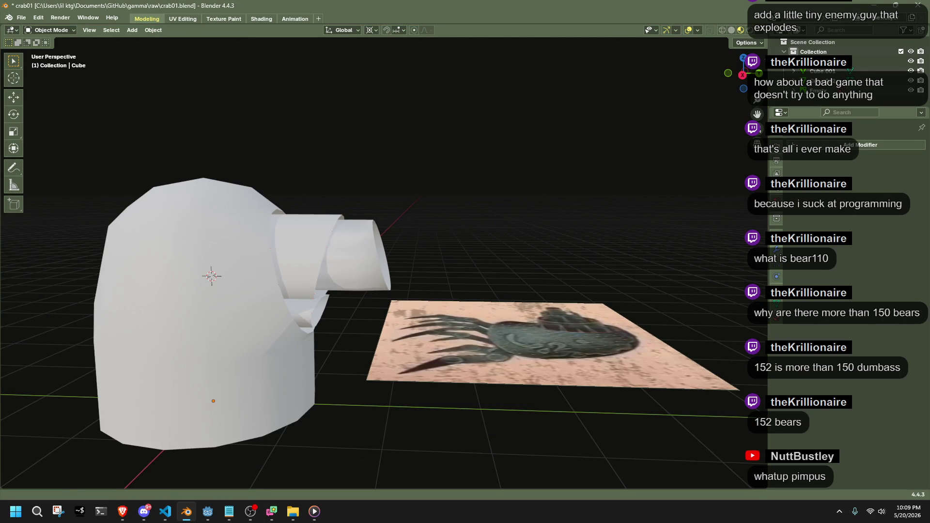
key(alt+Tab)
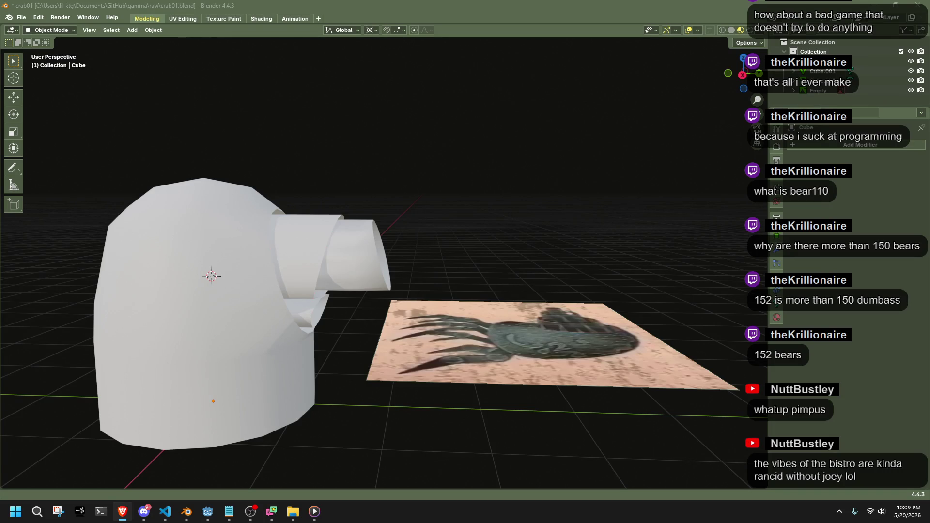
key(alt+Tab)
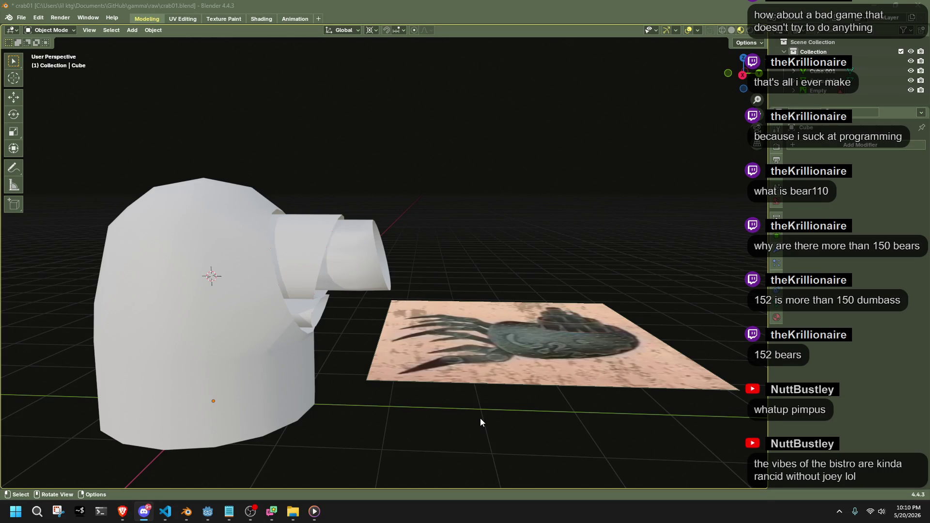
mouse_move(480, 421)
middle_down()
mouse_move(424, 429)
mouse_move(299, 397)
mouse_move(401, 404)
middle_up()
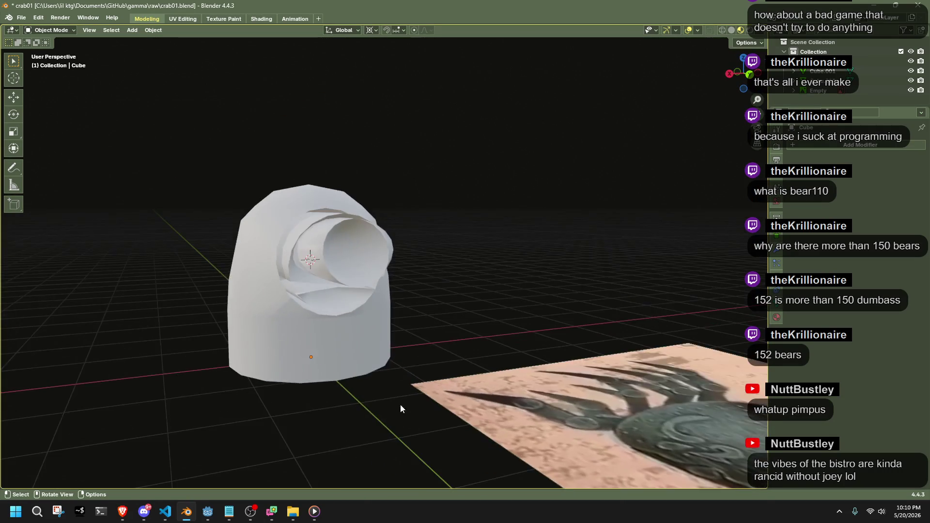
scroll(353, 310, up, 5)
scroll(469, 403, down, 1)
mouse_move(470, 400)
middle_down()
mouse_move(352, 321)
mouse_move(345, 313)
mouse_move(356, 309)
mouse_move(320, 321)
middle_up()
mouse_move(560, 361)
middle_down()
mouse_move(560, 342)
mouse_move(536, 325)
middle_up()
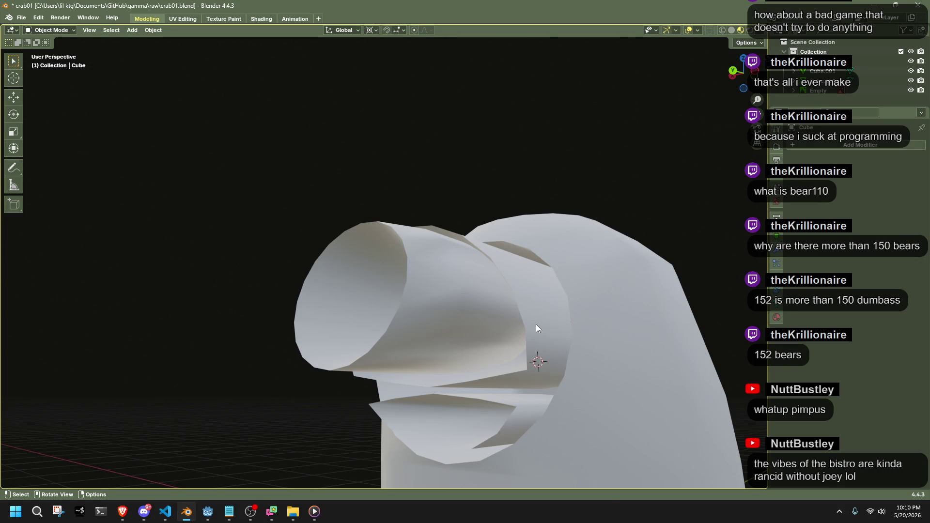
mouse_move(497, 267)
middle_down()
mouse_move(460, 316)
mouse_move(539, 340)
mouse_move(610, 336)
middle_up()
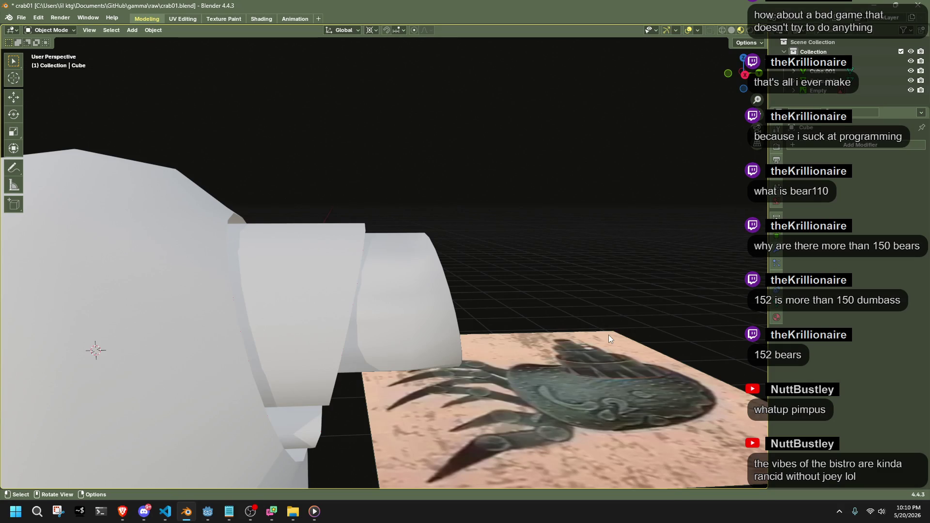
mouse_move(609, 335)
middle_down()
mouse_move(526, 287)
mouse_move(361, 274)
mouse_move(261, 246)
mouse_move(312, 227)
mouse_move(403, 290)
mouse_move(430, 328)
mouse_move(348, 354)
mouse_move(478, 400)
mouse_move(365, 256)
mouse_move(373, 400)
mouse_move(583, 418)
mouse_move(455, 449)
mouse_move(466, 478)
middle_up()
scroll(467, 470, down, 3)
mouse_move(464, 333)
middle_down()
mouse_move(547, 390)
mouse_move(277, 290)
mouse_move(269, 266)
mouse_move(354, 282)
mouse_move(480, 456)
mouse_move(45, 349)
mouse_move(723, 51)
mouse_move(658, 321)
mouse_move(28, 309)
mouse_move(52, 330)
middle_up()
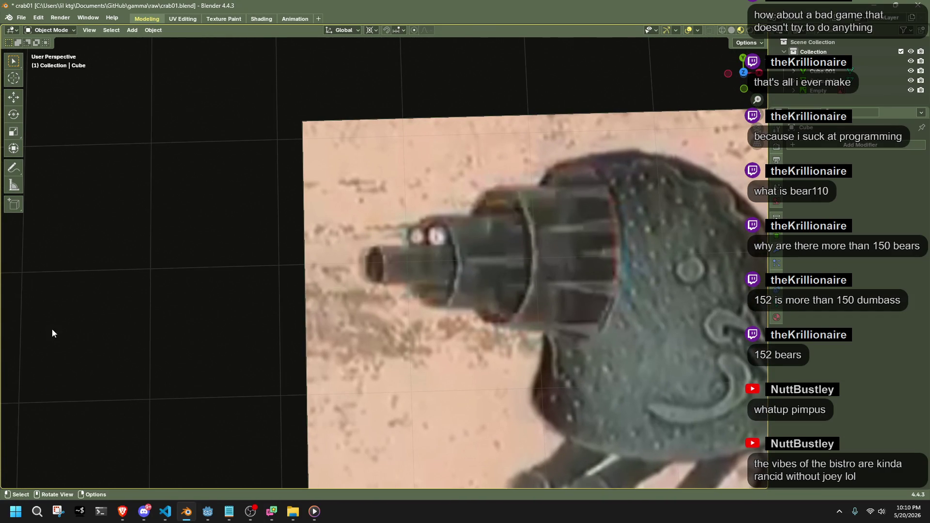
scroll(269, 336, down, 6)
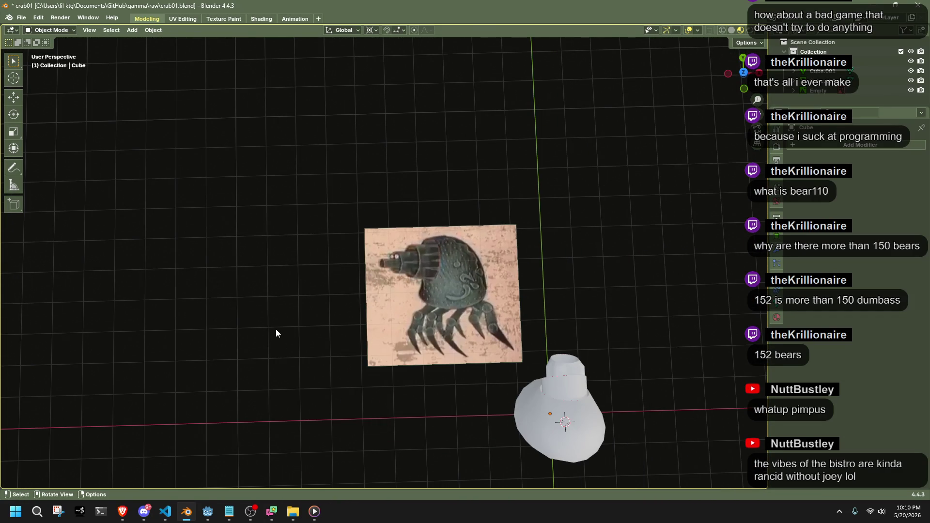
key(super+3)
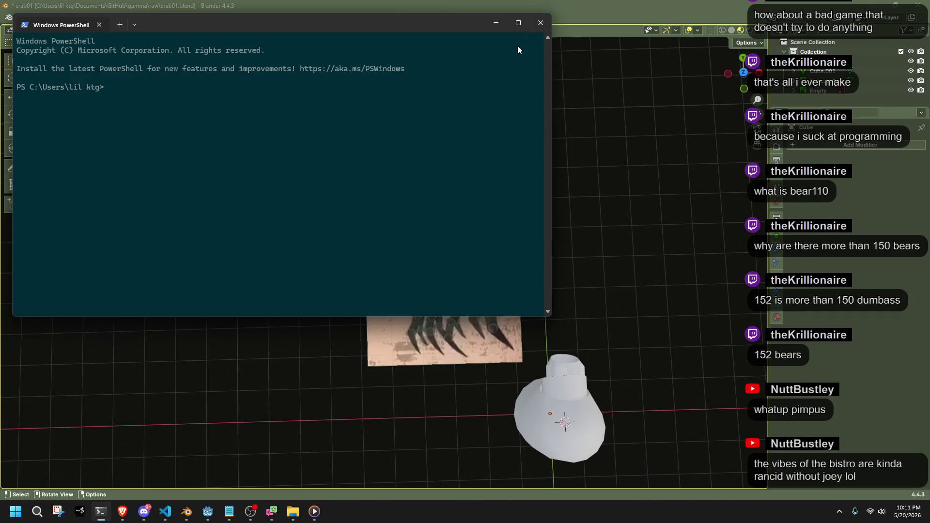
Close the PowerShell window, then switch to the browser and on to Discord.
click(541, 23)
key(super+4)
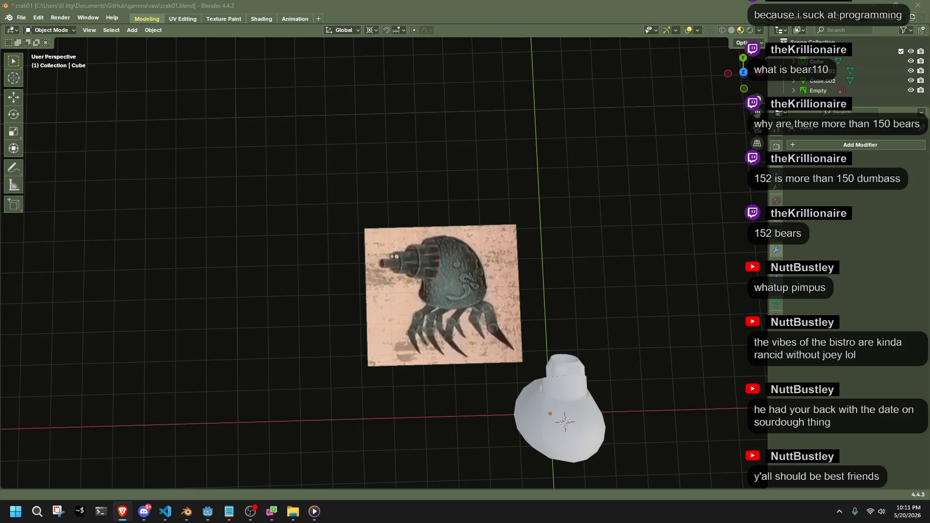
key(alt+Tab)
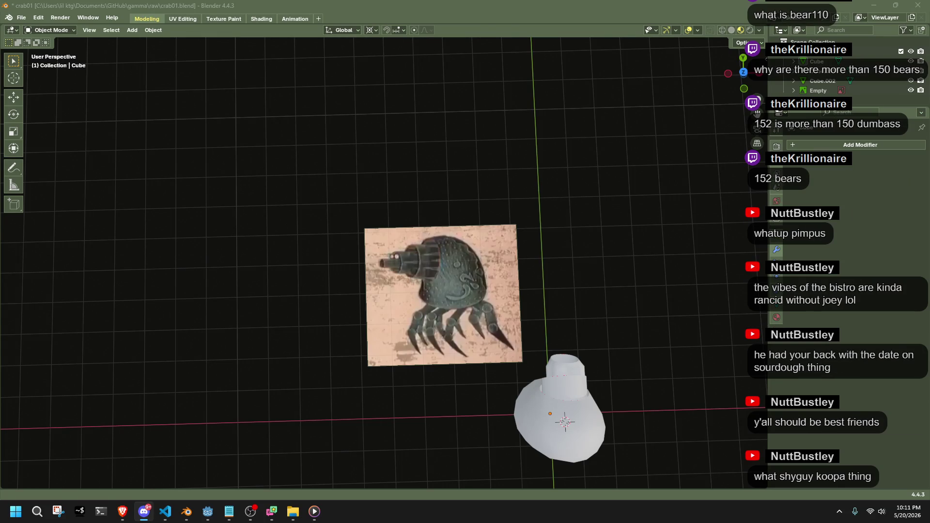
mouse_move(539, 376)
middle_down()
mouse_move(543, 315)
mouse_move(461, 290)
mouse_move(390, 240)
mouse_move(438, 260)
mouse_move(527, 269)
mouse_move(581, 234)
mouse_move(670, 229)
mouse_move(528, 211)
mouse_move(492, 307)
mouse_move(486, 297)
mouse_move(621, 359)
mouse_move(449, 275)
mouse_move(609, 308)
mouse_move(452, 302)
mouse_move(432, 322)
mouse_move(513, 362)
mouse_move(421, 302)
middle_up()
scroll(452, 322, up, 5)
scroll(461, 338, down, 1)
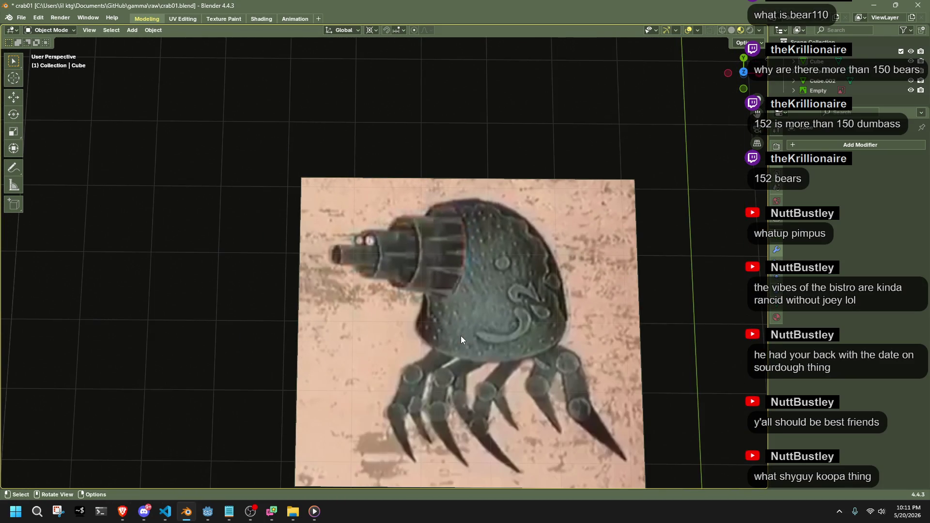
scroll(468, 341, up, 6)
scroll(480, 336, down, 6)
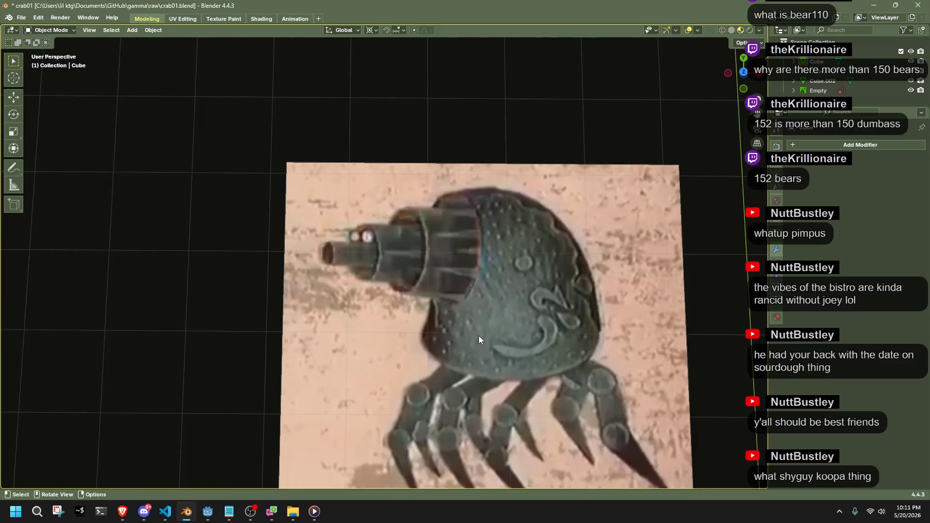
shift+middle_drag(563, 394, 457, 277)
shift+middle_drag(391, 281, 458, 351)
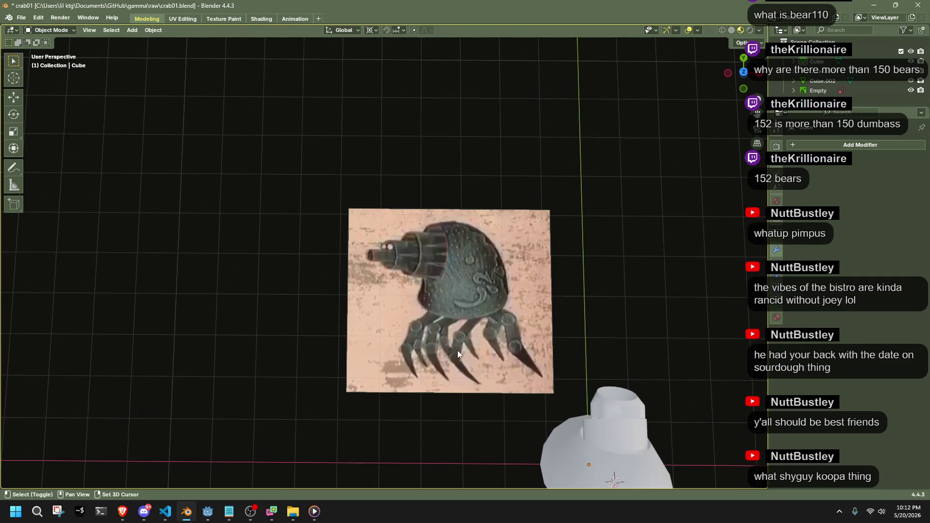
scroll(481, 295, up, 6)
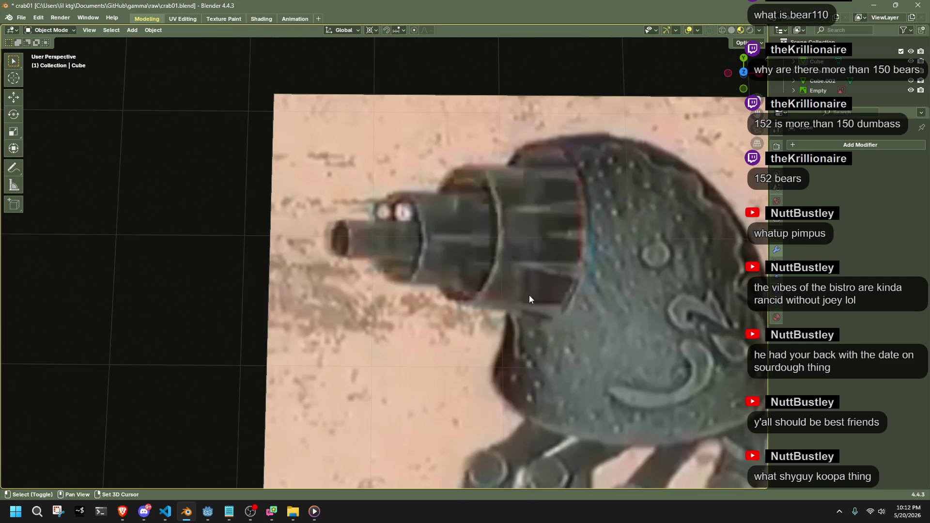
key(alt+Tab)
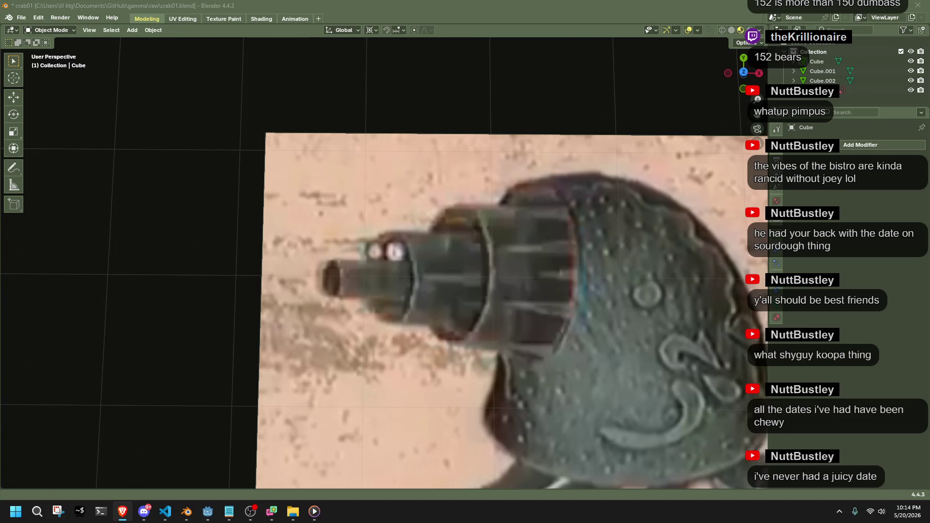
click(298, 91)
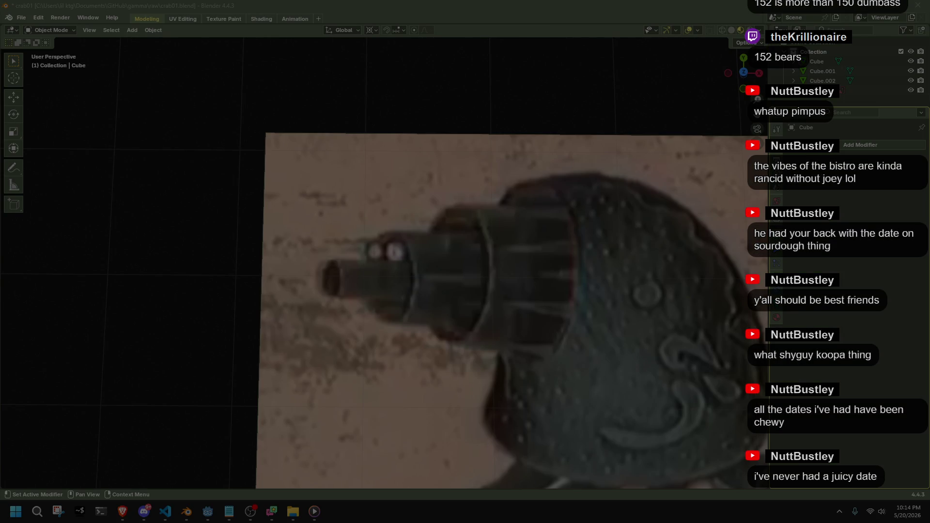
Snip the drawing frame, move the capture window aside, take another snip, then close it.
click(682, 237)
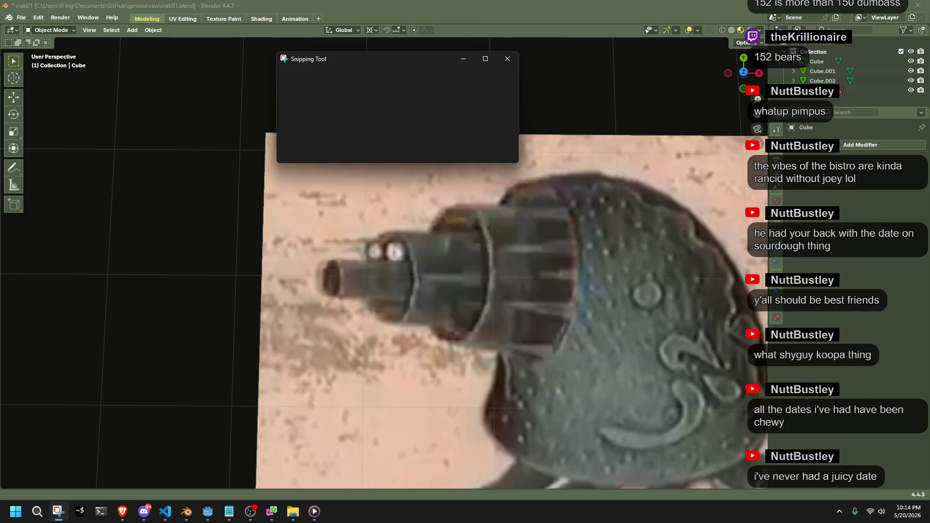
drag(536, 60, 397, 67)
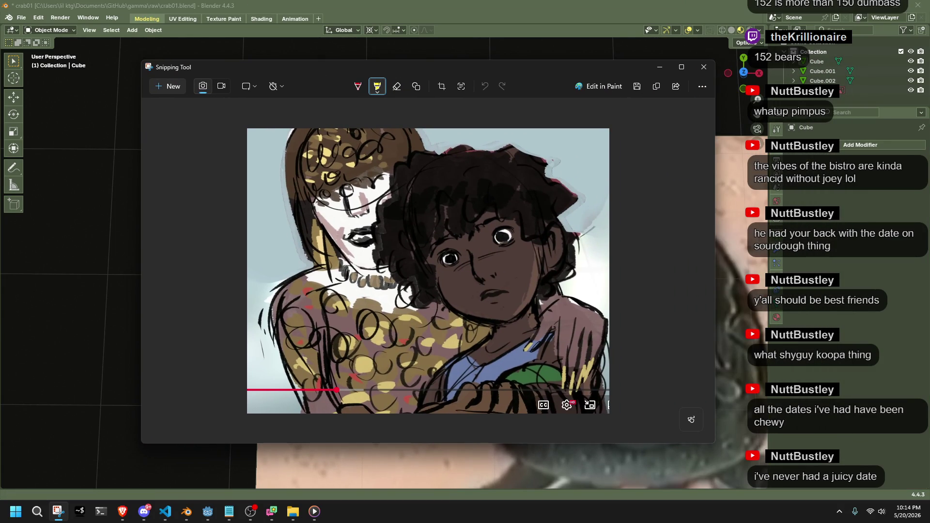
key(alt+Tab)
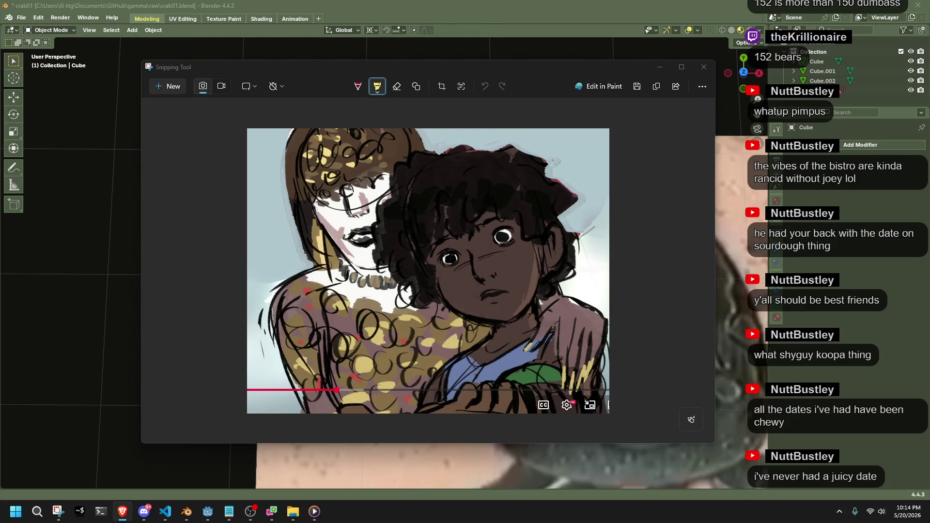
key(alt+Tab)
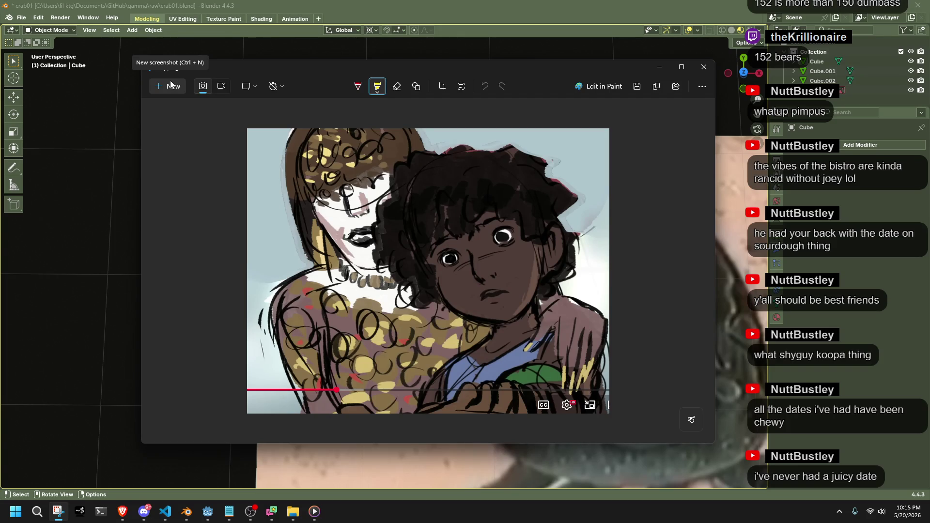
click(170, 80)
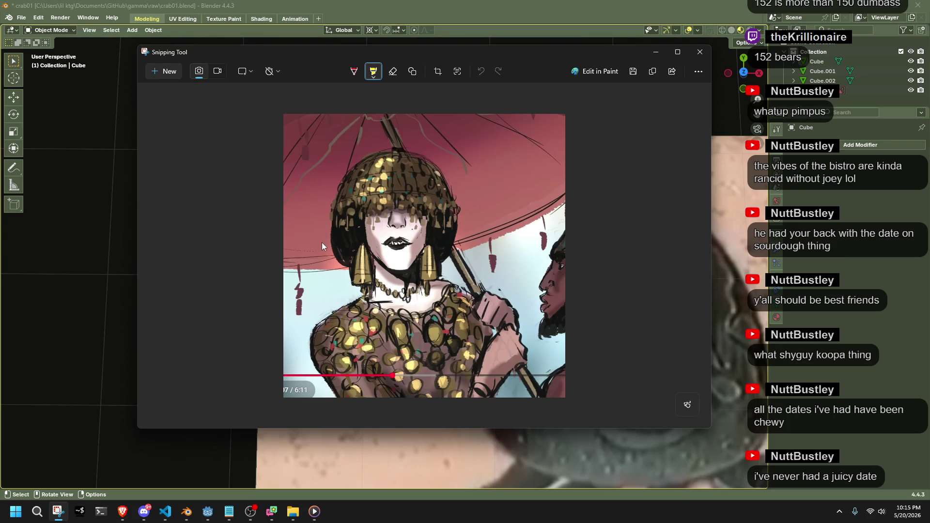
click(699, 53)
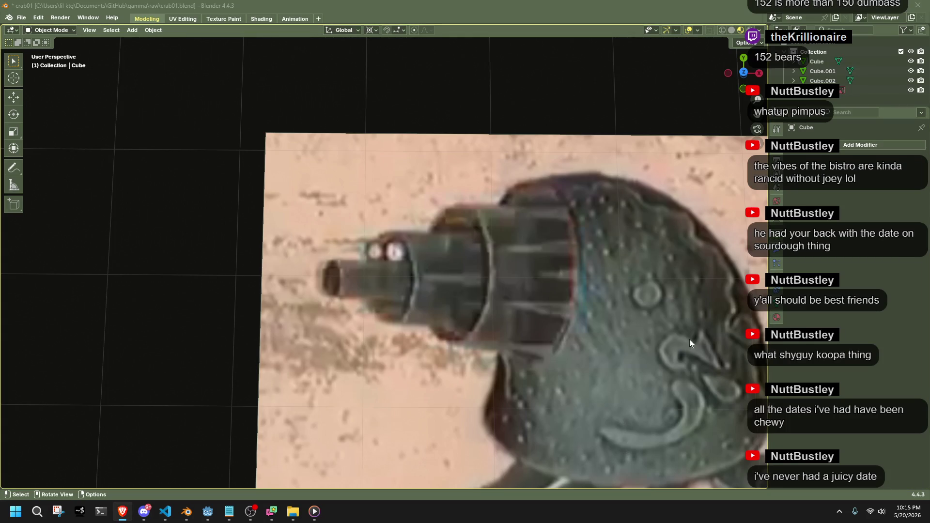
Zoom and orbit to a low side view of the white model's snout cylinders, then switch to the browser.
scroll(647, 338, down, 4)
scroll(648, 338, down, 1)
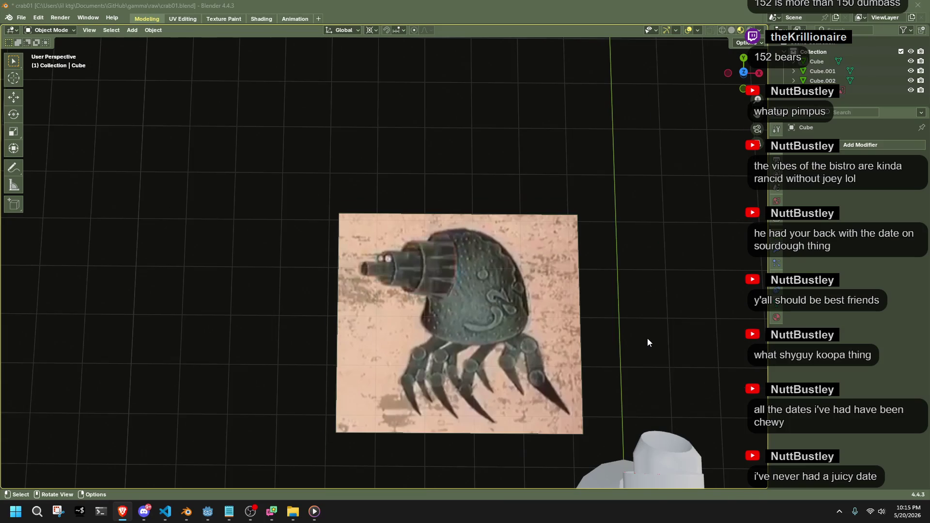
mouse_move(647, 338)
middle_down()
mouse_move(593, 315)
mouse_move(474, 322)
mouse_move(583, 321)
mouse_move(548, 257)
mouse_move(462, 278)
mouse_move(319, 277)
mouse_move(489, 310)
mouse_move(467, 321)
mouse_move(366, 215)
mouse_move(478, 327)
middle_up()
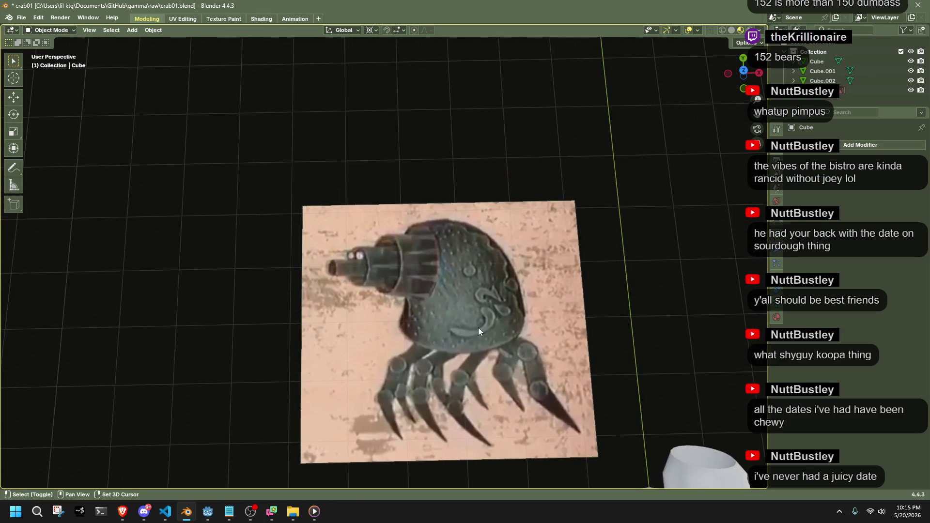
scroll(305, 298, up, 8)
scroll(516, 365, down, 8)
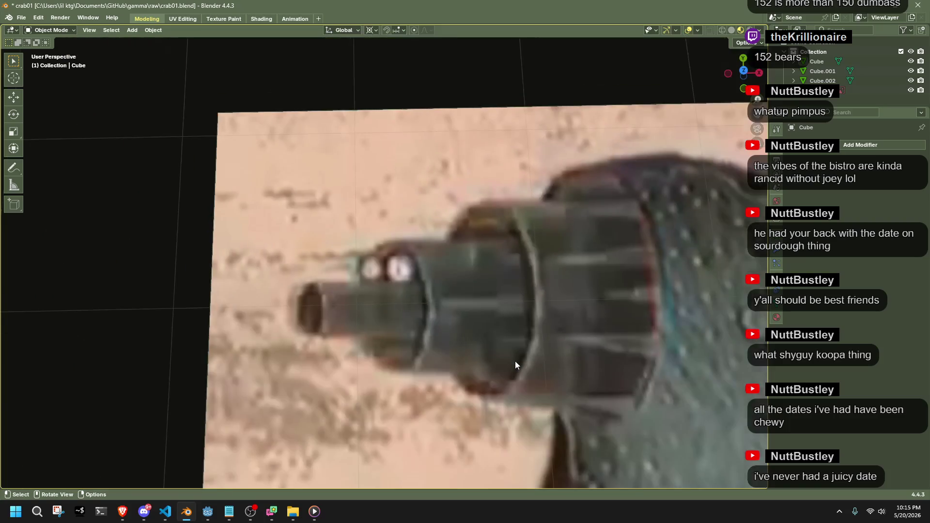
mouse_move(515, 363)
middle_down()
mouse_move(567, 382)
mouse_move(728, 281)
mouse_move(431, 299)
middle_up()
mouse_move(296, 293)
middle_down()
mouse_move(497, 344)
mouse_move(687, 358)
mouse_move(378, 328)
mouse_move(429, 342)
mouse_move(354, 297)
mouse_move(587, 276)
mouse_move(531, 293)
middle_up()
scroll(588, 275, up, 5)
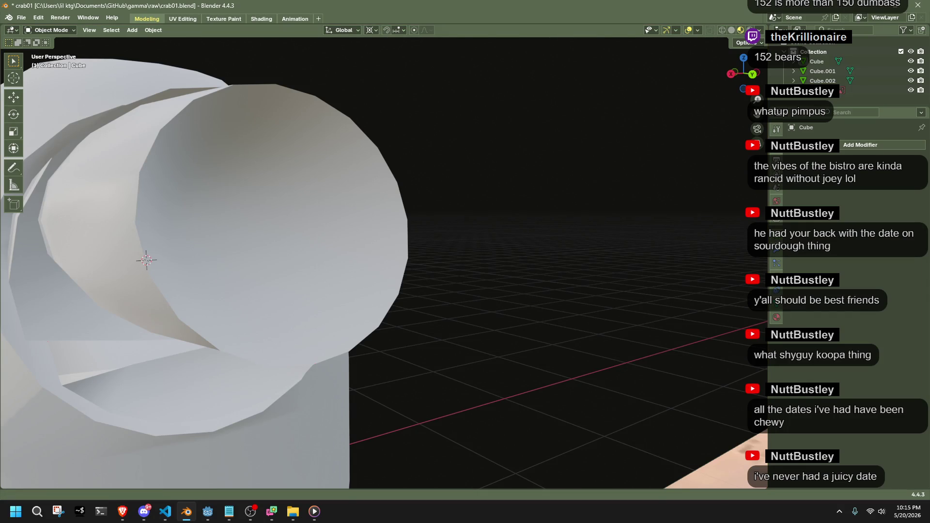
key(alt+Tab)
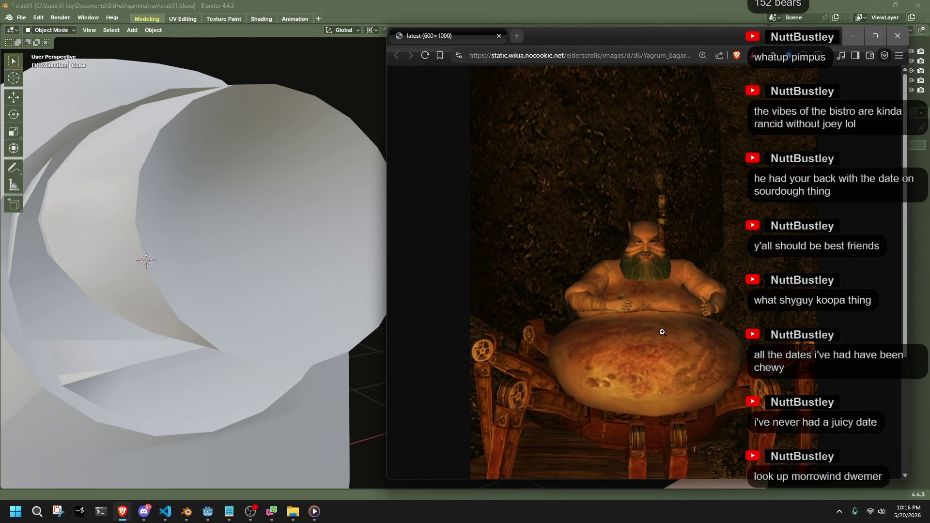
Scroll through the spider-legged machine image, then orbit Blender toward the reference legs.
scroll(661, 365, down, 3)
scroll(661, 367, up, 2)
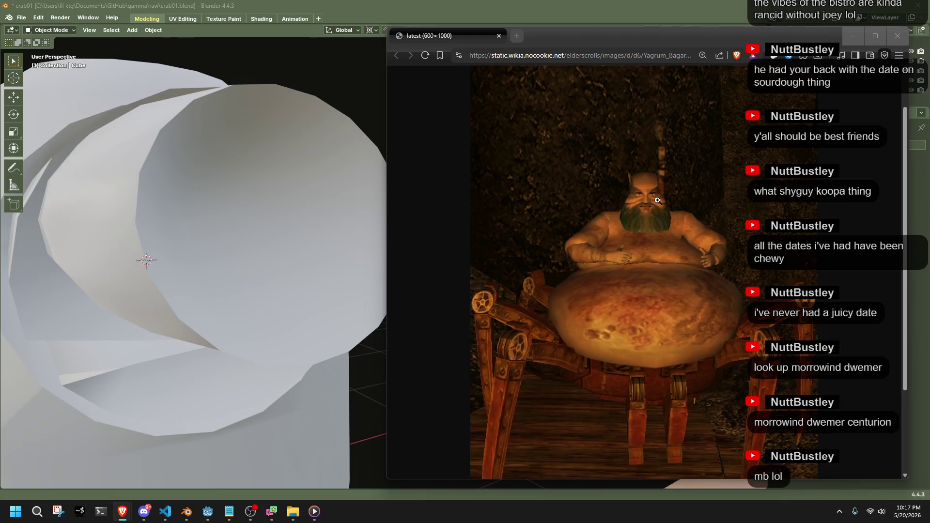
mouse_move(310, 271)
middle_down()
mouse_move(455, 384)
mouse_move(421, 260)
mouse_move(566, 405)
middle_up()
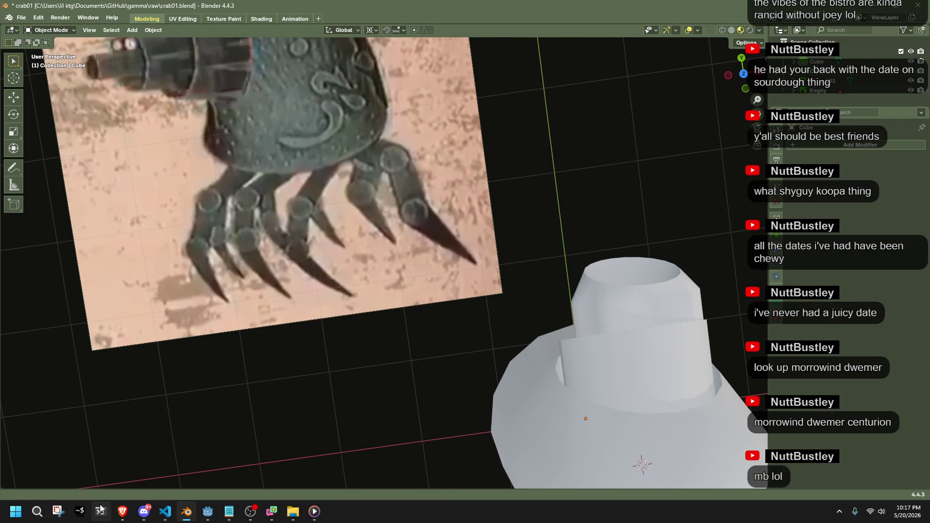
Bring Brave forward and drag the Reddit Morrowind Centurion Archer image over the viewport.
key(alt+Tab)
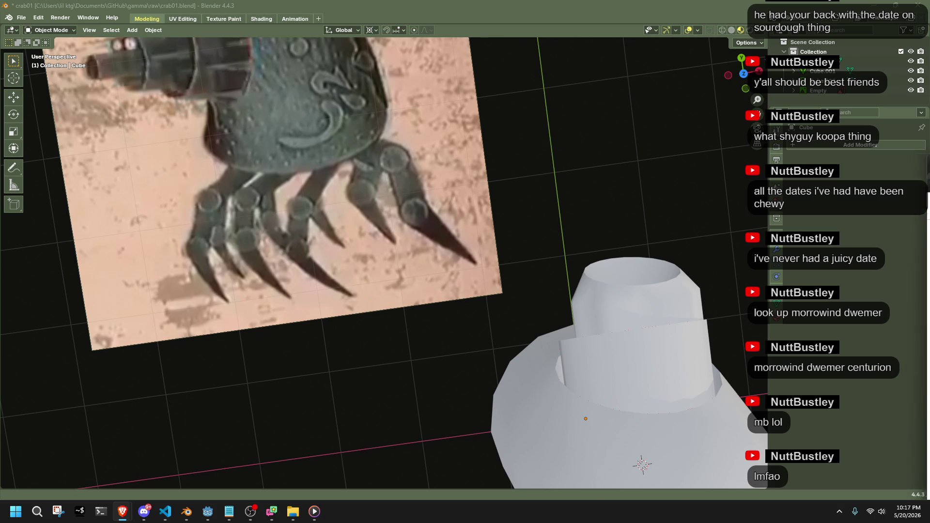
mouse_move(929, 99)
mouse_down()
mouse_move(729, 97)
mouse_move(558, 111)
mouse_move(363, 71)
mouse_up()
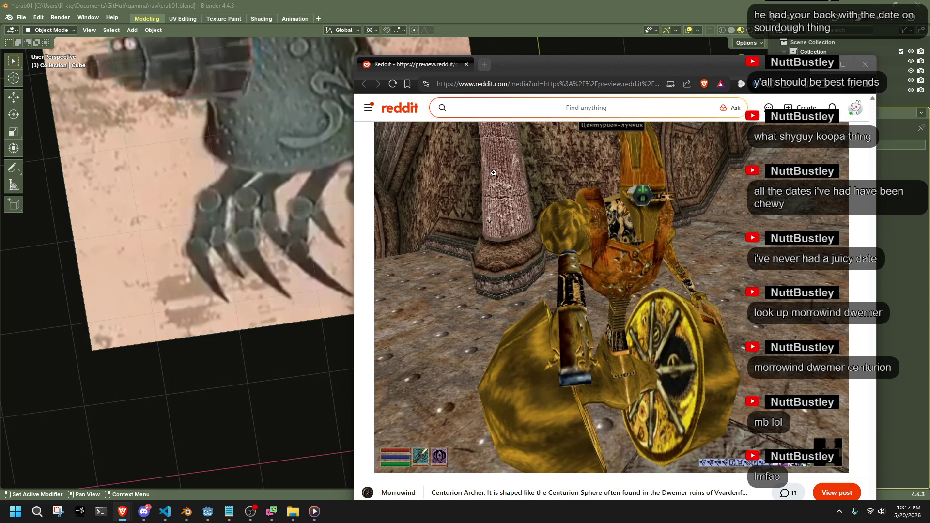
scroll(292, 200, down, 3)
Close the Reddit centurion screenshot window and bring the FAVPNG centurion page over the viewport.
mouse_move(522, 62)
mouse_down()
mouse_move(469, 263)
mouse_move(459, 403)
mouse_move(430, 37)
mouse_up()
key(alt+Tab)
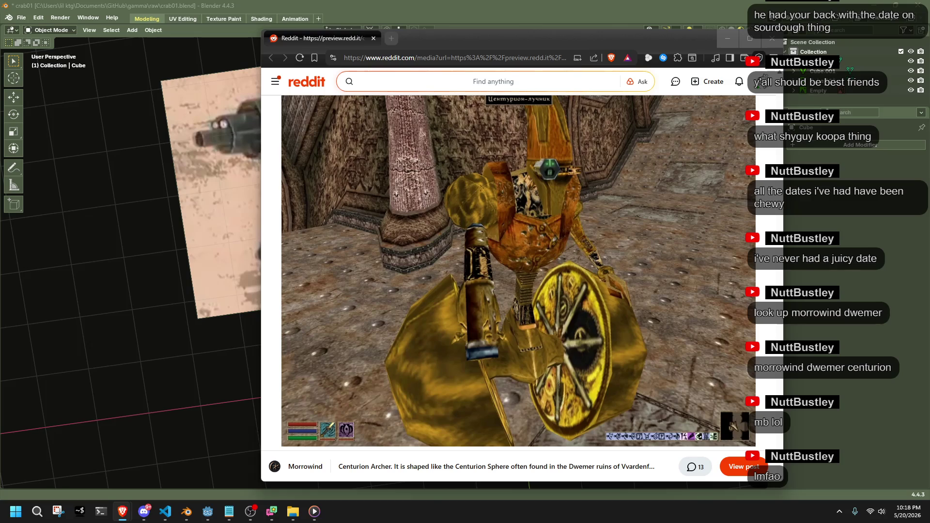
click(772, 38)
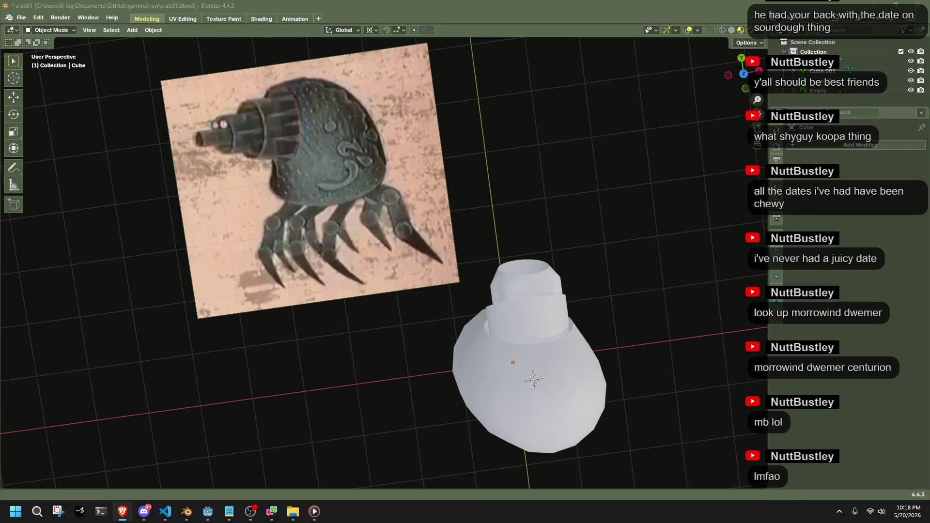
mouse_move(929, 339)
mouse_down()
mouse_move(929, 281)
mouse_move(671, 106)
mouse_move(687, 92)
mouse_move(672, 51)
mouse_up()
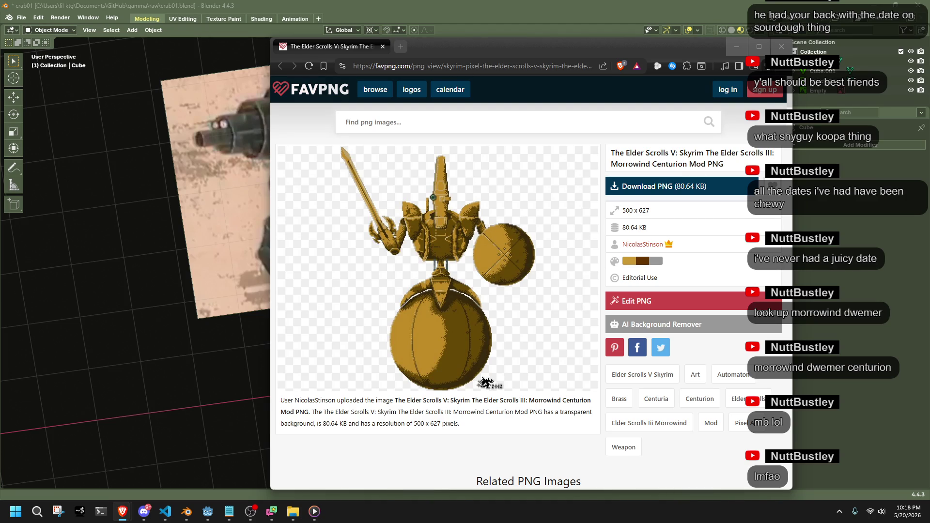
Dismiss the FAVPNG centurion page to reveal the Blender dome model again.
key(alt+Tab)
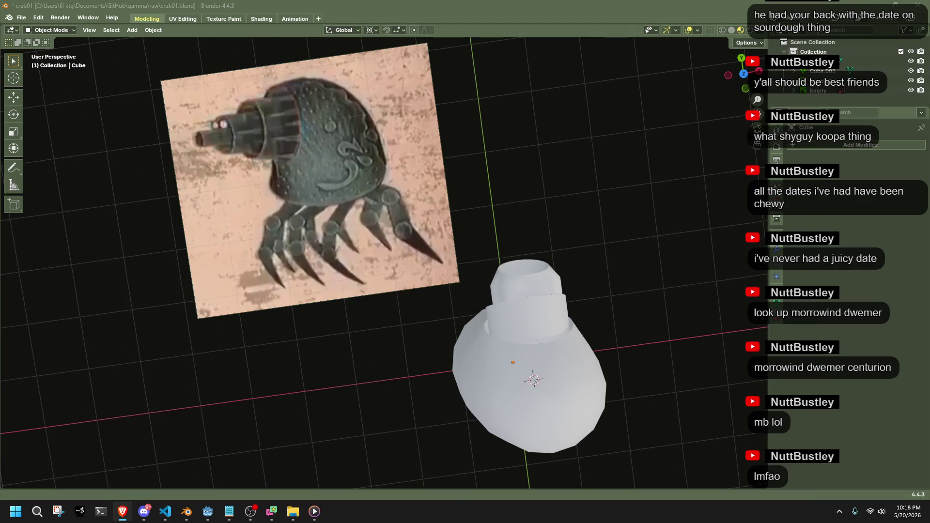
Bring Brave back and slide the UESP Dwemer Centurions page over the viewport.
key(alt+Tab)
mouse_move(629, 145)
mouse_down()
mouse_move(659, 60)
mouse_move(698, 47)
mouse_up()
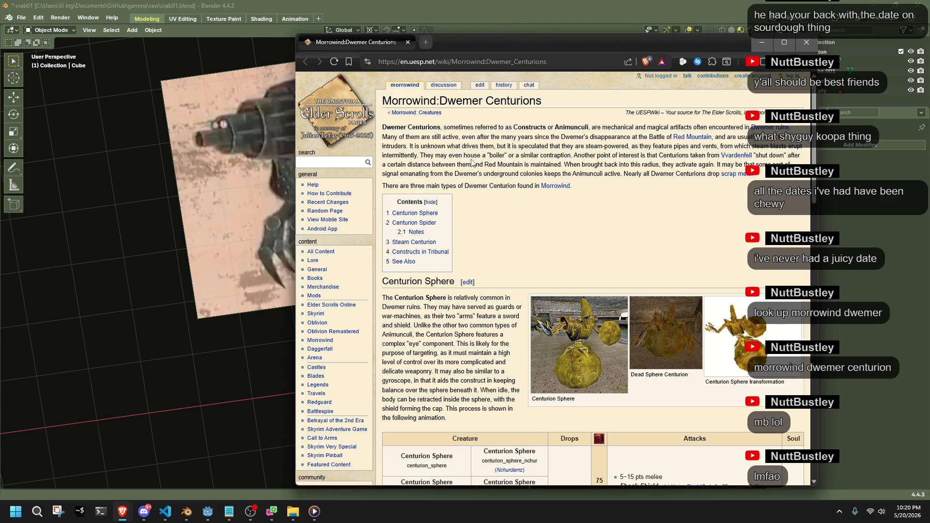
Browse the Dwemer Centurions article and its Steam Centurion image, then close the browser.
scroll(584, 211, down, 5)
scroll(529, 248, down, 1)
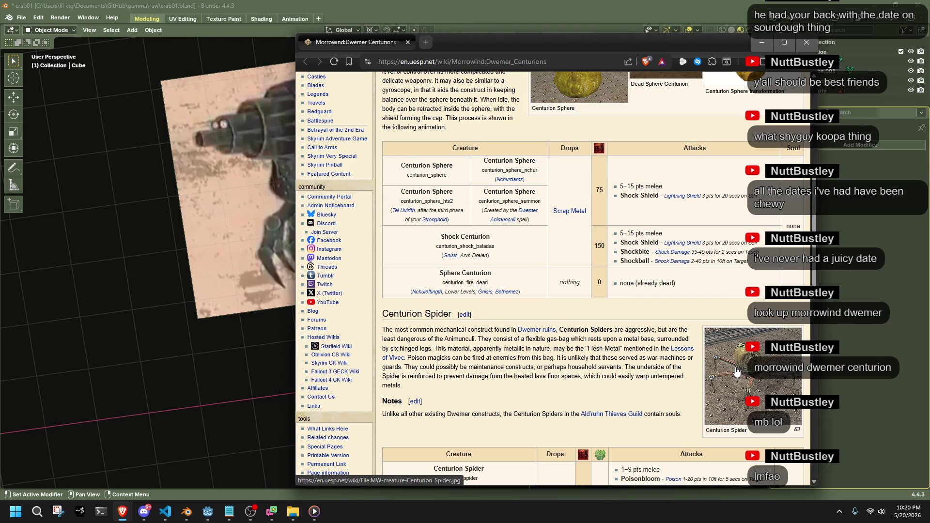
scroll(736, 371, down, 5)
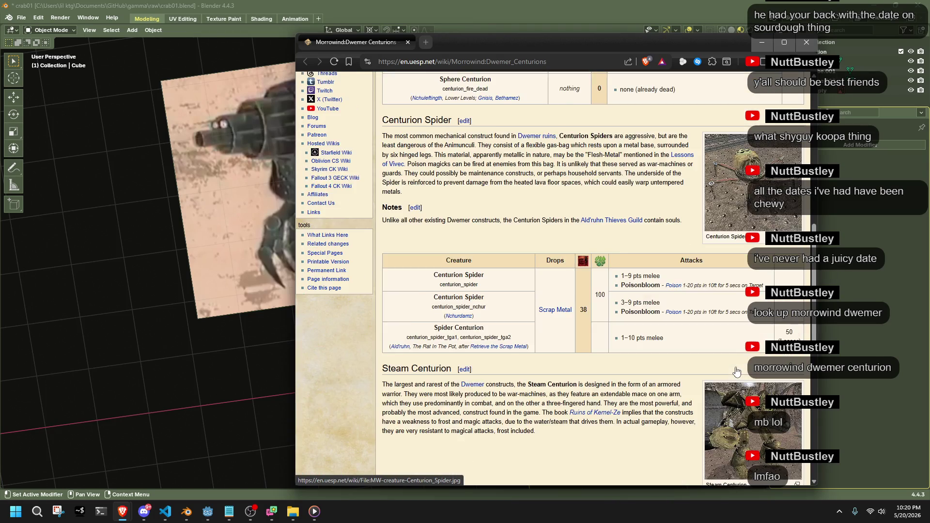
click(736, 371)
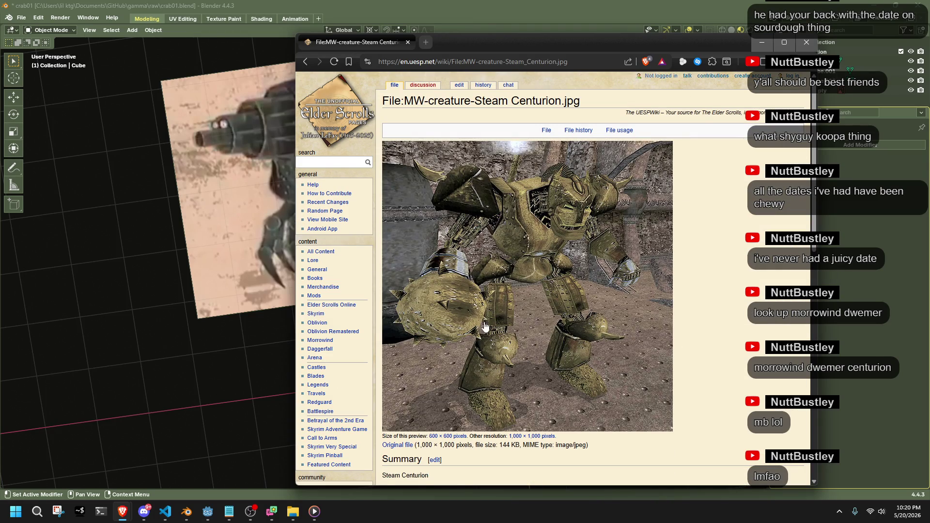
click(305, 61)
scroll(535, 278, down, 3)
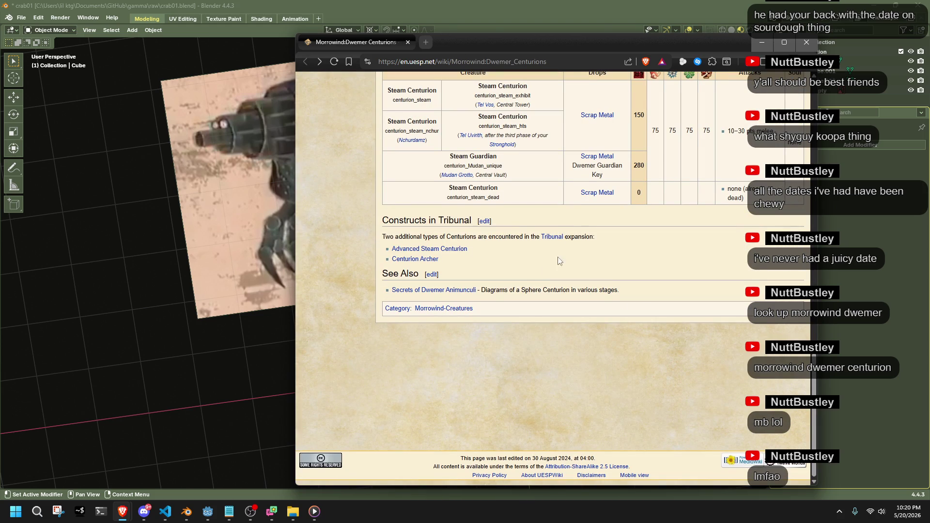
click(806, 44)
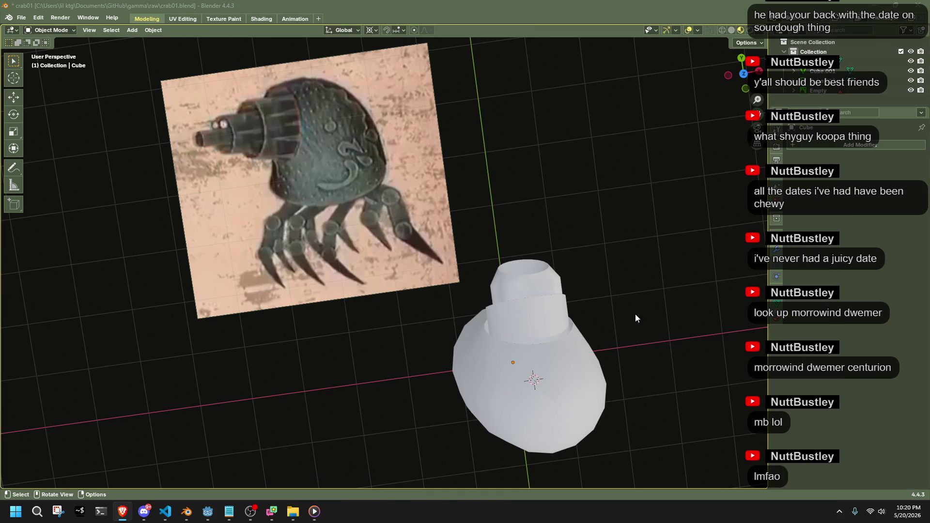
scroll(535, 333, down, 2)
mouse_move(538, 317)
middle_down()
mouse_move(726, 306)
mouse_move(34, 233)
middle_up()
scroll(374, 289, up, 3)
mouse_move(374, 289)
middle_down()
mouse_move(527, 345)
mouse_move(508, 332)
mouse_move(645, 360)
mouse_move(359, 320)
middle_up()
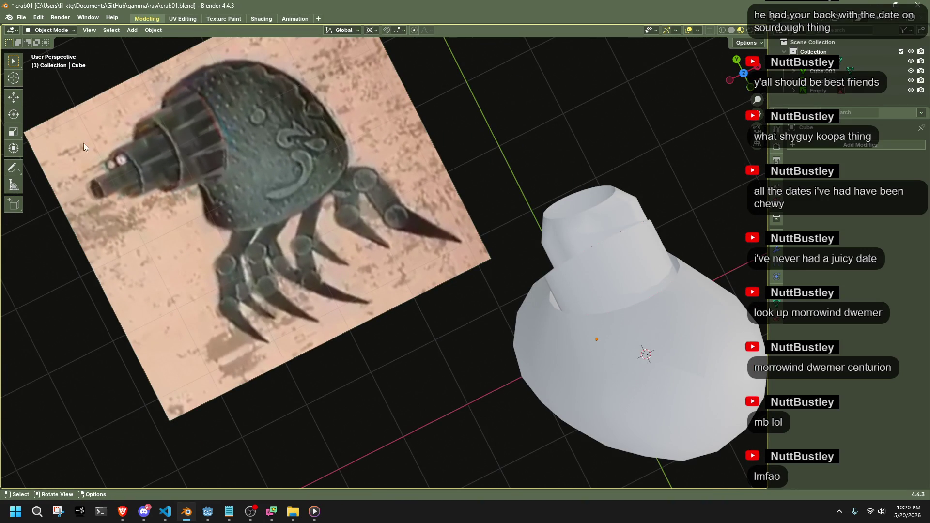
mouse_move(309, 298)
middle_down()
mouse_move(526, 304)
mouse_move(582, 240)
mouse_move(608, 187)
middle_up()
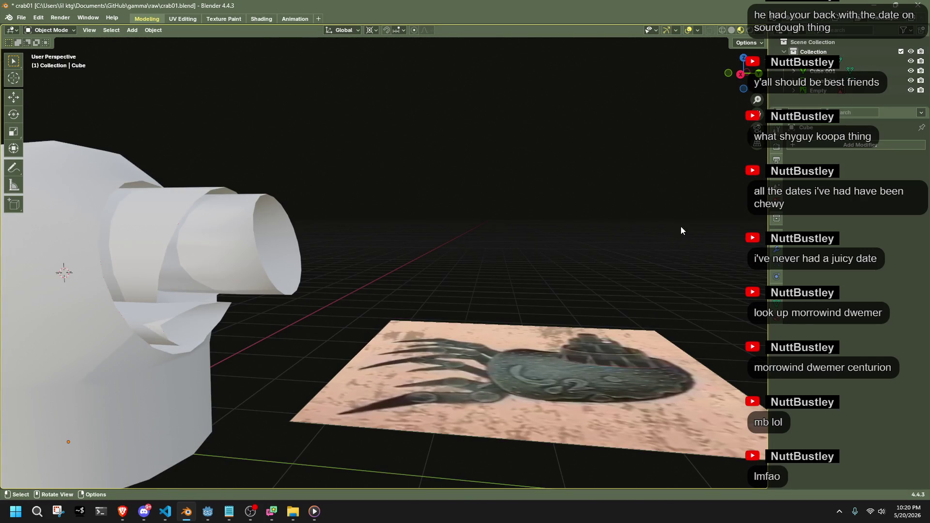
key(alt+Tab)
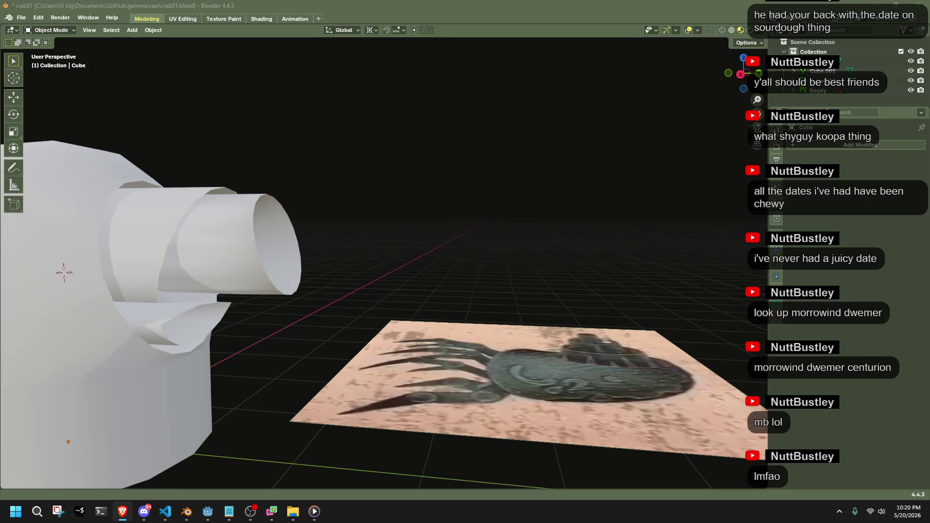
middle_drag(530, 231, 415, 250)
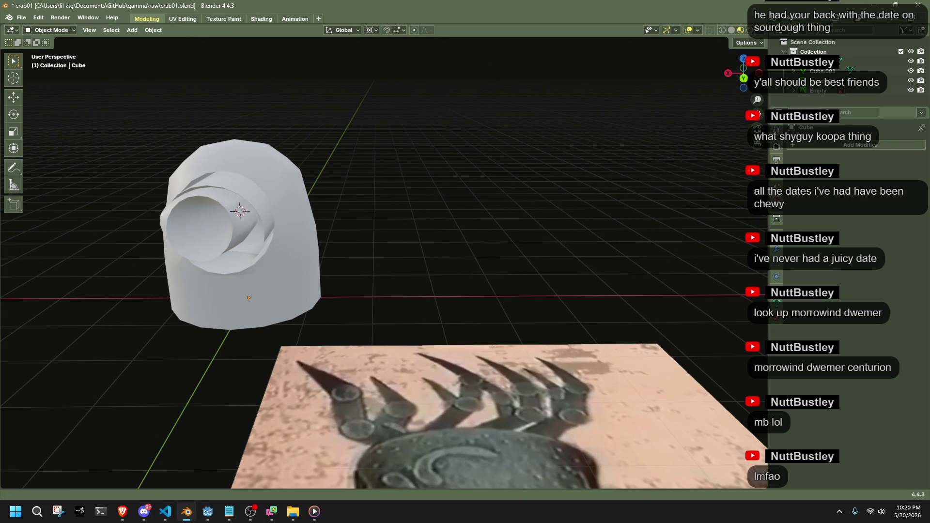
key(alt+Tab)
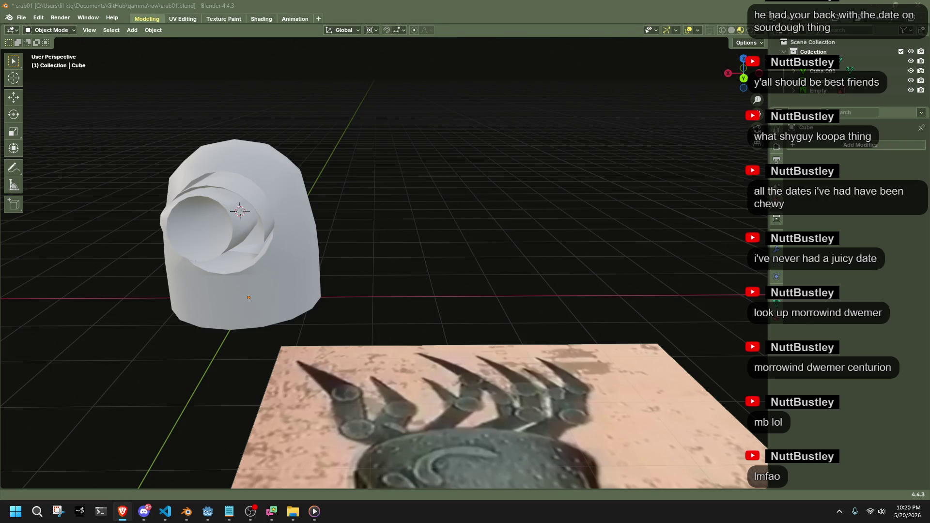
key(alt+Tab)
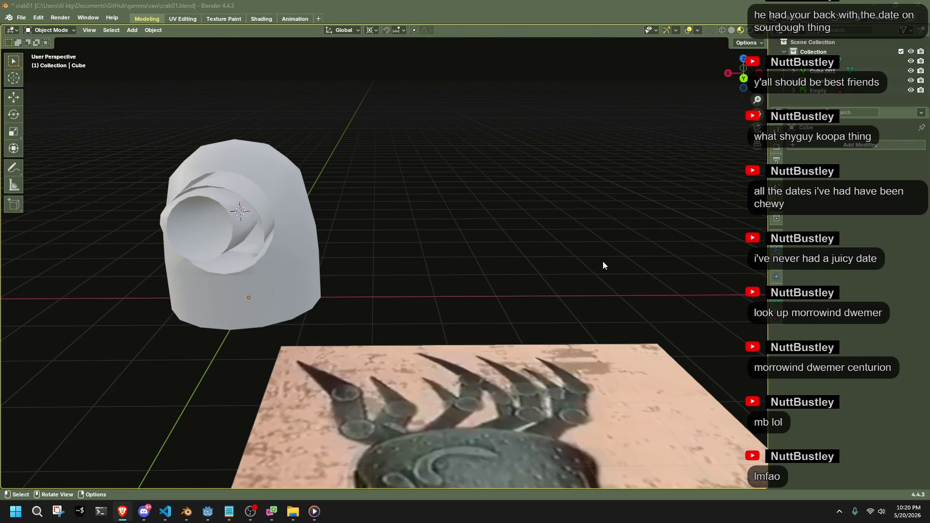
mouse_move(455, 264)
middle_down()
mouse_move(523, 261)
mouse_move(241, 299)
mouse_move(243, 399)
mouse_move(409, 445)
mouse_move(407, 386)
mouse_move(385, 344)
mouse_move(409, 342)
middle_up()
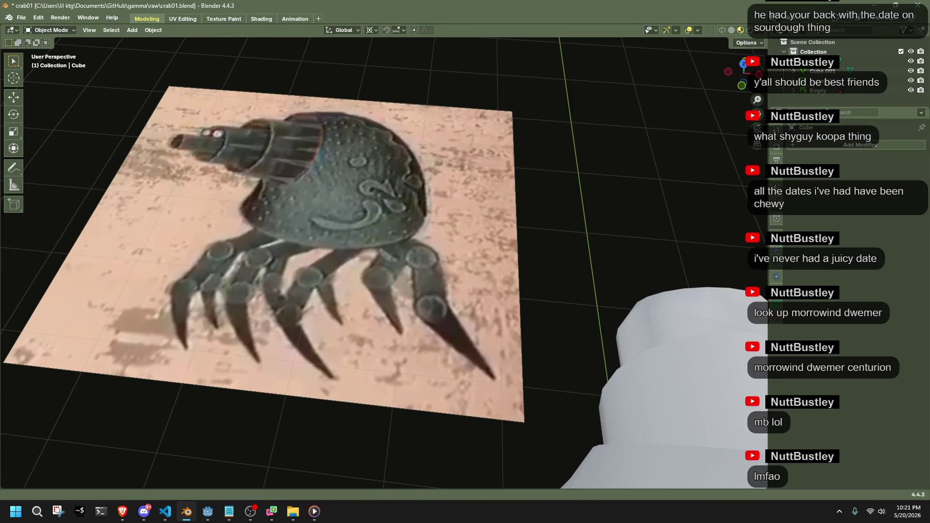
key(alt+Tab)
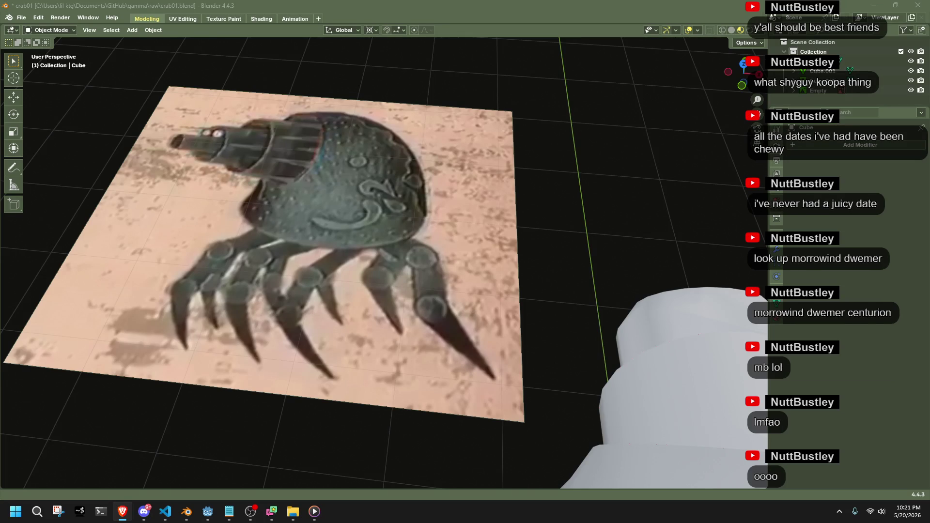
mouse_move(589, 234)
middle_down()
mouse_move(580, 280)
mouse_move(609, 285)
mouse_move(551, 254)
middle_up()
key(alt+Tab)
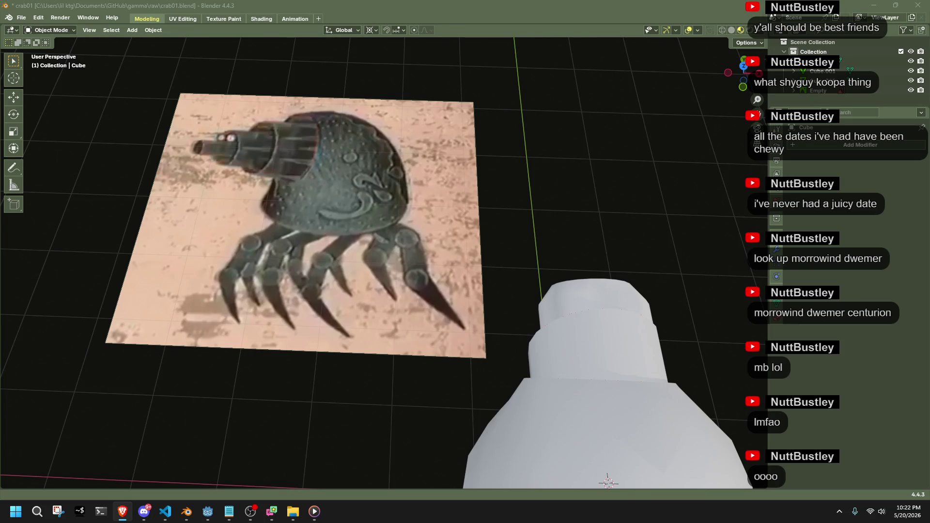
scroll(543, 324, down, 5)
mouse_move(543, 324)
middle_down()
mouse_move(479, 336)
mouse_move(577, 325)
mouse_move(661, 286)
mouse_move(702, 281)
mouse_move(65, 351)
mouse_move(171, 359)
mouse_move(496, 265)
middle_up()
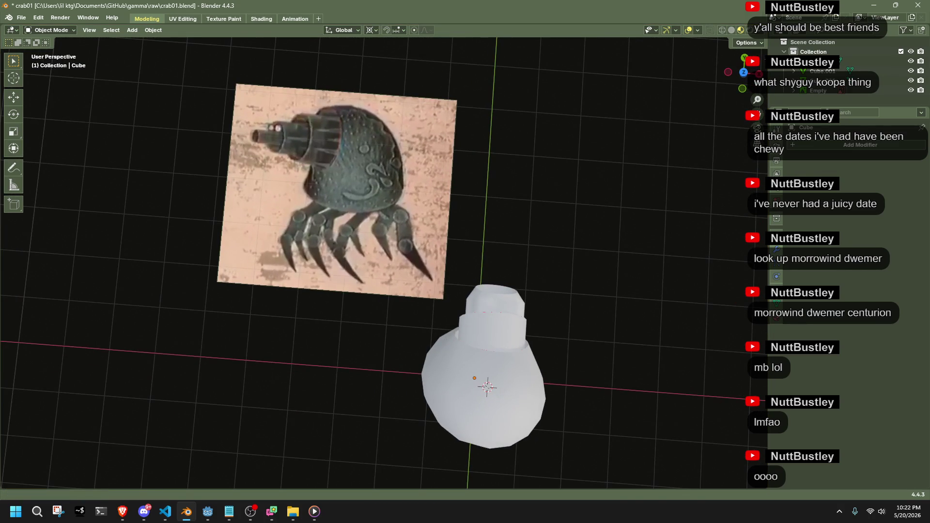
key(alt+Tab)
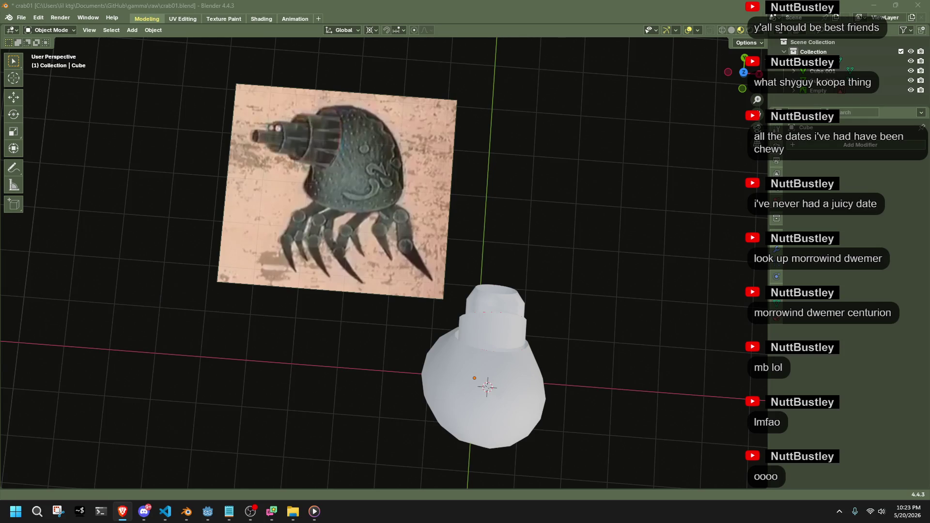
click(132, 30)
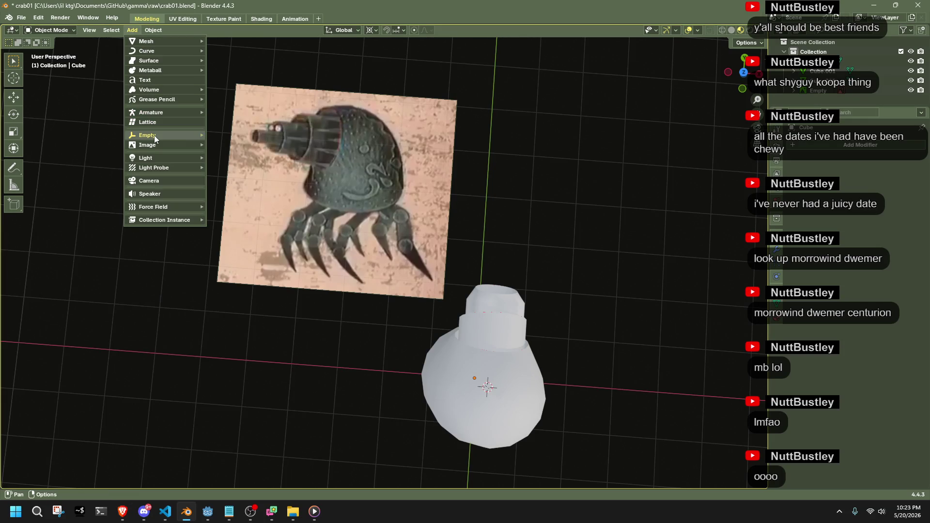
Add opabinia.jpg to the scene as a reference image through Add > Image > Reference.
mouse_move(141, 144)
click(246, 147)
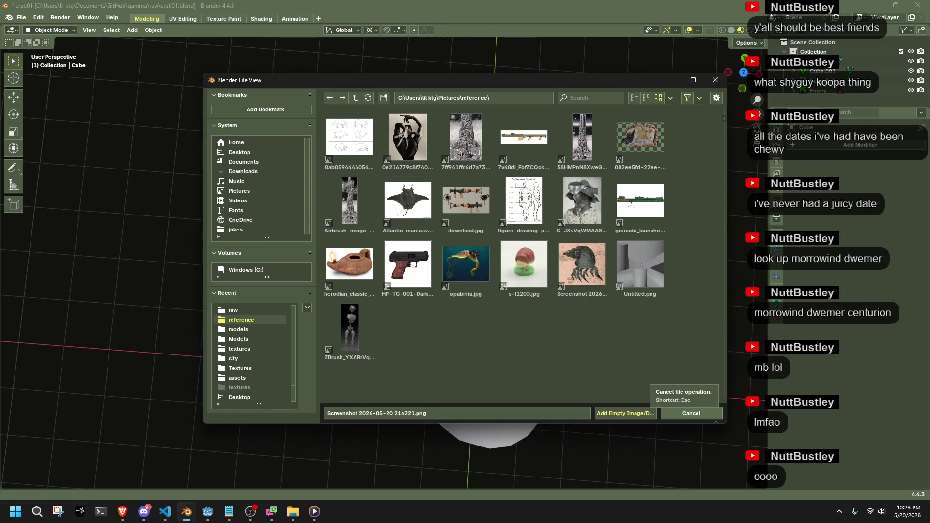
key(super+shift+s)
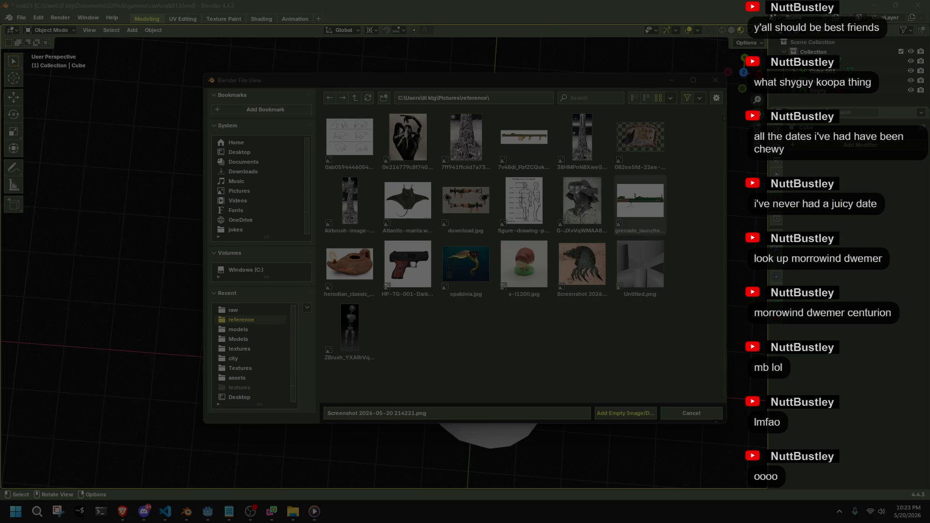
drag(442, 247, 489, 281)
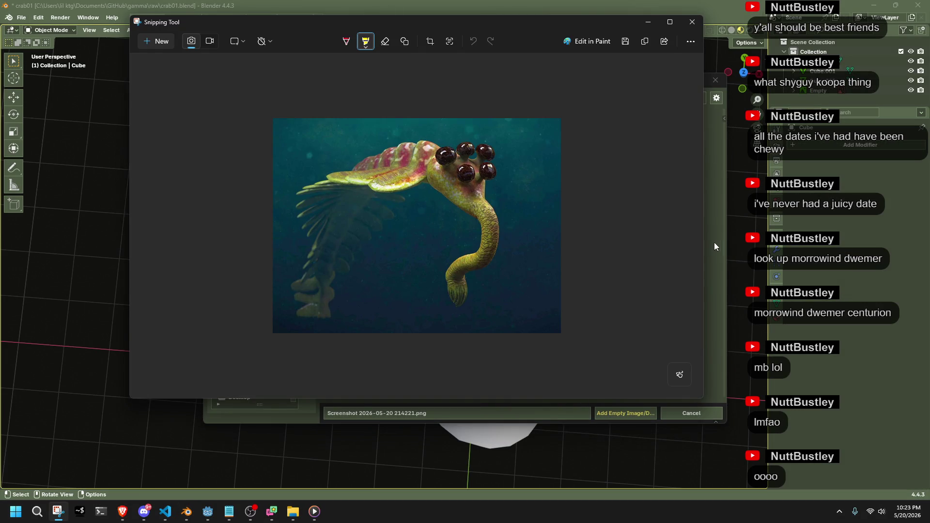
click(714, 242)
double_click(456, 275)
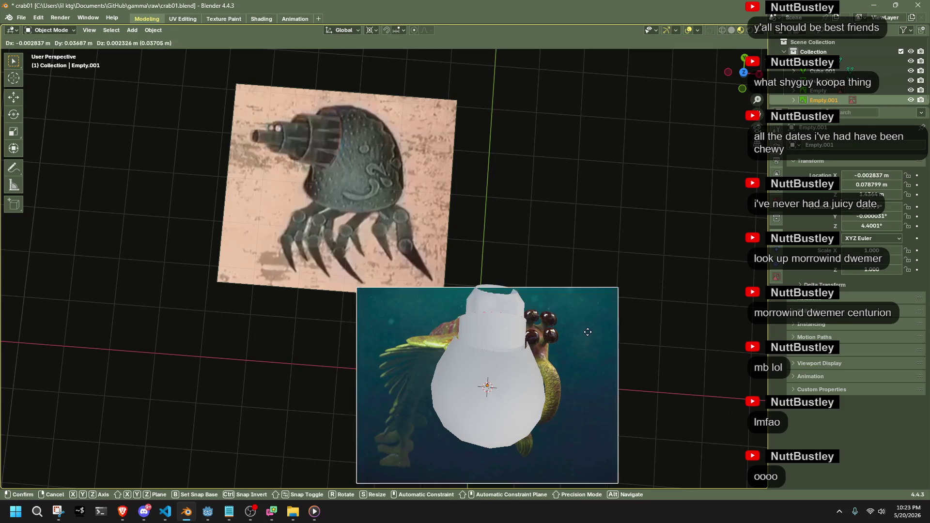
Rotate the opabinia image in top and side orthographic views so it lies level.
drag(551, 374, 524, 140)
click(744, 74)
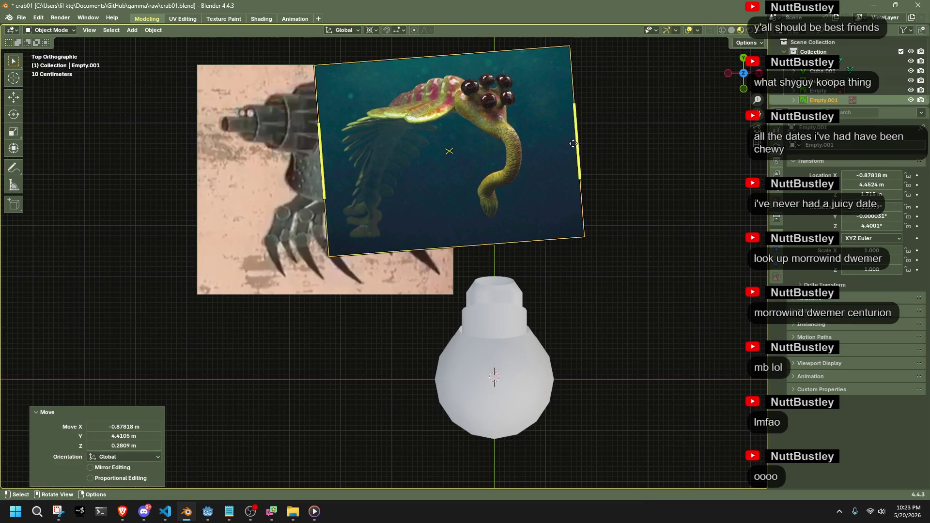
key(r)
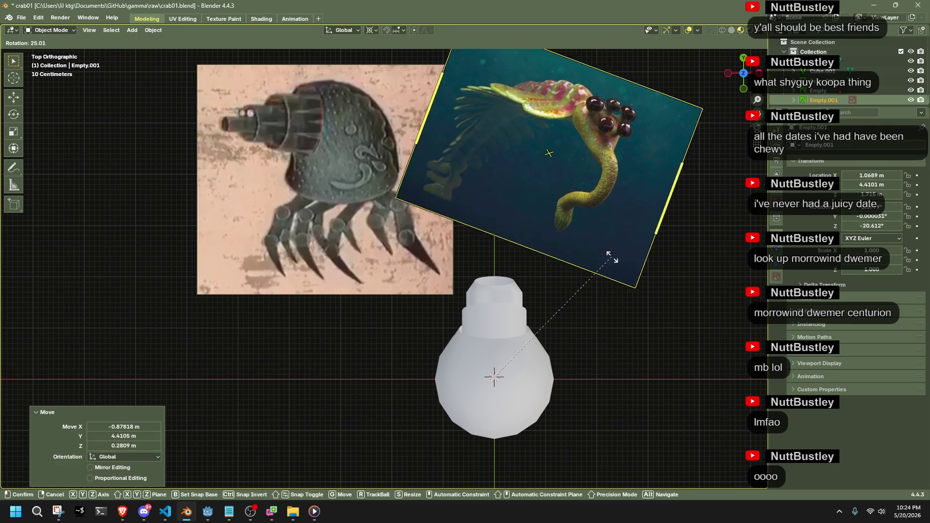
click(550, 238)
middle_drag(460, 228, 443, 193)
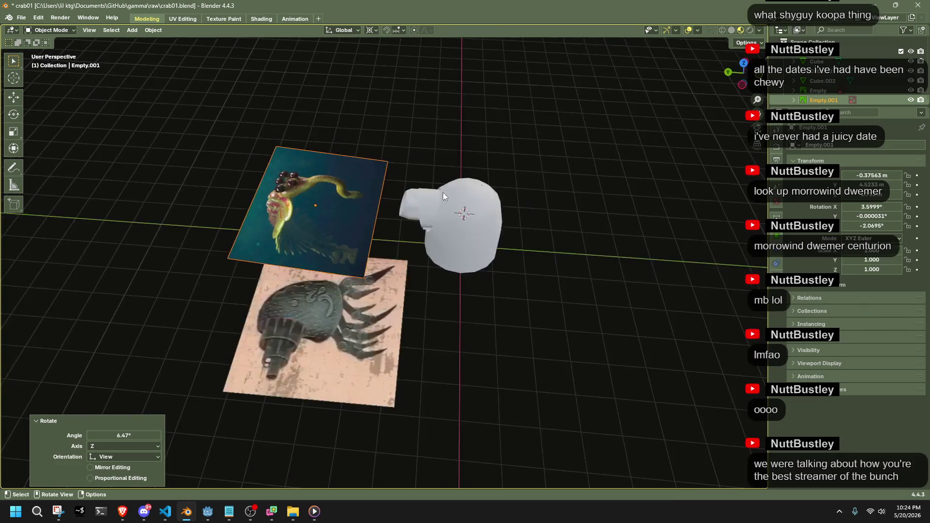
scroll(412, 167, up, 5)
mouse_move(412, 167)
middle_down()
mouse_move(441, 209)
mouse_move(337, 228)
middle_up()
scroll(383, 234, down, 5)
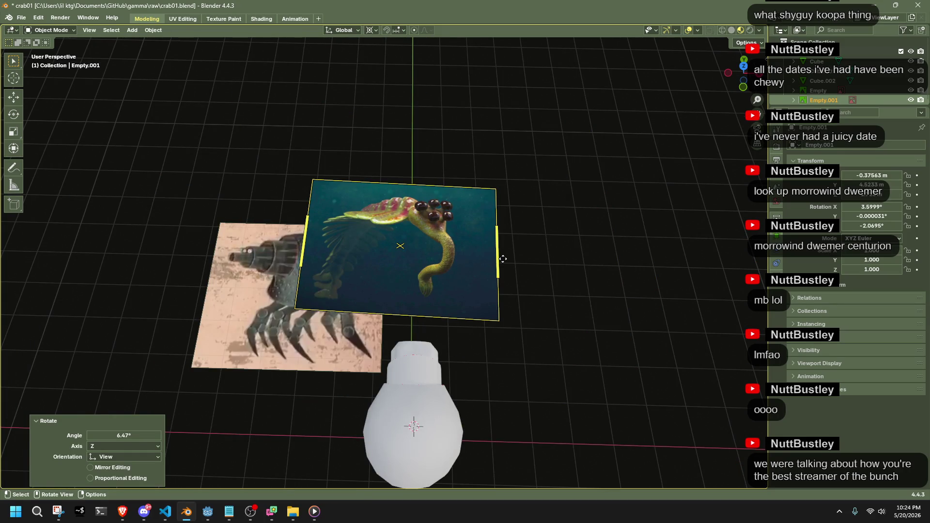
click(728, 73)
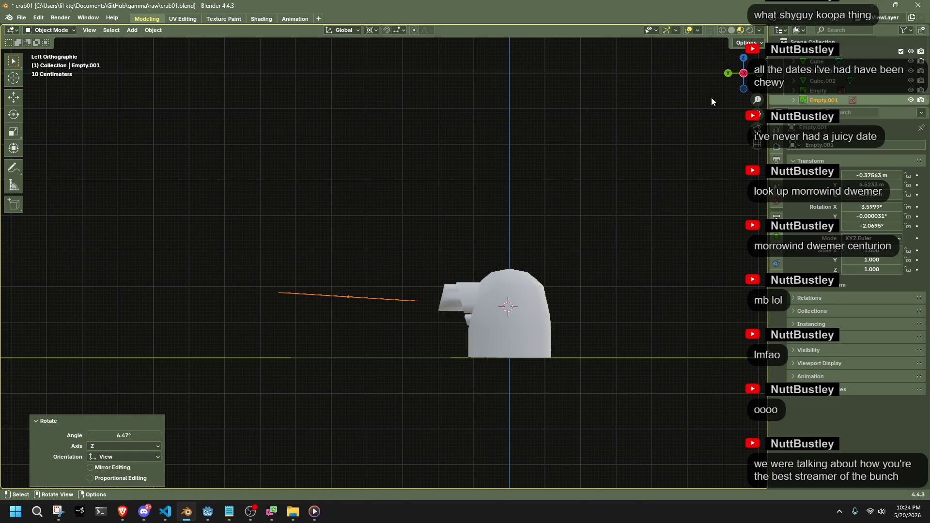
key(r)
click(641, 212)
Lower the opabinia image, rotate it flat, and fine-tune its height along Z.
key(g)
click(634, 223)
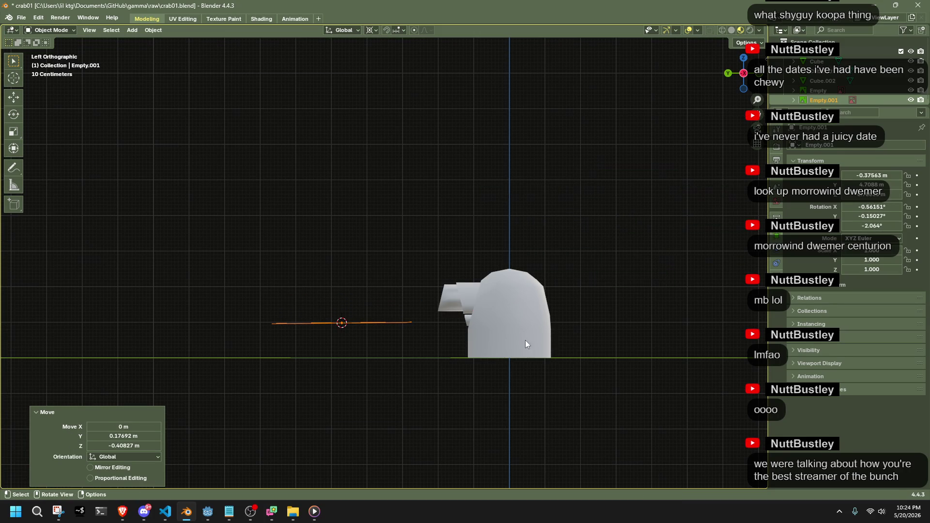
scroll(394, 353, up, 3)
shift+middle_drag(394, 353, 502, 316)
key(r)
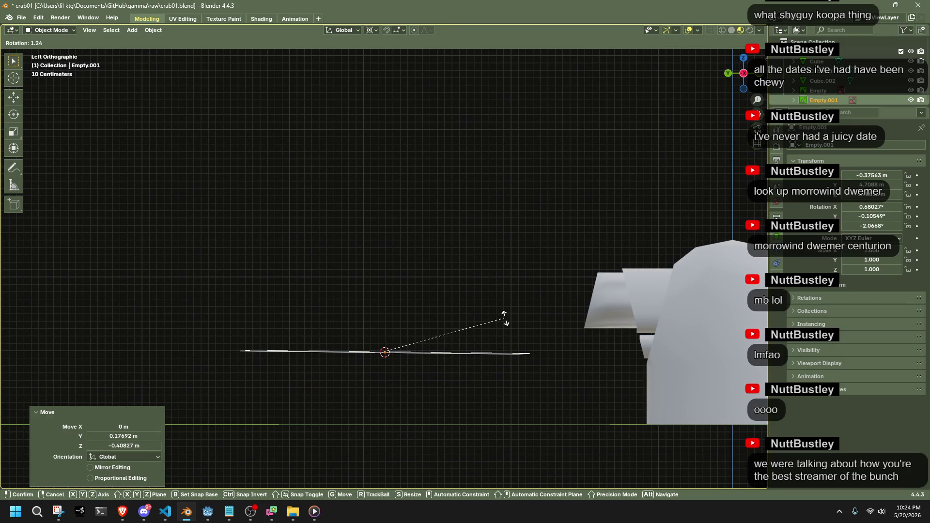
click(500, 320)
key(g)
key(z)
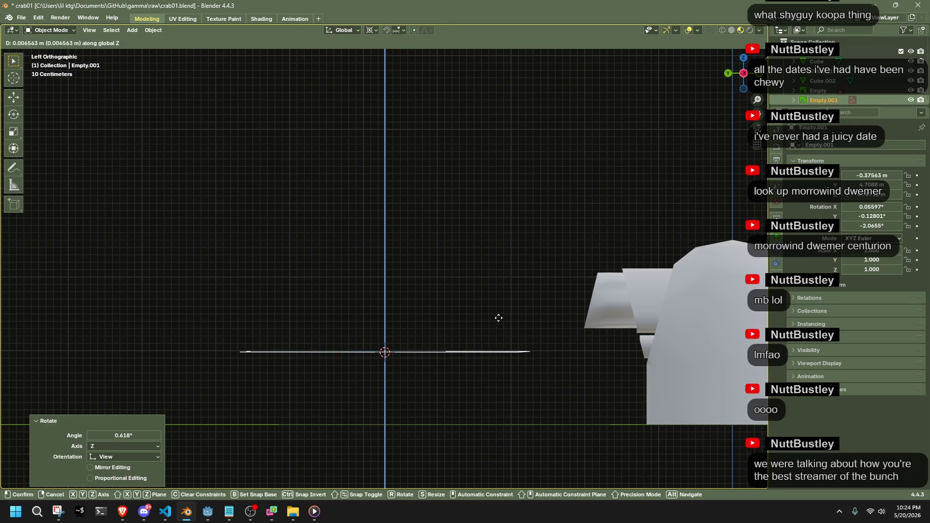
click(493, 317)
In top view, straighten the opabinia image with slight rotations and reposition it.
mouse_move(463, 321)
middle_down()
mouse_move(323, 353)
mouse_move(344, 380)
mouse_move(698, 83)
middle_up()
click(743, 62)
key(r)
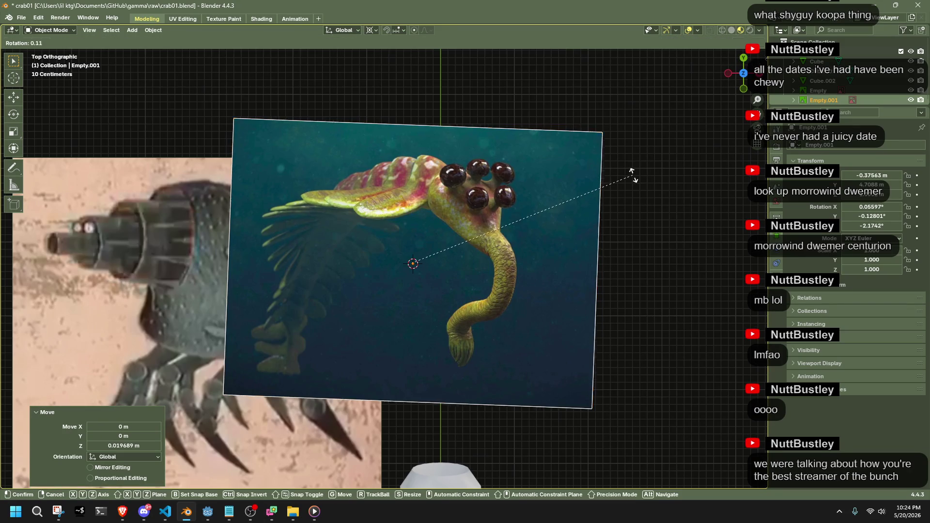
click(629, 166)
shift+middle_drag(465, 157, 630, 310)
key(g)
click(652, 274)
key(r)
click(653, 275)
key(g)
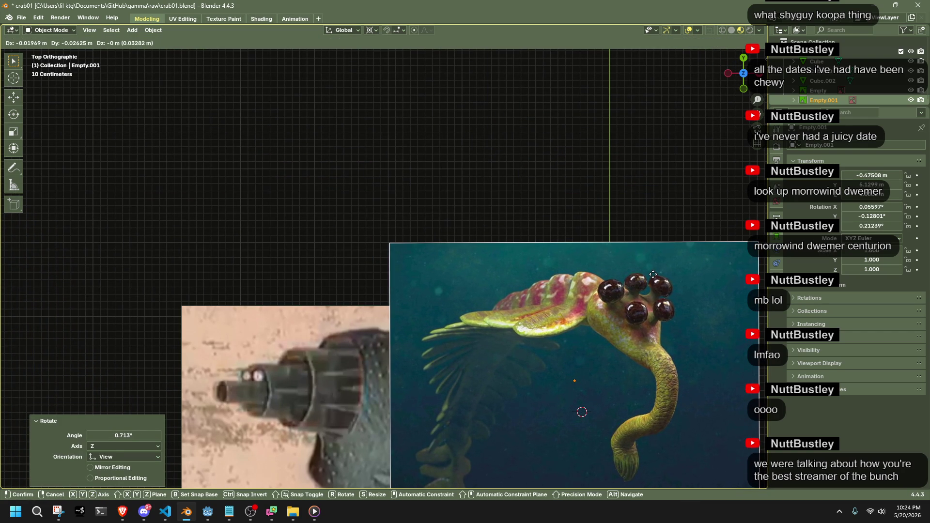
click(652, 274)
Place the opabinia image right of the bulb mesh (7.9858 m X, 1.0125 m Y) and deselect it.
scroll(653, 274, down, 2)
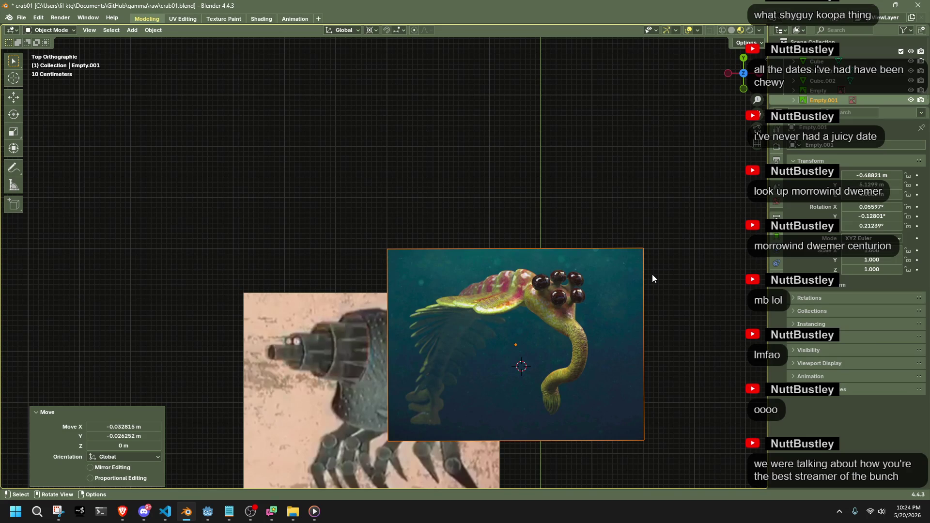
scroll(652, 276, down, 3)
shift+middle_drag(494, 310, 569, 164)
key(g)
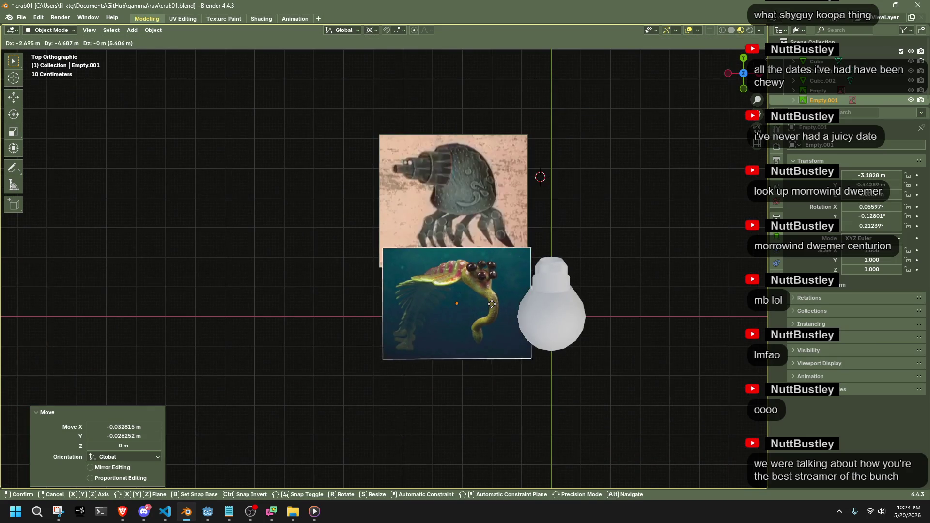
click(484, 342)
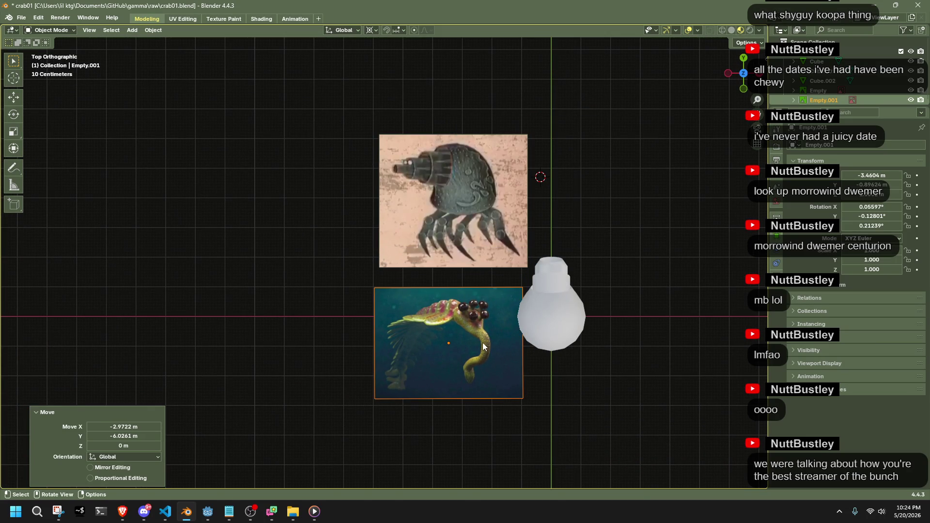
key(g)
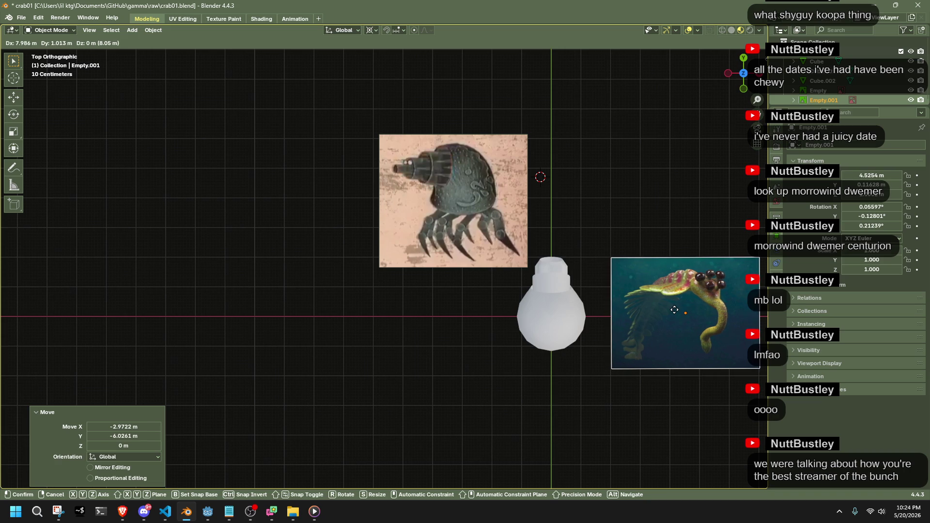
click(675, 311)
scroll(676, 309, up, 5)
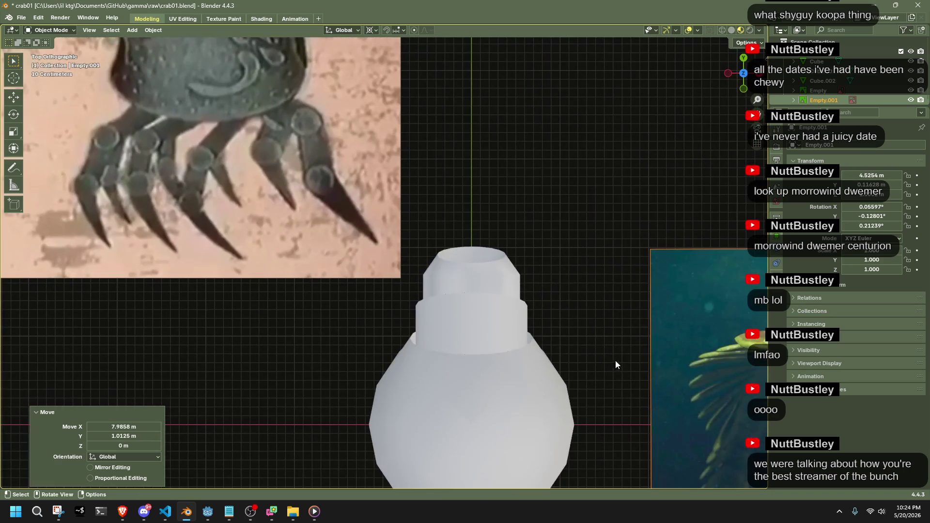
scroll(615, 360, down, 2)
shift+middle_drag(616, 361, 397, 336)
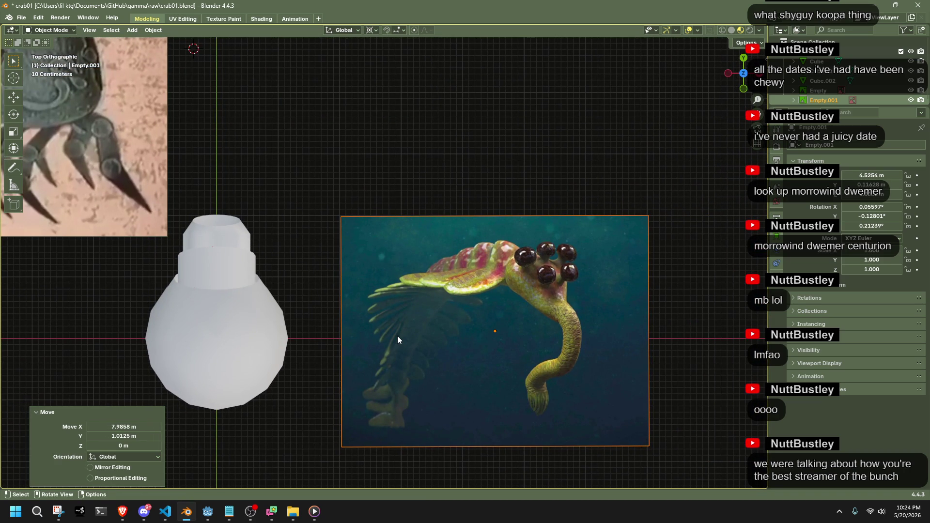
click(318, 206)
Shrink the crab reference image to 0.832 scale and move it to its new spot.
mouse_move(319, 208)
shift+middle_down()
mouse_move(300, 317)
mouse_move(398, 324)
shift+middle_up()
click(301, 318)
key(g)
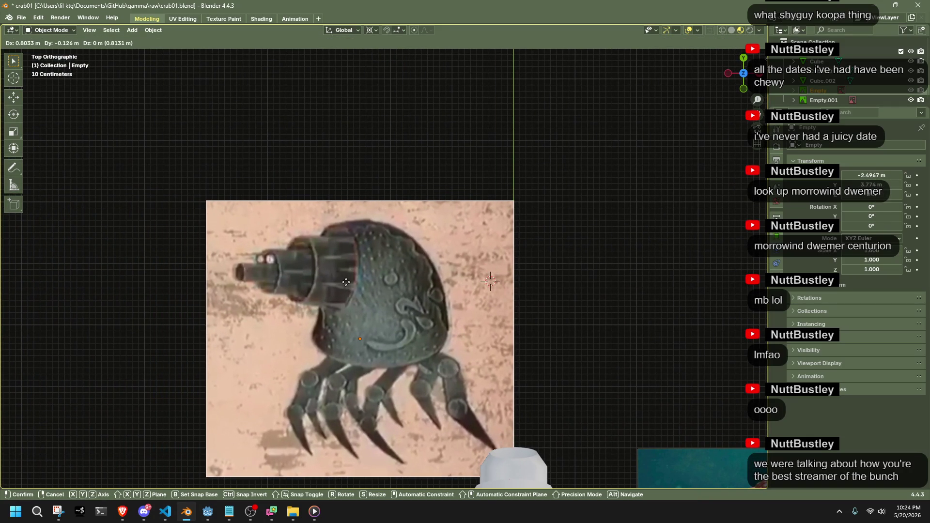
key(s)
click(339, 276)
key(g)
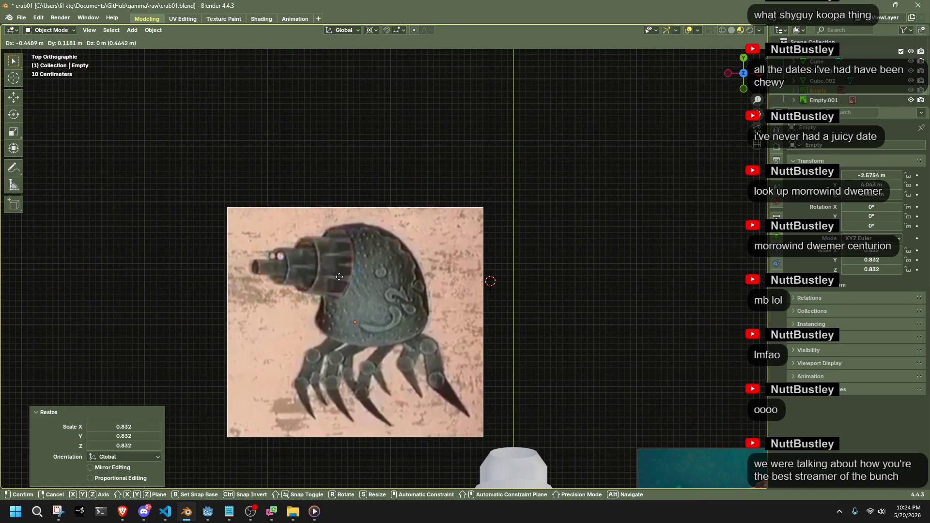
click(321, 271)
scroll(321, 270, down, 1)
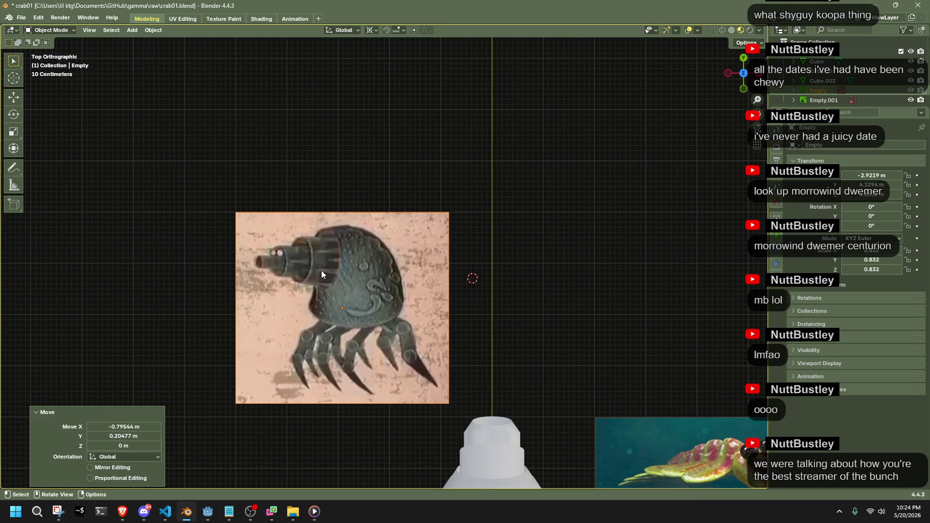
click(333, 271)
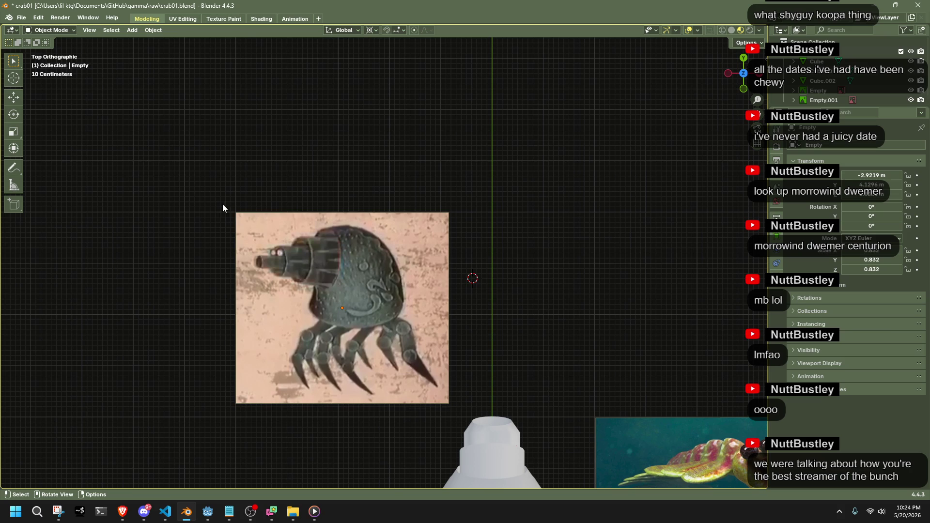
Frame the view on the bulb mesh and both reference images.
scroll(623, 333, down, 2)
mouse_move(620, 338)
shift+middle_down()
mouse_move(576, 363)
mouse_move(524, 298)
mouse_move(534, 307)
mouse_move(465, 285)
mouse_move(465, 268)
shift+middle_up()
scroll(492, 282, up, 2)
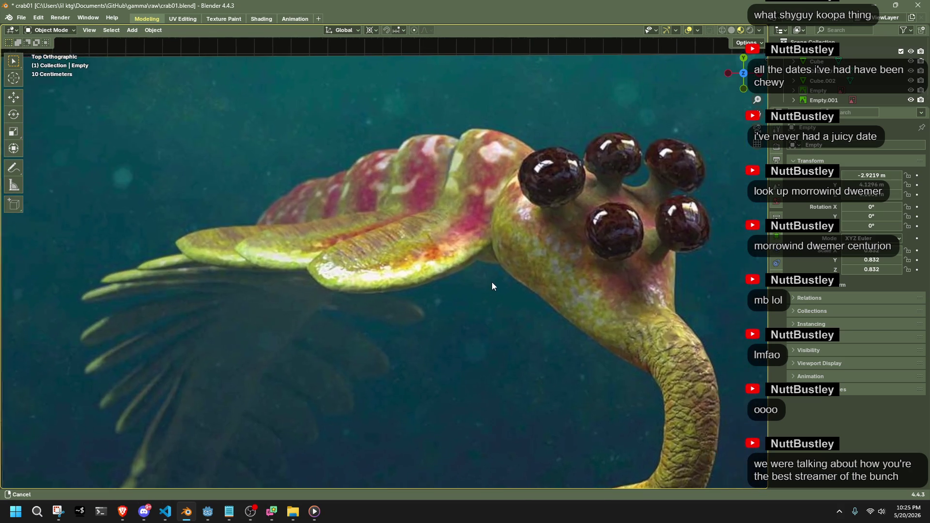
scroll(417, 300, down, 5)
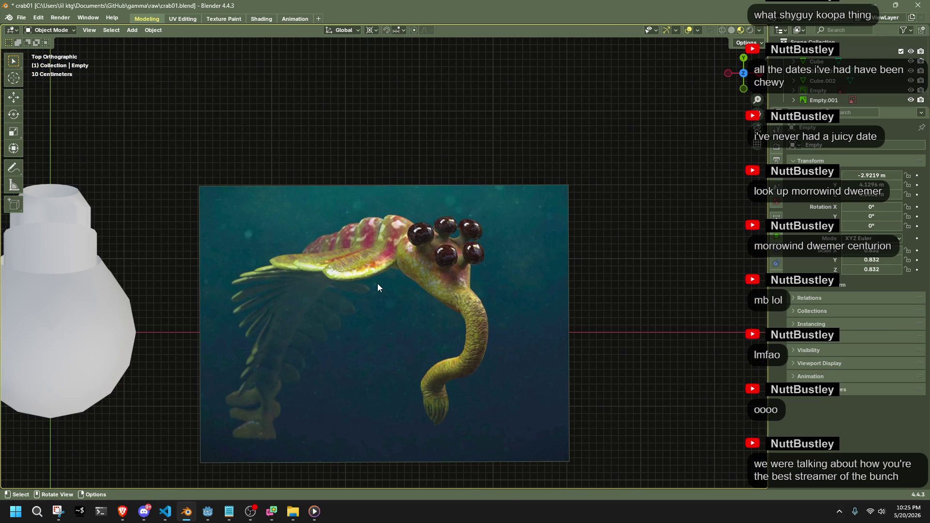
shift+middle_drag(344, 264, 501, 371)
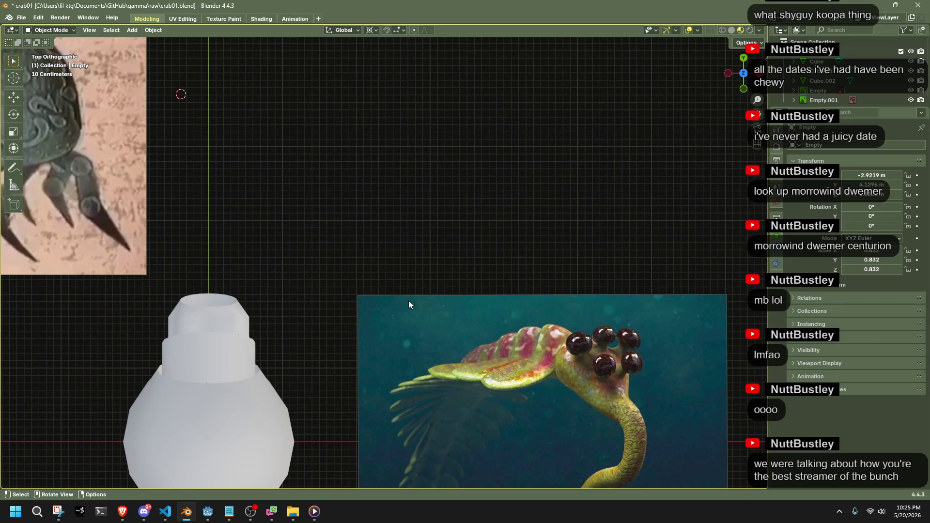
Add a new Plane mesh and place it in the scene.
click(133, 30)
mouse_move(146, 41)
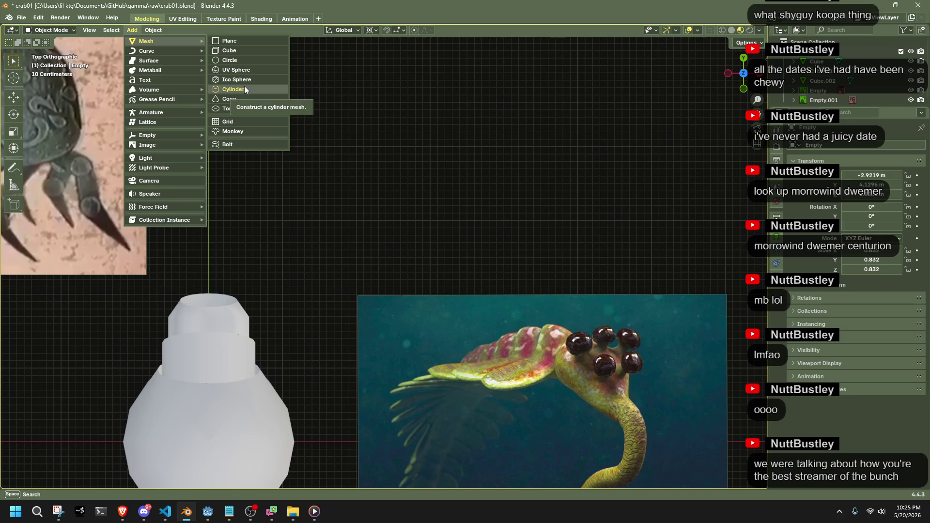
click(237, 40)
key(g)
click(475, 233)
Narrow the plane's top edge to 0.218 and pull it down into a trapezoid.
key(Tab)
shift+middle_drag(466, 216, 436, 273)
mouse_move(298, 123)
mouse_down()
mouse_move(559, 193)
mouse_move(557, 184)
mouse_up()
key(shift+s)
click(551, 194)
key(s)
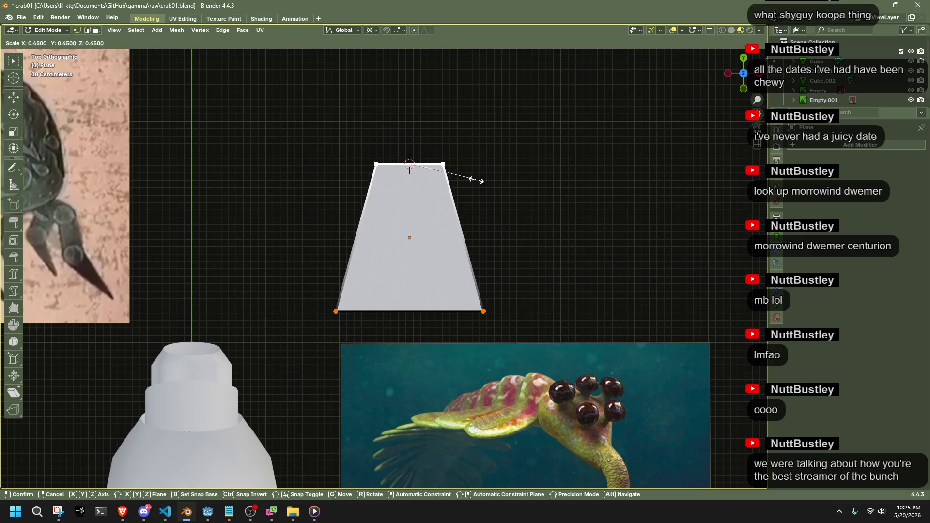
click(440, 179)
key(g)
key(z)
click(459, 217)
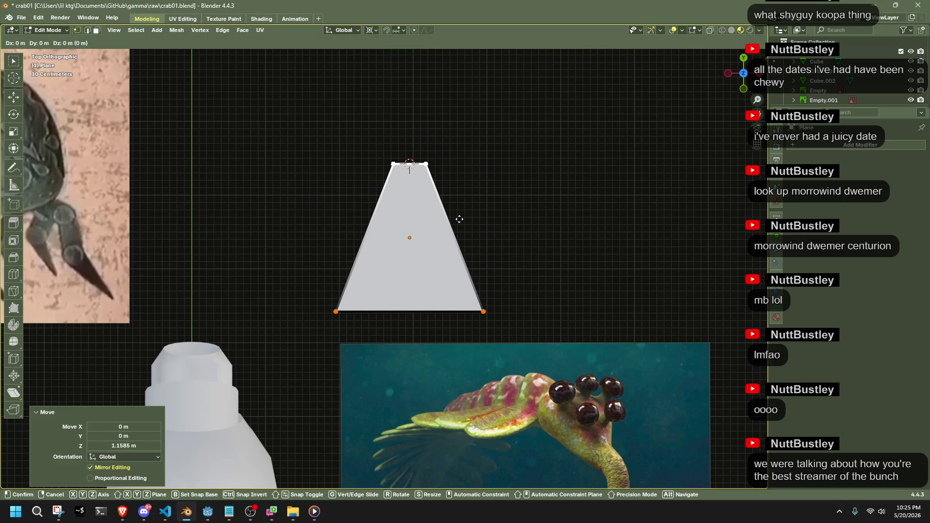
key(g)
key(y)
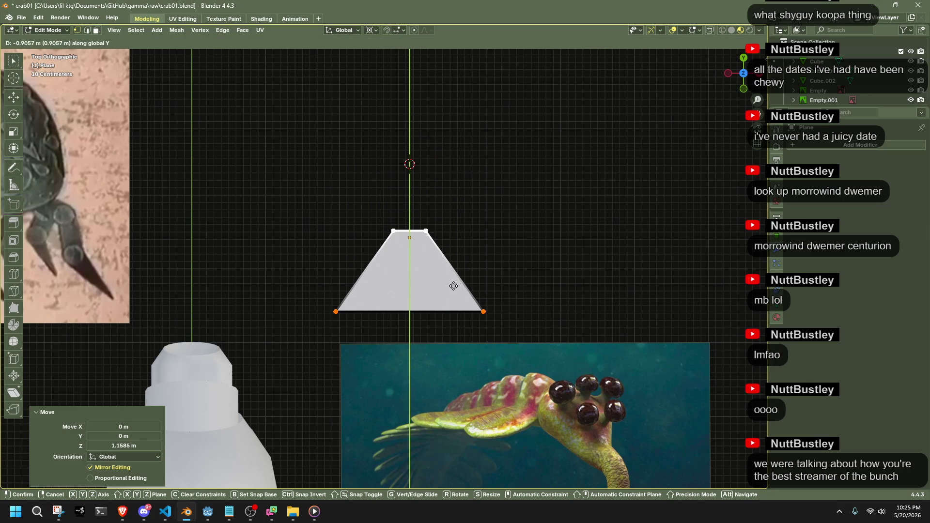
click(366, 288)
Narrow the base, shrink the trapezoid to 0.290, and shift it -0.57098 m along Y.
drag(333, 320, 340, 318)
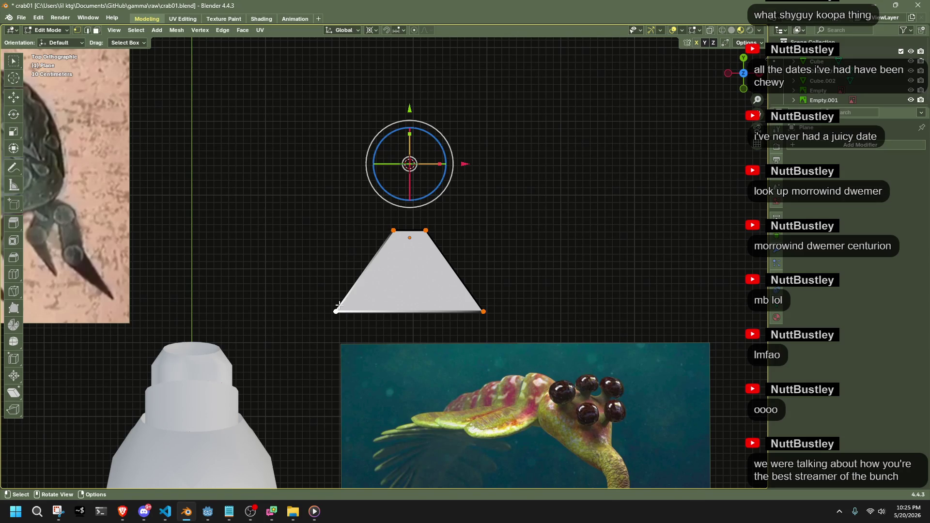
key(g)
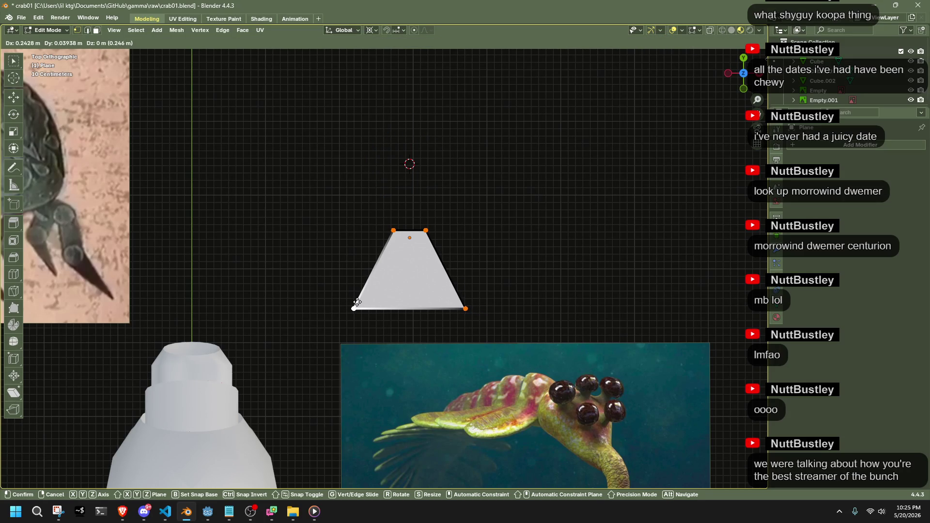
click(357, 301)
drag(271, 206, 494, 347)
key(s)
click(426, 220)
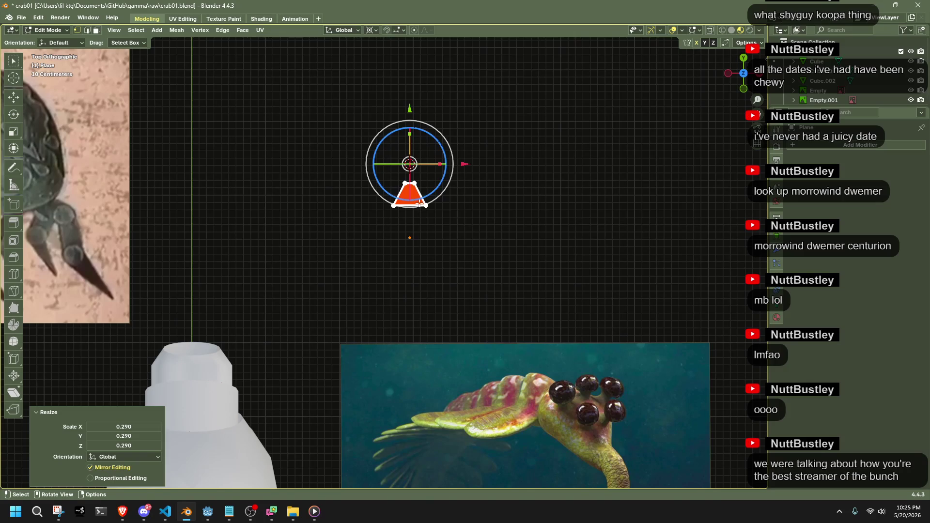
key(g)
key(y)
click(425, 246)
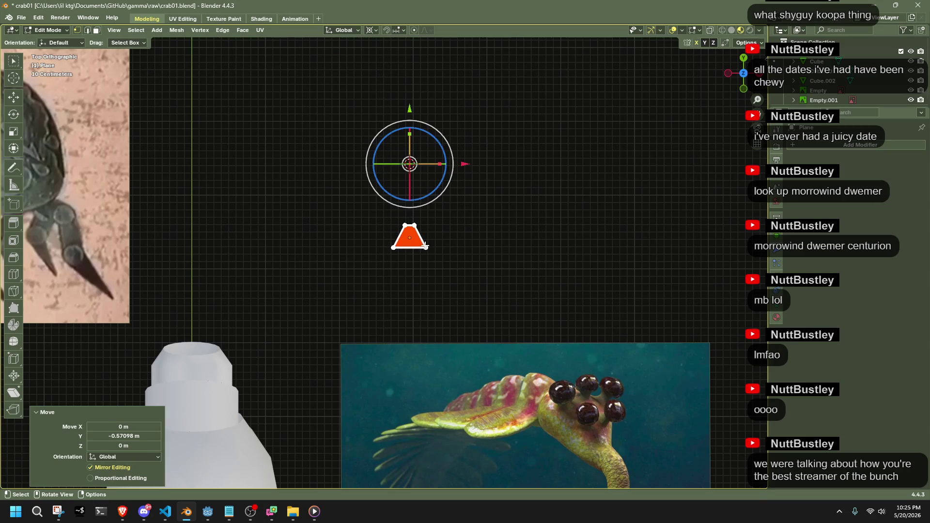
Move the sea-creature image so the plate sits at its snout, then reselect the plate.
key(Tab)
click(500, 394)
key(g)
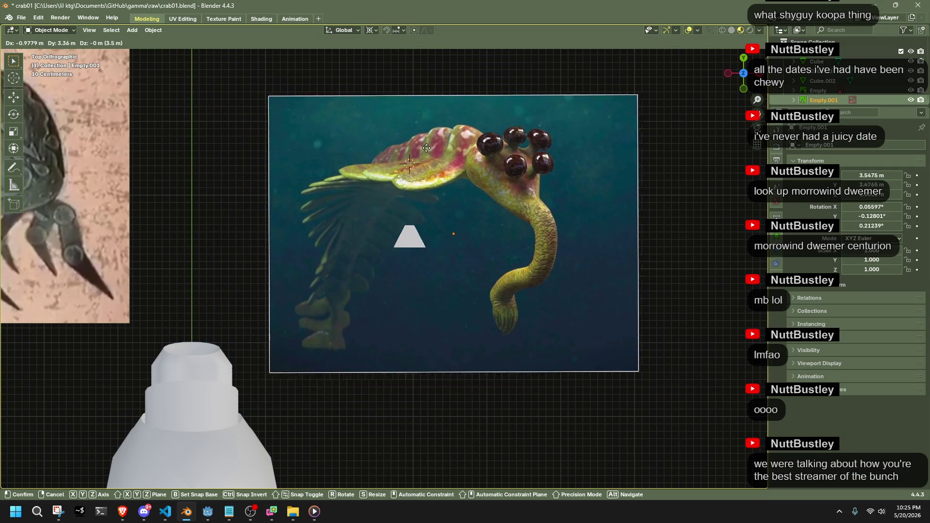
click(378, 194)
scroll(378, 193, up, 4)
shift+middle_drag(450, 228, 432, 310)
click(411, 269)
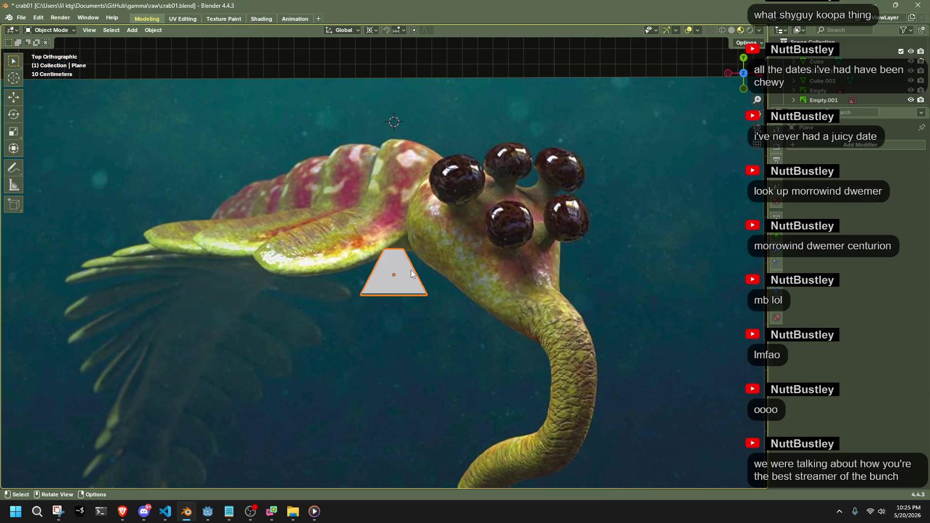
key(Tab)
key(Tab)
click(516, 269)
mouse_move(517, 269)
middle_down()
mouse_move(487, 224)
mouse_move(503, 156)
mouse_move(488, 171)
middle_up()
click(439, 399)
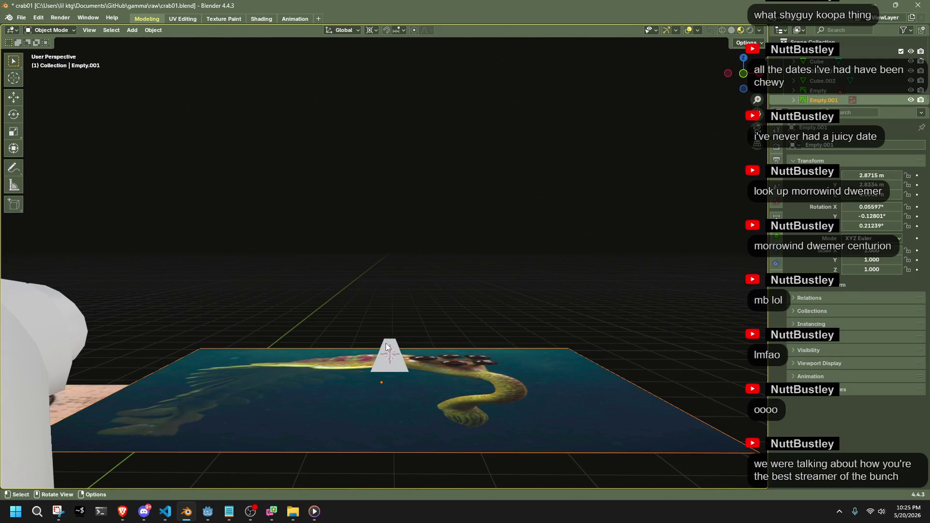
Adjust the plate's top vertices and flatten the whole plate to zero height along Z.
key(Tab)
alt+click(350, 369)
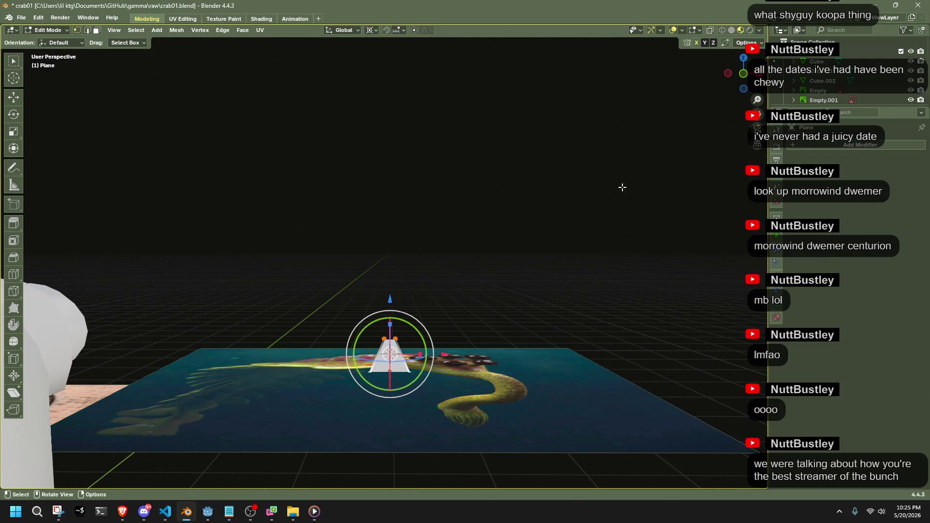
key(g)
key(z)
click(550, 264)
drag(337, 280, 463, 340)
key(s)
key(z)
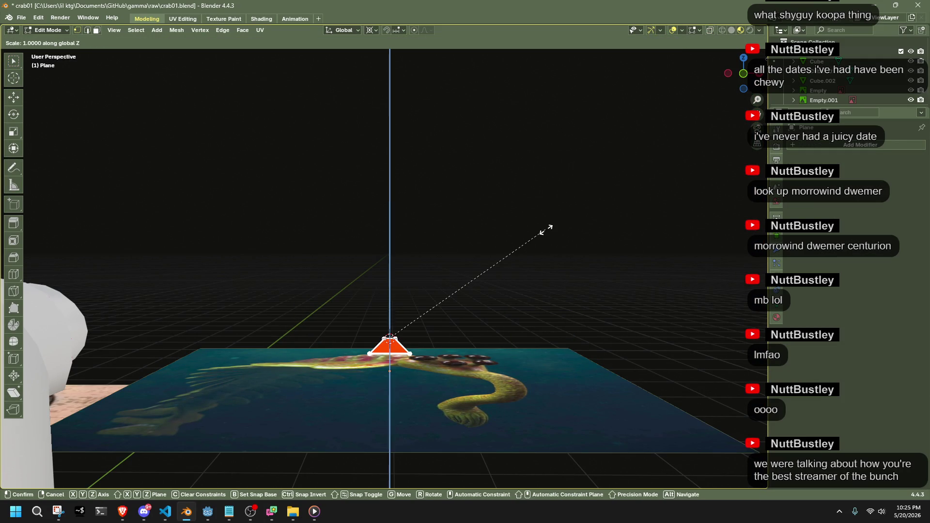
key(Return)
Extrude the plate face 0.1023 m upward into a wedge block and return to Object Mode.
mouse_move(545, 230)
middle_down()
mouse_move(443, 333)
mouse_move(393, 315)
mouse_move(585, 206)
mouse_move(542, 218)
middle_up()
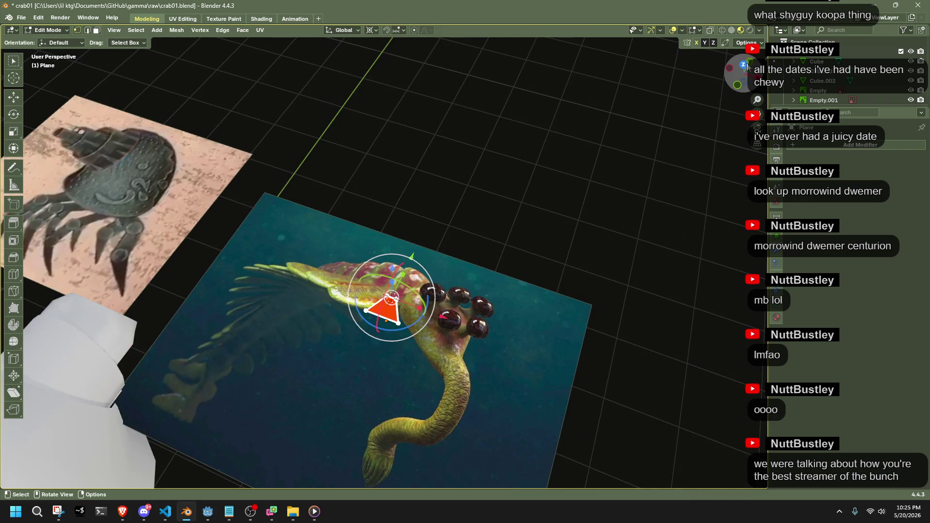
click(746, 66)
scroll(553, 236, up, 5)
scroll(553, 236, down, 1)
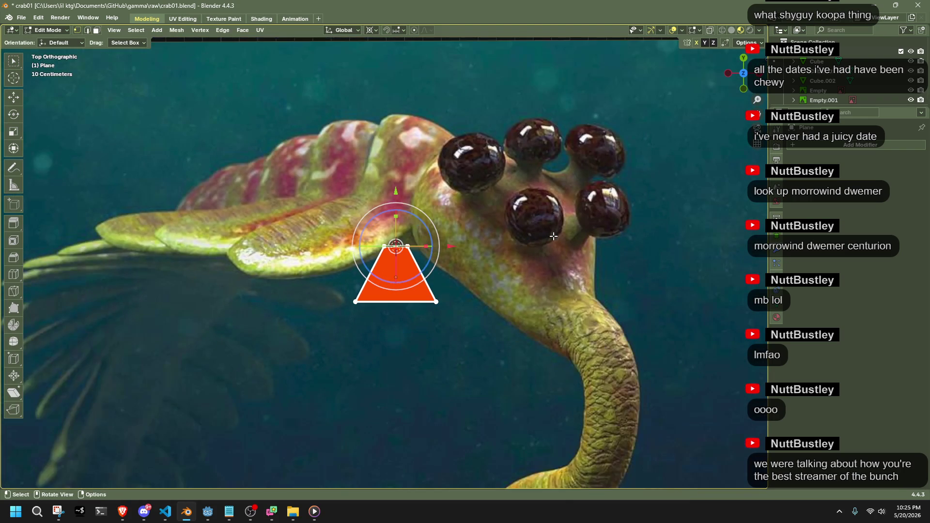
shift+middle_drag(394, 192, 362, 257)
middle_drag(398, 334, 507, 213)
key(e)
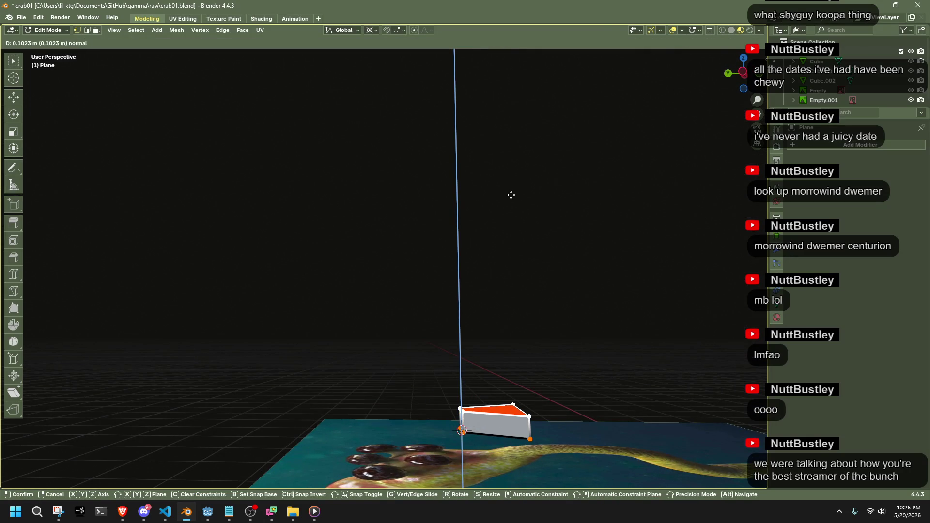
click(515, 188)
mouse_move(620, 349)
middle_down()
mouse_move(540, 360)
mouse_move(245, 343)
mouse_move(515, 456)
mouse_move(613, 353)
middle_up()
key(Tab)
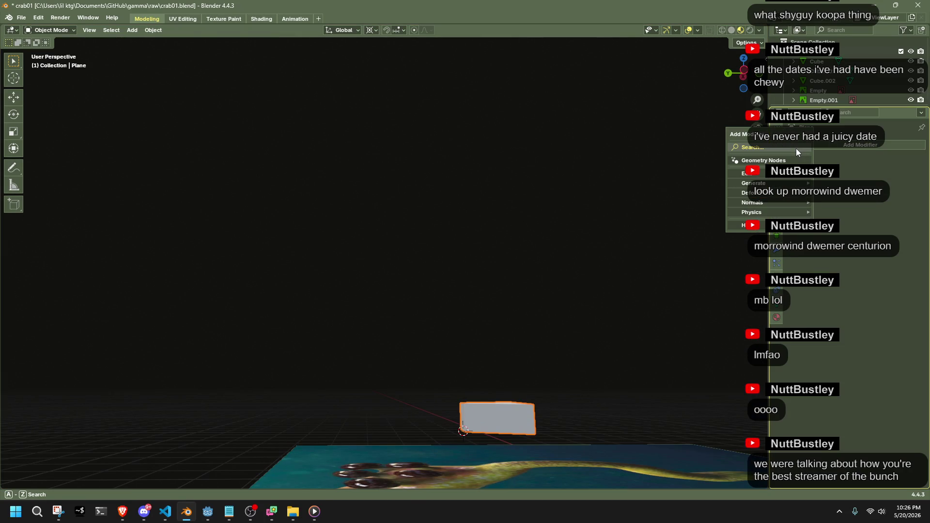
Add a Subdivision Surface modifier to the wedge plate and toggle into Edit Mode.
click(797, 149)
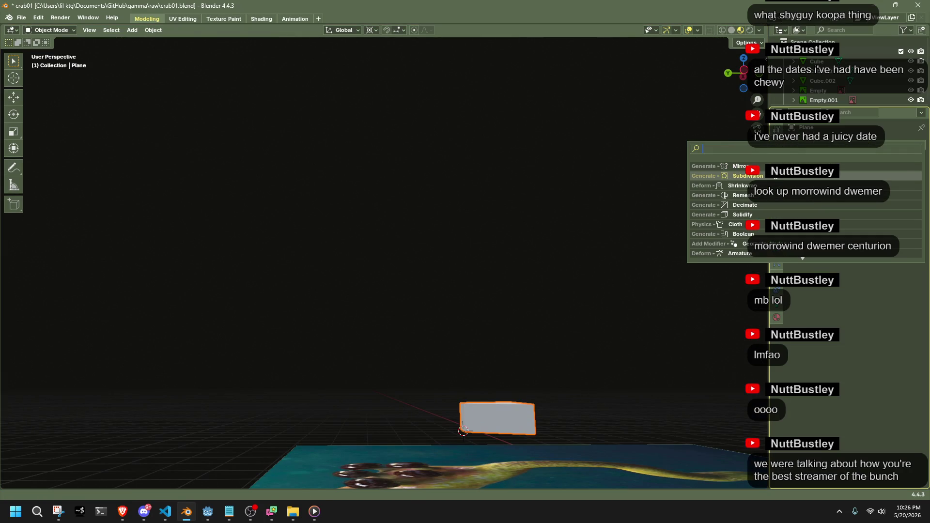
key(Return)
mouse_move(667, 265)
middle_down()
mouse_move(650, 319)
mouse_move(594, 375)
mouse_move(516, 395)
middle_up()
key(Tab)
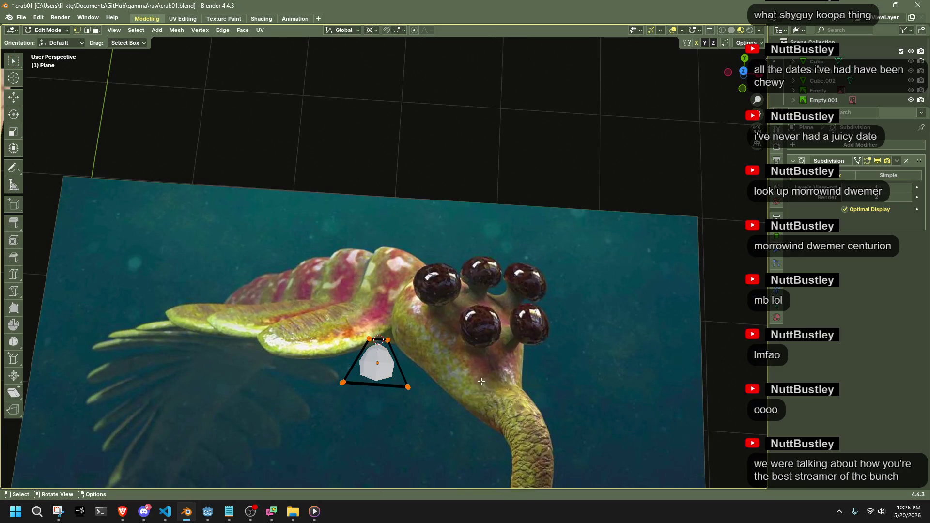
key(Tab)
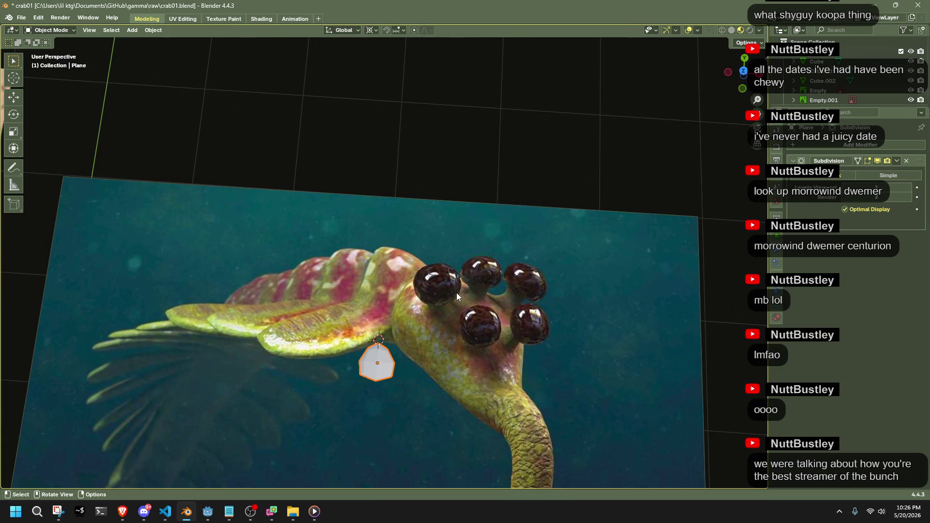
key(Tab)
key(Tab)
key(Tab)
middle_drag(457, 293, 606, 305)
Try bevelling the whole wedge, undo it, then select the wedge's top face.
key(a)
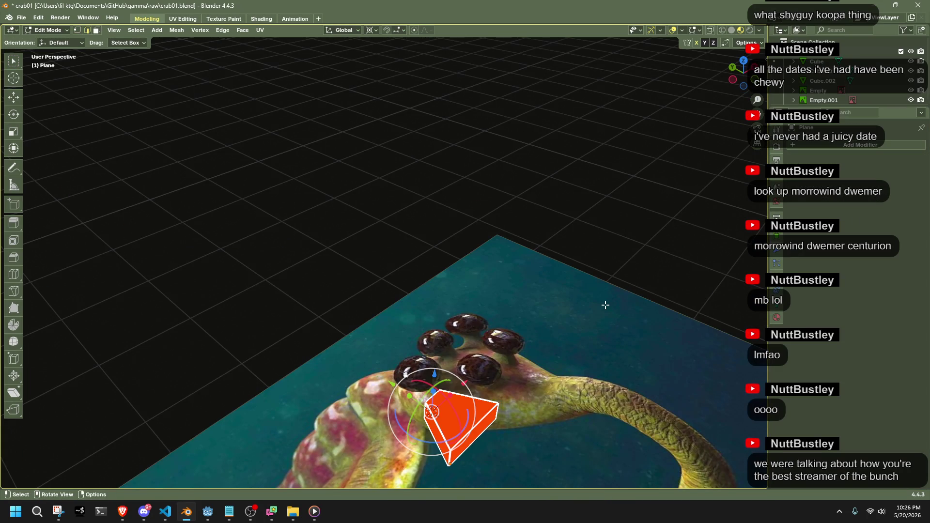
key(ctrl+b)
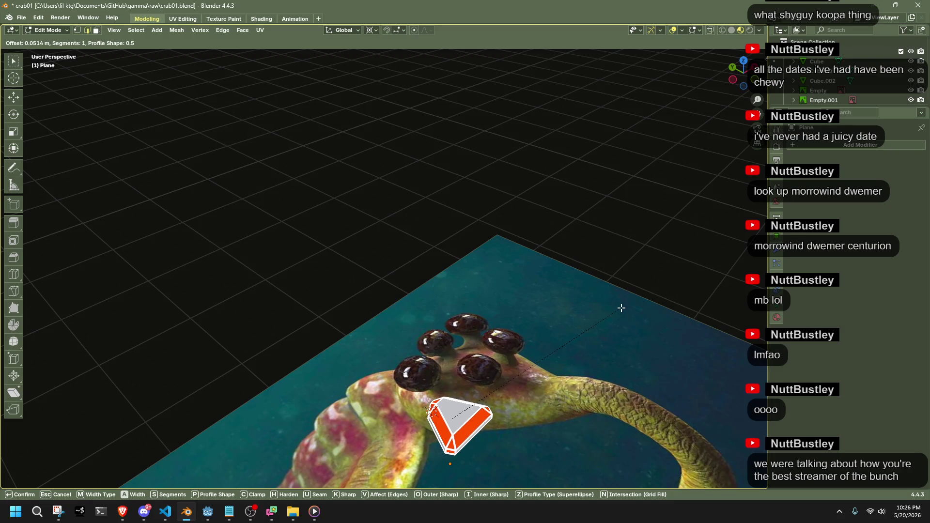
click(615, 307)
key(ctrl+z)
middle_drag(606, 314, 468, 426)
key(alt+a)
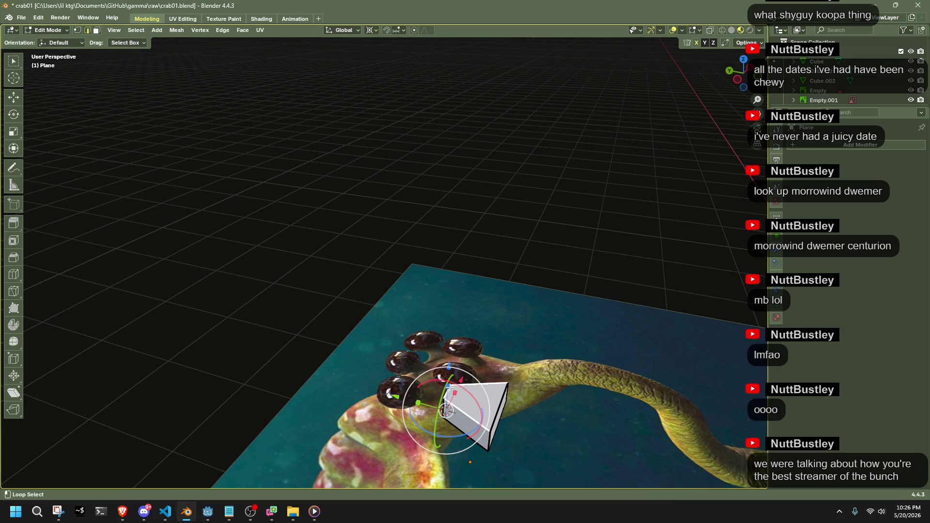
alt+click(493, 404)
mouse_move(500, 435)
middle_down()
mouse_move(451, 391)
mouse_move(455, 409)
mouse_move(442, 438)
mouse_move(414, 457)
mouse_move(314, 458)
mouse_move(362, 417)
middle_up()
shift+drag(347, 364, 433, 414)
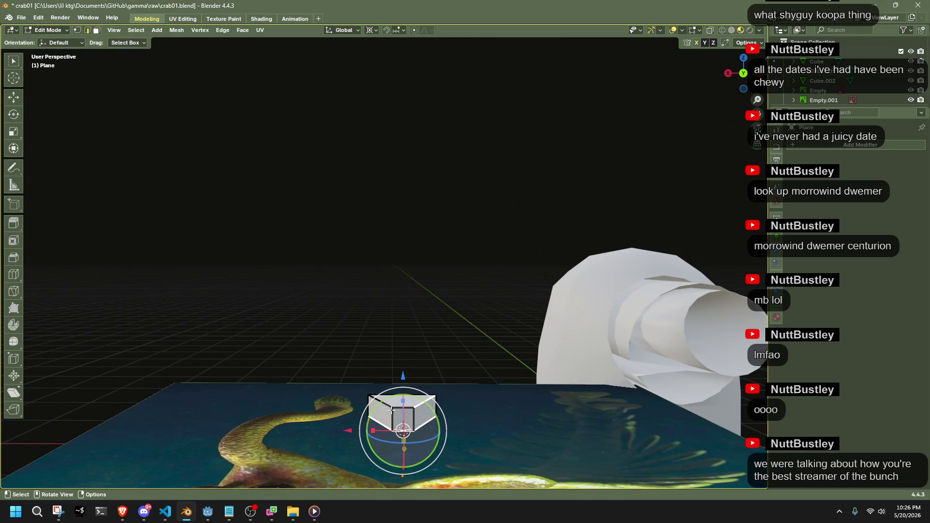
shift+click(401, 389)
mouse_move(402, 389)
middle_down()
mouse_move(550, 360)
mouse_move(565, 397)
mouse_move(644, 413)
mouse_move(756, 417)
mouse_move(339, 388)
middle_up()
Bevel the wedge's top face twice, then clear the face selection.
key(ctrl+b)
click(602, 368)
click(325, 389)
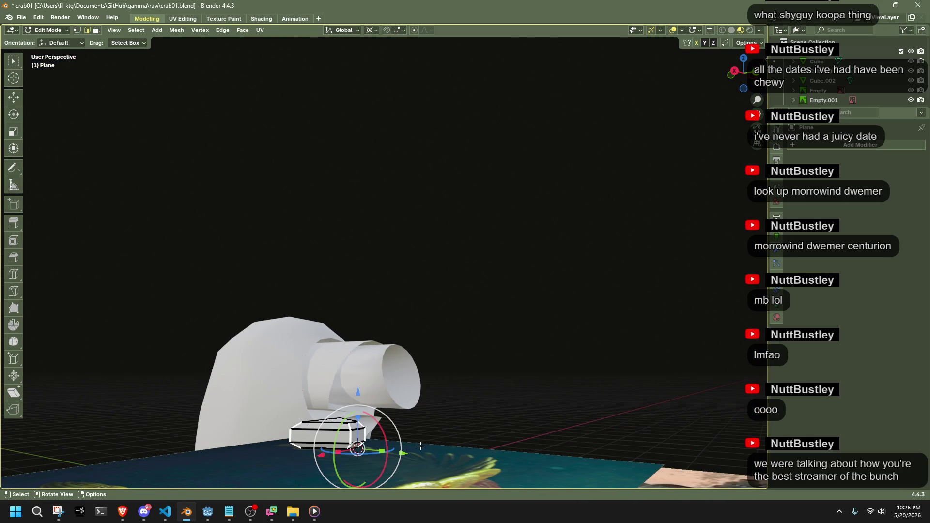
key(ctrl+b)
click(435, 432)
mouse_move(436, 432)
middle_down()
mouse_move(568, 422)
mouse_move(453, 420)
mouse_move(440, 159)
mouse_move(452, 237)
mouse_move(608, 174)
mouse_move(546, 281)
mouse_move(543, 237)
mouse_move(404, 305)
middle_up()
click(404, 306)
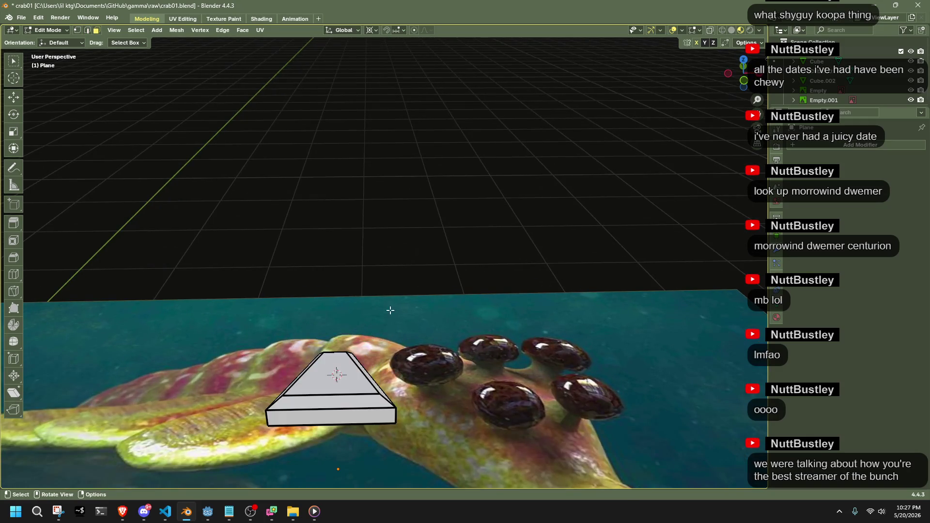
middle_drag(417, 259, 351, 352)
middle_drag(546, 298, 426, 167)
click(464, 71)
mouse_move(519, 167)
middle_down()
mouse_move(405, 162)
mouse_move(408, 301)
middle_up()
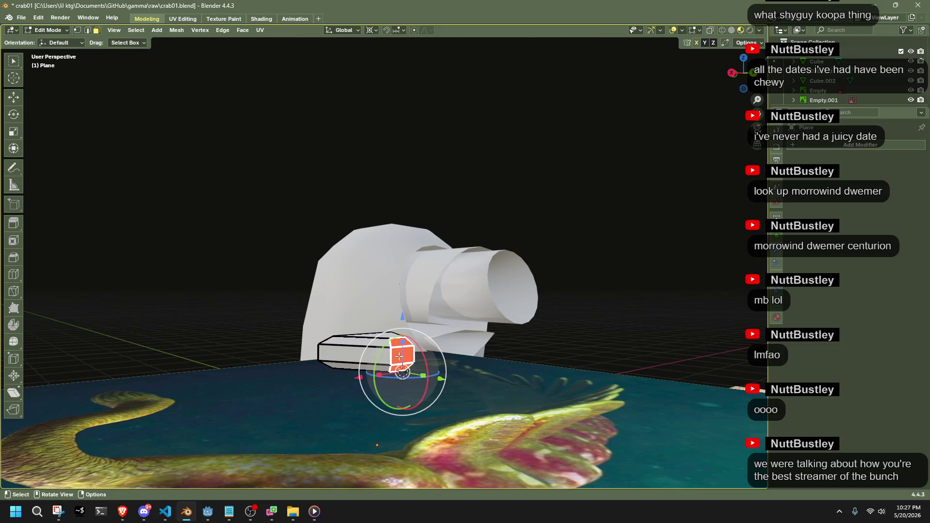
Snap the 3D cursor to the selection and flatten the plate along Z to 0.935.
key(shift+s)
click(544, 376)
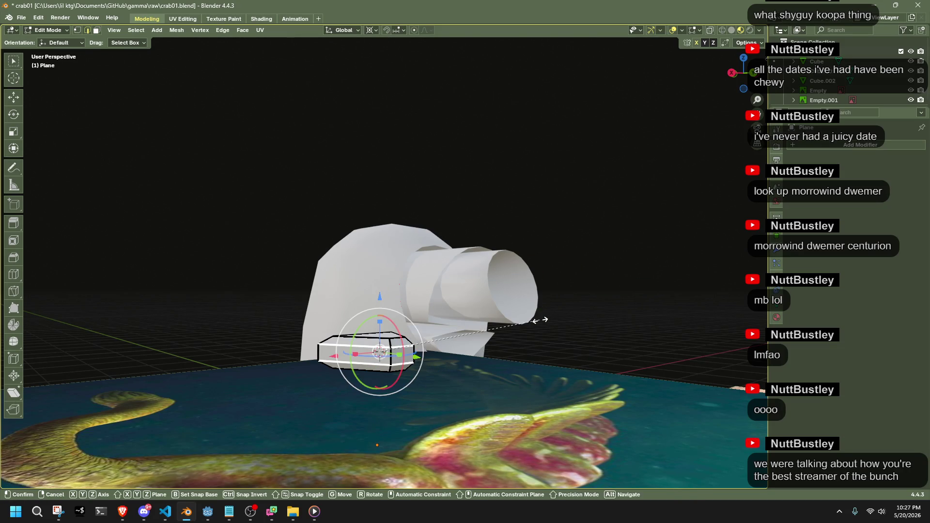
key(s)
key(z)
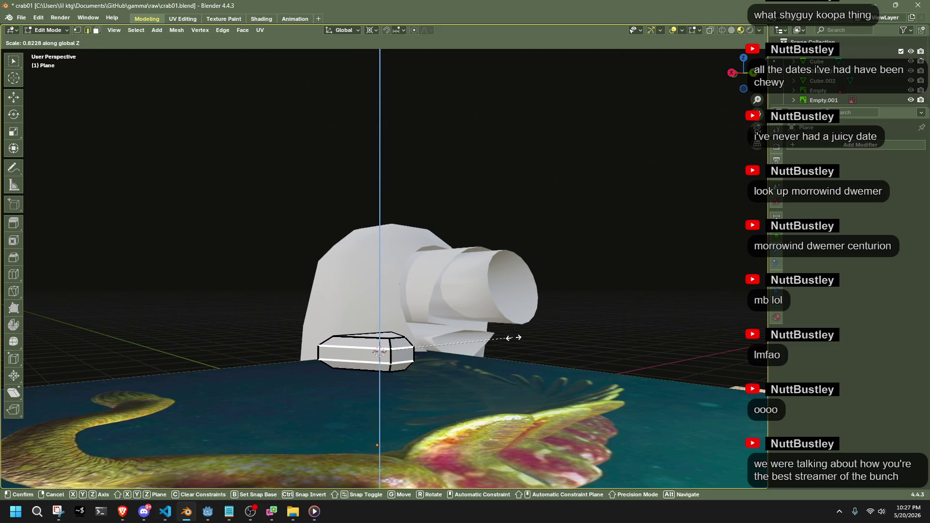
click(533, 333)
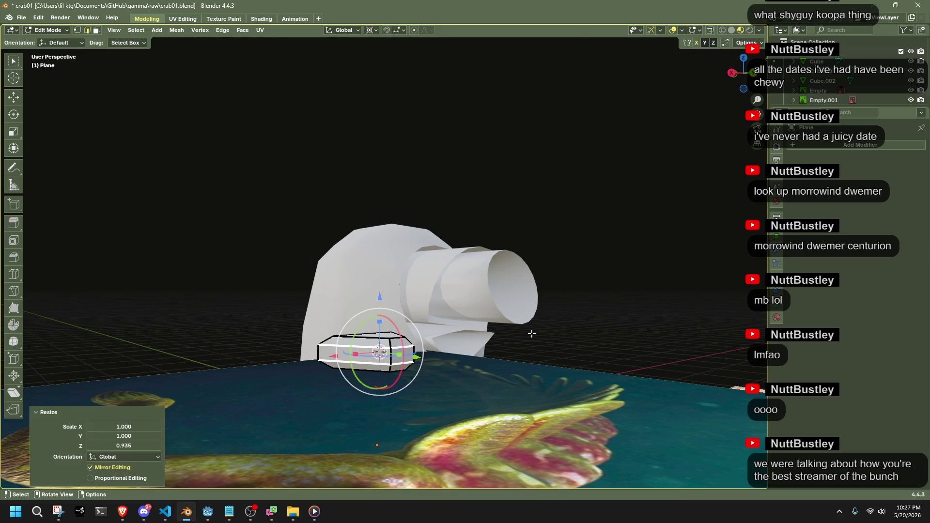
Leave the selected faces at their original scale and invert the selection to pick the triangle faces.
mouse_move(606, 337)
middle_down()
mouse_move(598, 322)
mouse_move(615, 337)
mouse_move(474, 391)
mouse_move(523, 402)
middle_up()
key(s)
click(615, 336)
key(Tab)
key(Tab)
key(Tab)
key(Tab)
key(ctrl+i)
key(Tab)
key(Tab)
key(ctrl+i)
key(ctrl+i)
key(ctrl+i)
key(ctrl+i)
key(ctrl+i)
Enlarge the triangle face to 2.202 and switch to Top view.
key(s)
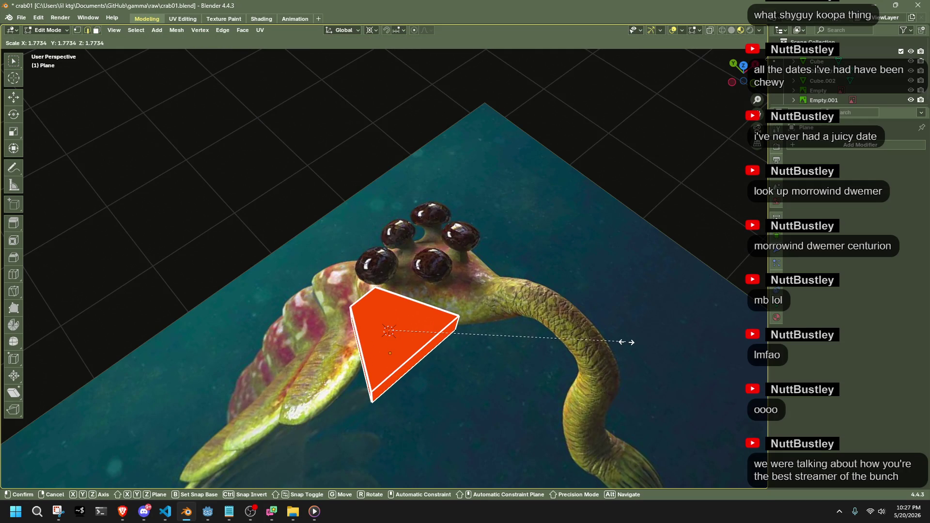
click(685, 359)
middle_drag(685, 359, 632, 311)
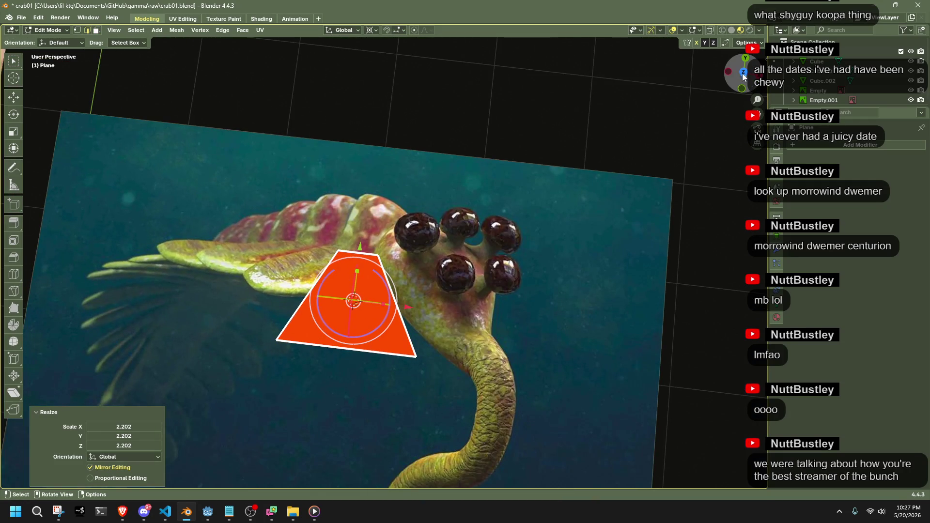
click(742, 74)
key(s)
key(Escape)
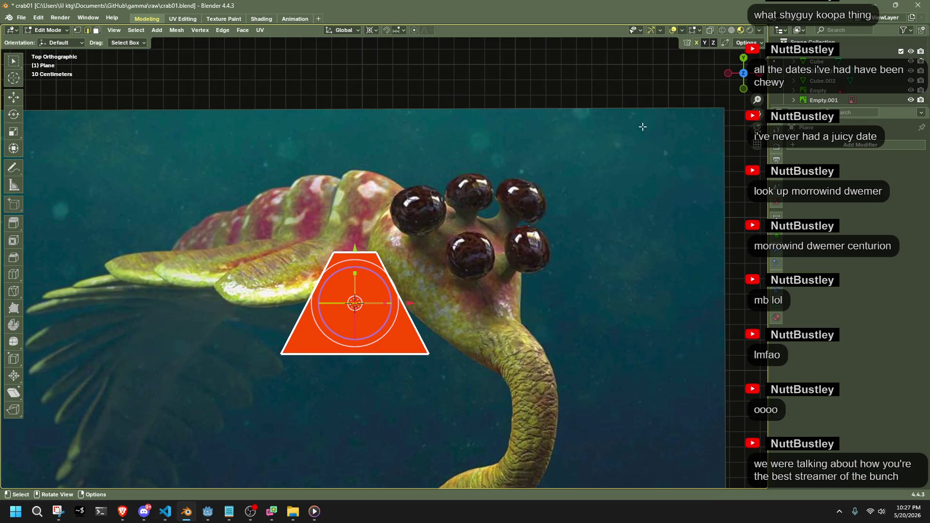
Rotate the face exactly 180° into an upside-down trapezoid.
key(r)
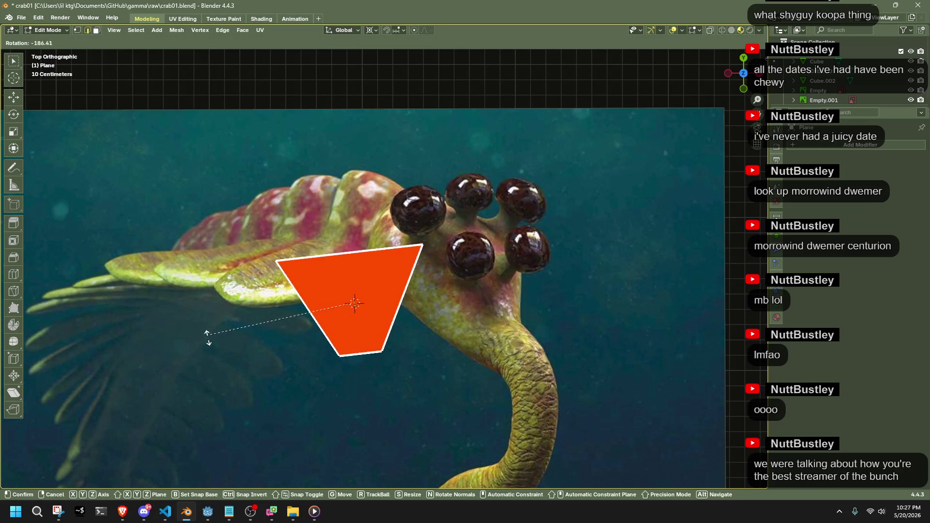
click(134, 428)
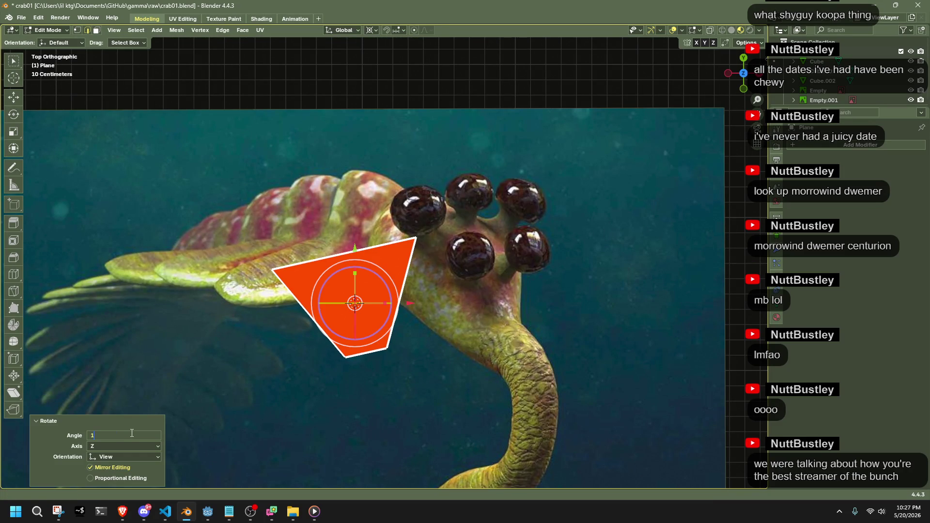
text(80)
key(Return)
click(357, 73)
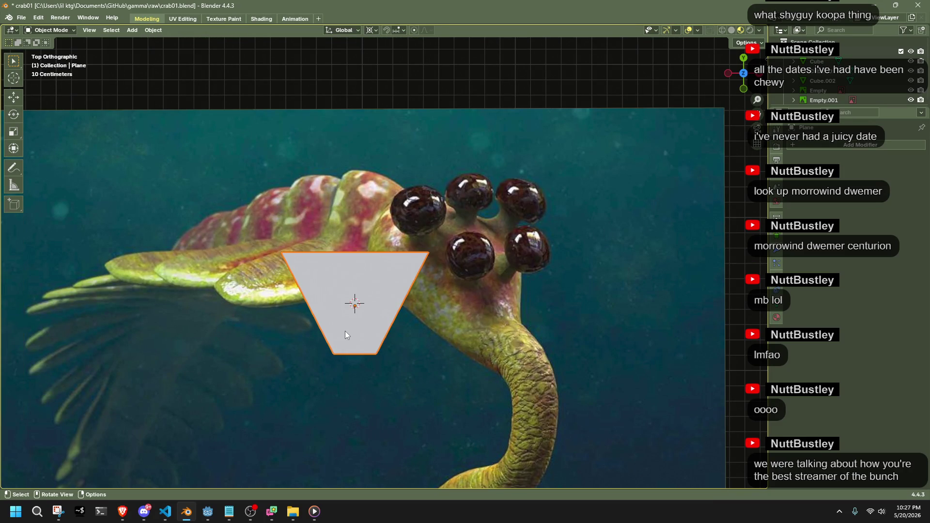
mouse_move(526, 380)
mouse_down()
mouse_move(301, 249)
mouse_move(275, 186)
mouse_up()
Shift the reference image empty about 0.47 m along X behind the plate.
key(Tab)
click(472, 345)
key(g)
click(543, 342)
Reselect the trapezoid plane, check its vertices and top edge, and return to Object Mode.
click(385, 302)
key(Tab)
drag(443, 410, 261, 331)
key(a)
alt+click(304, 252)
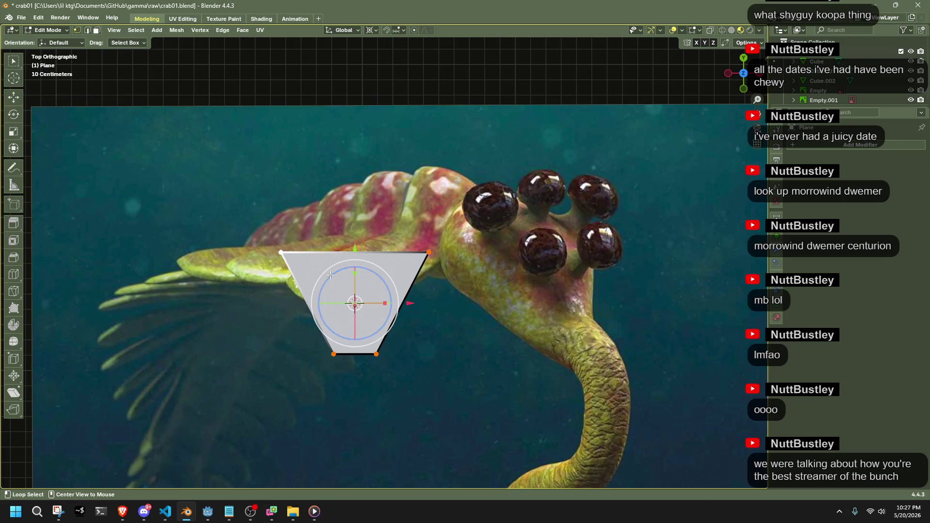
key(Tab)
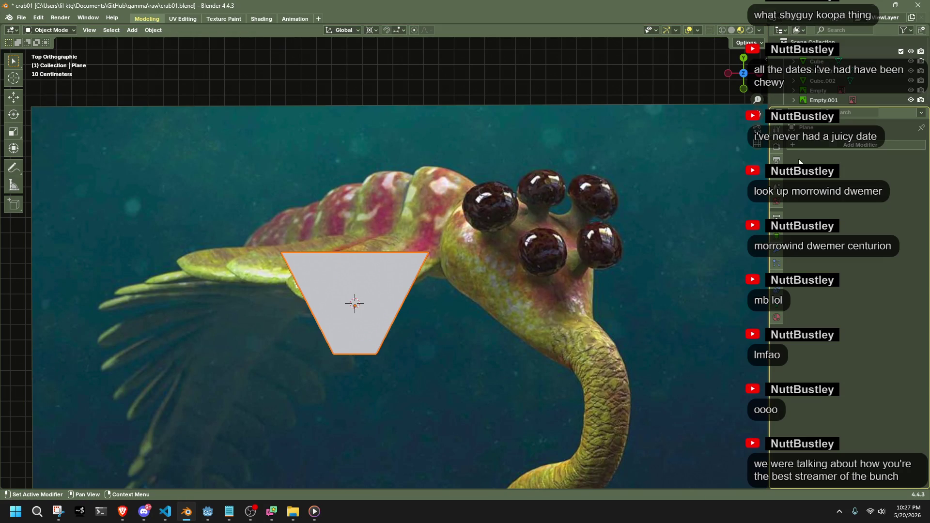
click(801, 145)
Add a Subdivision Surface modifier and drag the plate's top edge wider and higher.
click(768, 144)
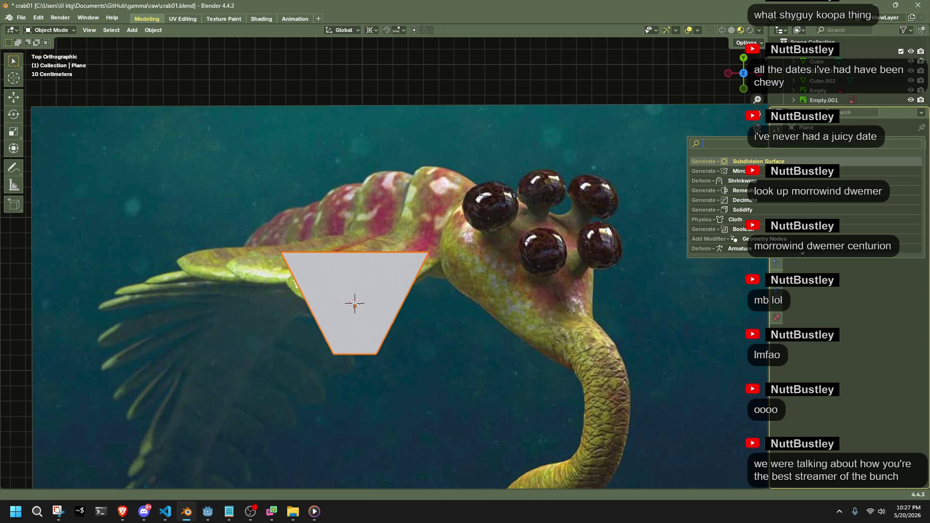
click(766, 161)
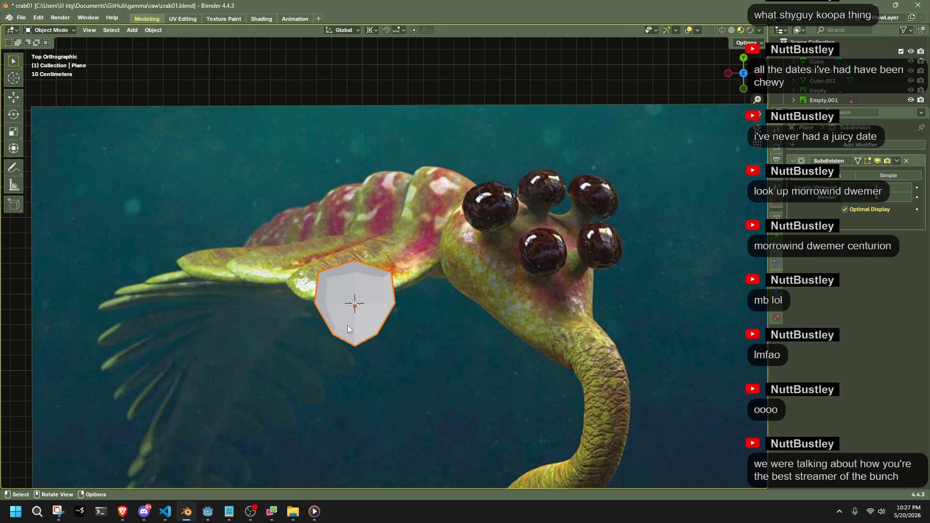
key(Tab)
drag(225, 205, 332, 286)
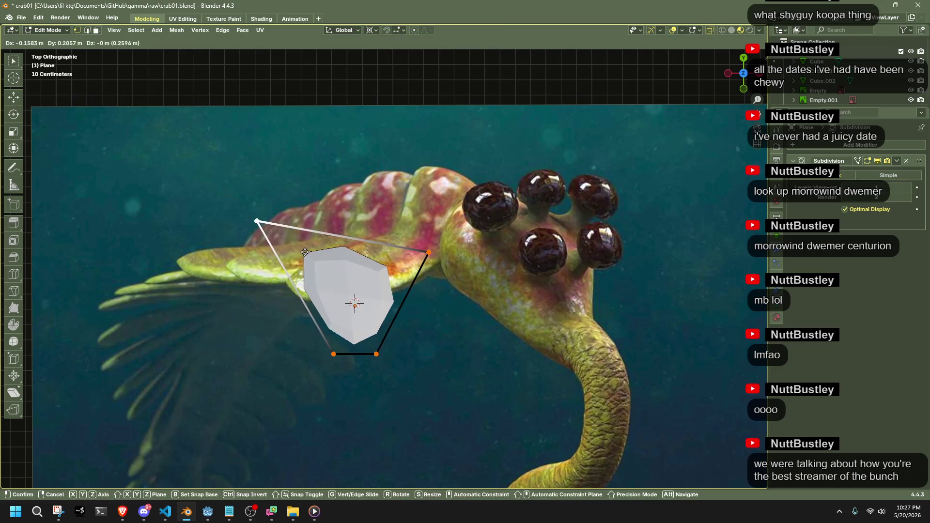
key(g)
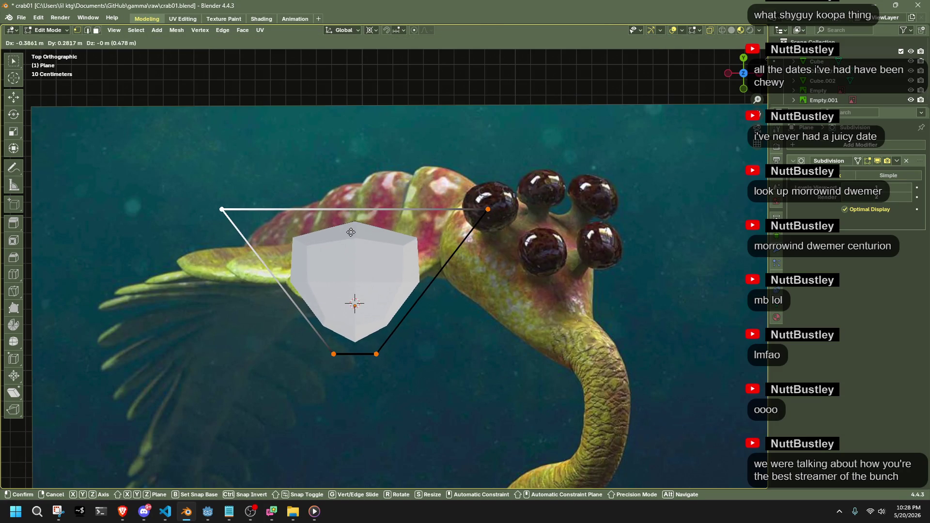
click(295, 231)
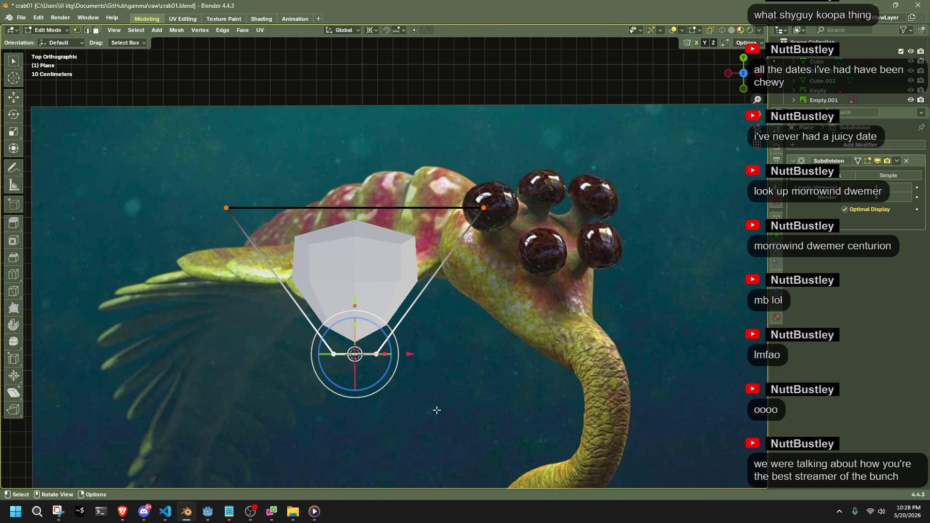
Shade the plate smooth and average its normals by Face Area.
key(Tab)
right_click(370, 287)
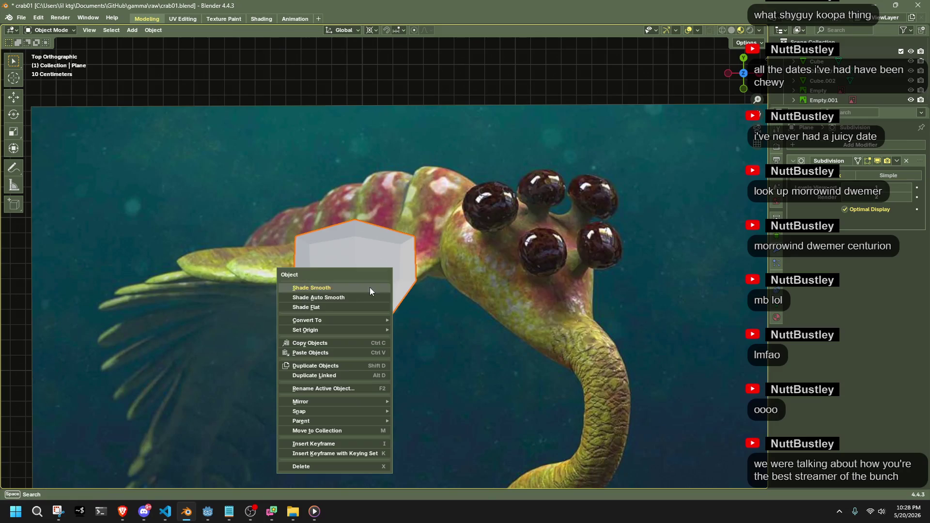
click(335, 288)
middle_drag(404, 302, 508, 182)
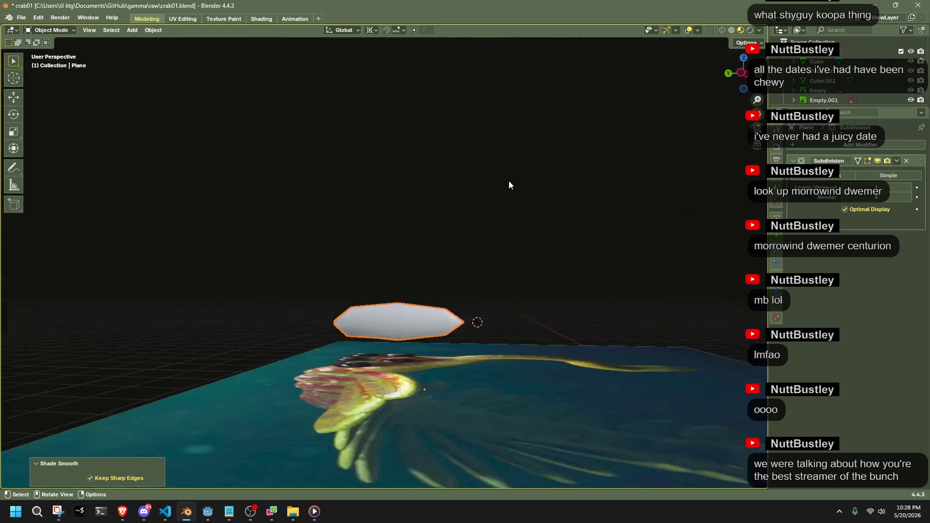
key(Tab)
key(alt+n)
mouse_move(514, 177)
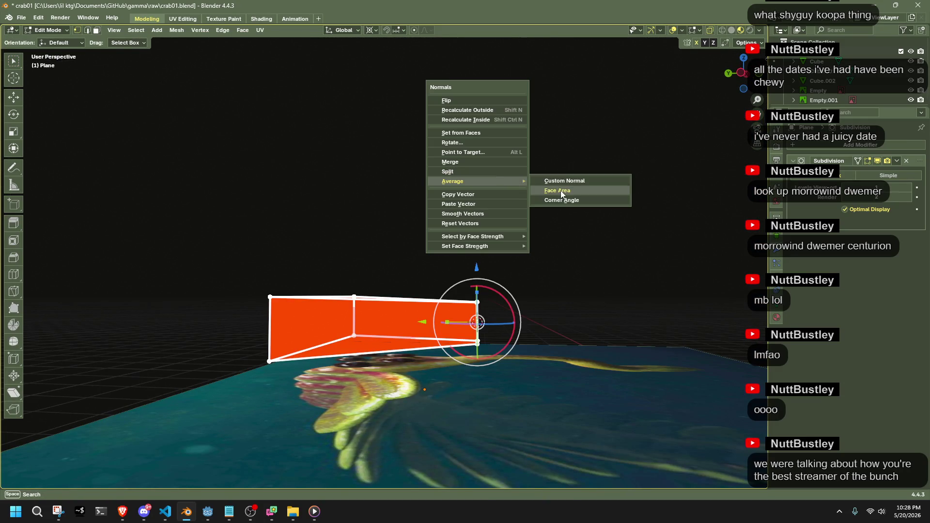
click(560, 190)
key(Tab)
Try Simple subdivision, revert to Catmull-Clark, and expand the advanced subdivision settings.
mouse_move(548, 242)
middle_down()
mouse_move(527, 283)
mouse_move(467, 308)
mouse_move(450, 347)
mouse_move(465, 339)
middle_up()
click(863, 175)
click(850, 175)
click(814, 236)
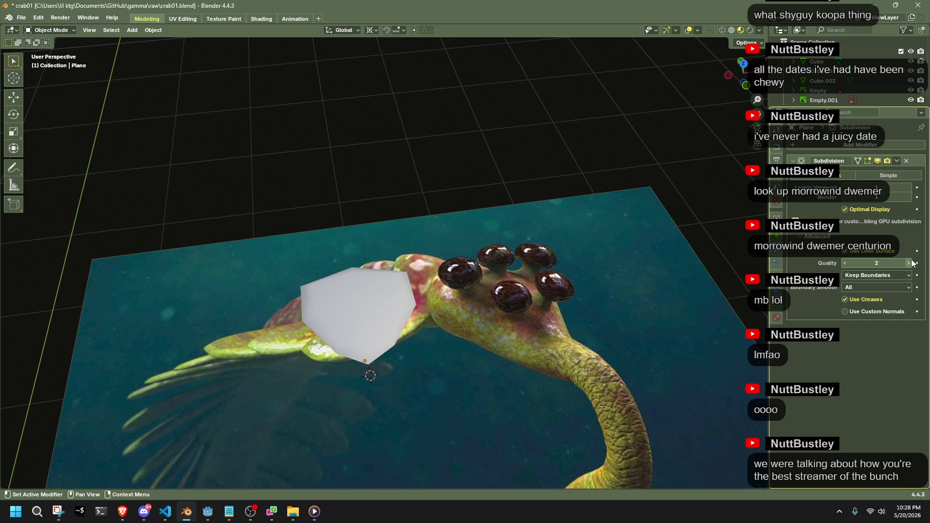
middle_drag(438, 300, 441, 299)
key(Tab)
mouse_move(397, 324)
middle_down()
mouse_move(485, 281)
mouse_move(565, 266)
mouse_move(510, 276)
mouse_move(656, 314)
mouse_move(361, 378)
mouse_move(369, 377)
middle_up()
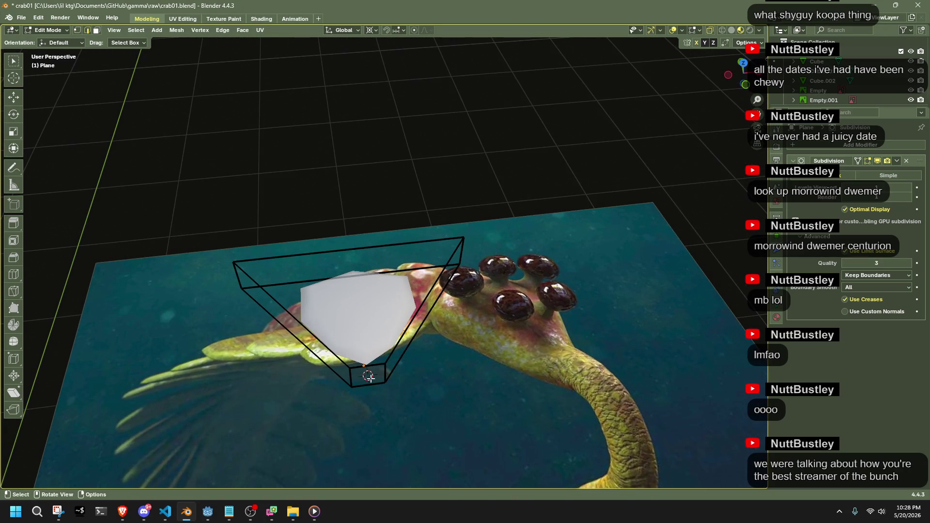
Apply the Subdivision Surface modifier to the plate from Object Mode.
mouse_move(436, 352)
middle_down()
mouse_move(544, 339)
mouse_move(525, 326)
mouse_move(542, 213)
mouse_move(380, 339)
mouse_move(435, 301)
mouse_move(437, 272)
mouse_move(379, 283)
mouse_move(319, 322)
middle_up()
key(a)
key(alt+a)
key(Tab)
click(896, 161)
click(876, 170)
Inspect the subdivided plate's new vertex grid from above and select its bottom faces.
key(Tab)
mouse_move(426, 300)
middle_down()
mouse_move(450, 291)
mouse_move(456, 310)
middle_up()
middle_drag(486, 401, 547, 319)
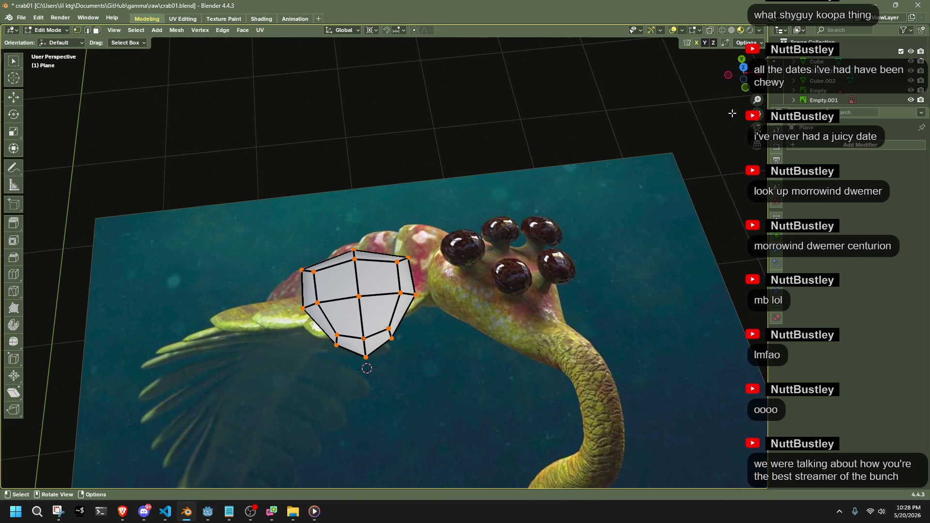
click(744, 69)
scroll(507, 235, down, 3)
scroll(391, 376, up, 3)
key(Tab)
mouse_move(391, 376)
middle_down()
mouse_move(397, 265)
mouse_move(432, 217)
mouse_move(397, 333)
mouse_move(494, 421)
mouse_move(555, 384)
middle_up()
key(Tab)
click(397, 333)
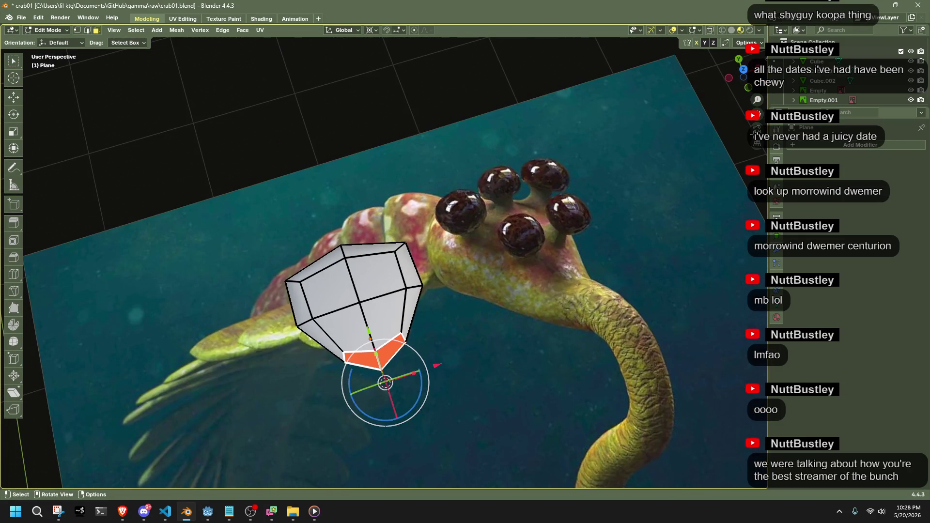
click(745, 69)
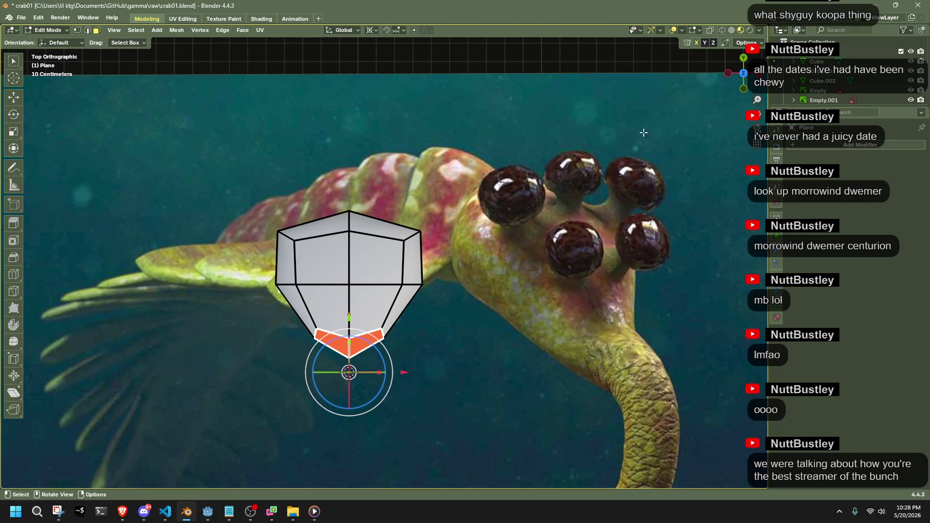
key(Tab)
scroll(498, 261, down, 5)
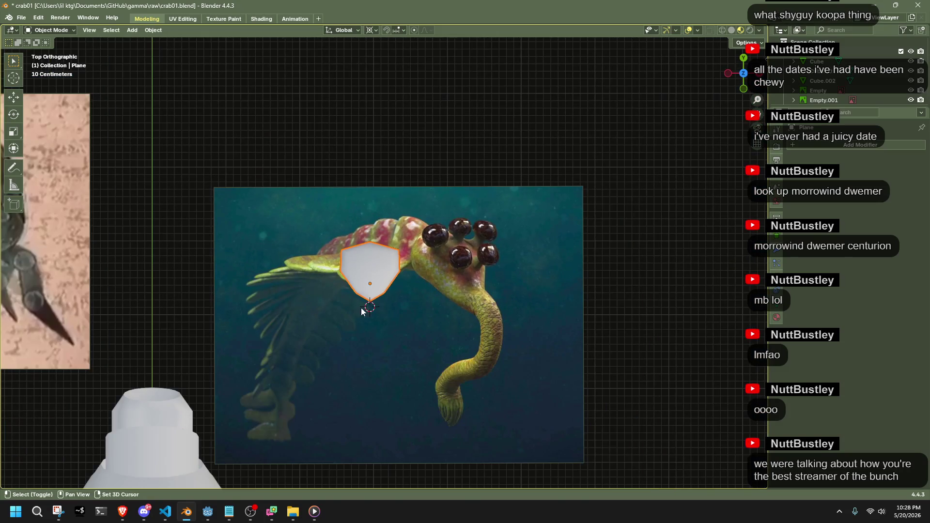
Reset the 3D cursor to world origin, snap the plate there keeping offset, and shift it along Z.
ctrl+scroll(419, 316, up, 2)
key(g)
key(Escape)
key(shift+s)
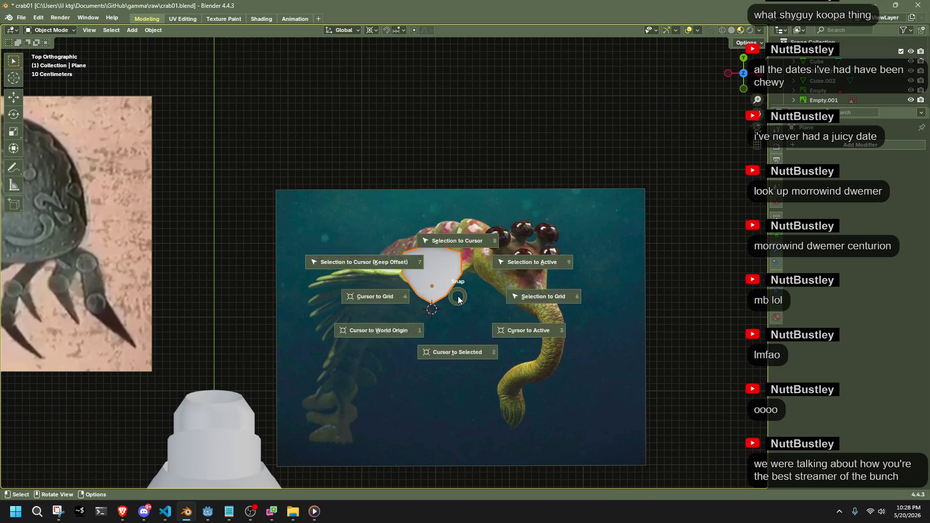
key(shift+c)
key(shift+s)
click(377, 266)
key(g)
key(z)
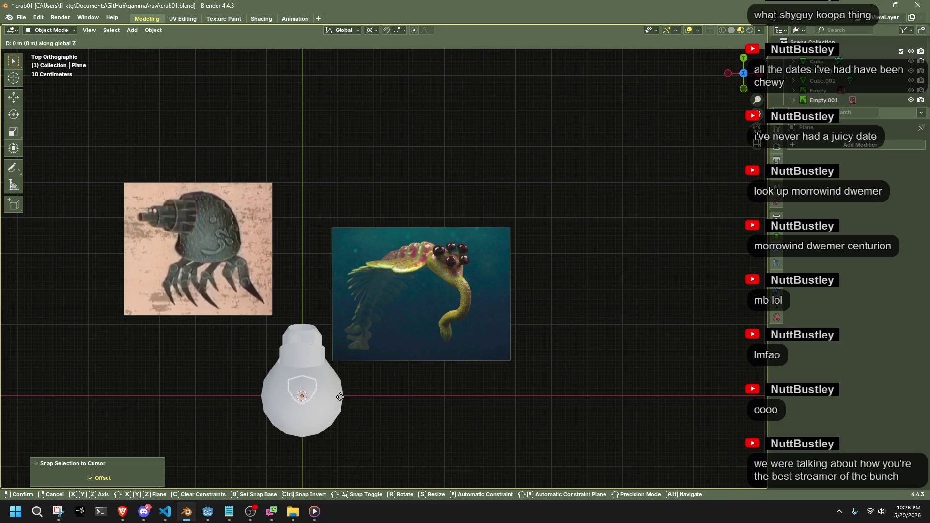
click(340, 300)
mouse_move(340, 301)
middle_down()
mouse_move(365, 327)
mouse_move(497, 204)
middle_up()
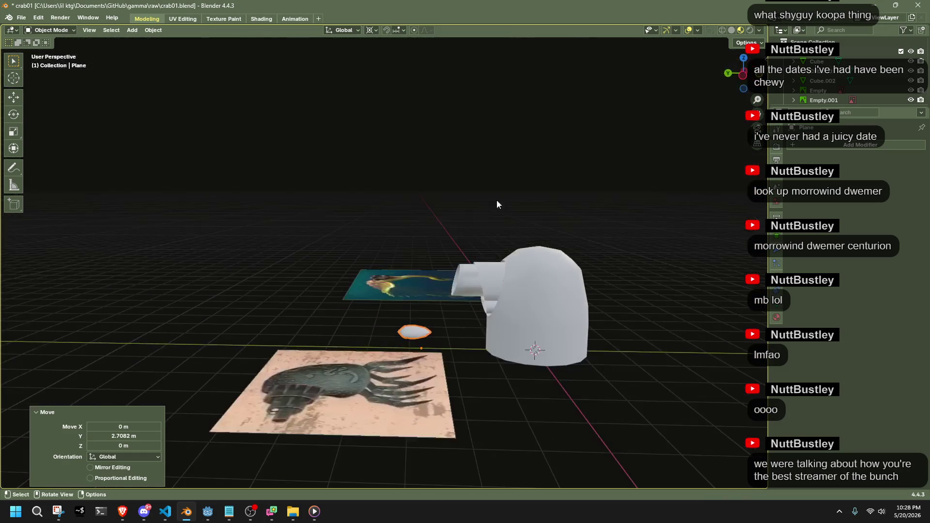
Set the plate's origin to its geometry and switch to Top view.
click(148, 29)
mouse_move(203, 51)
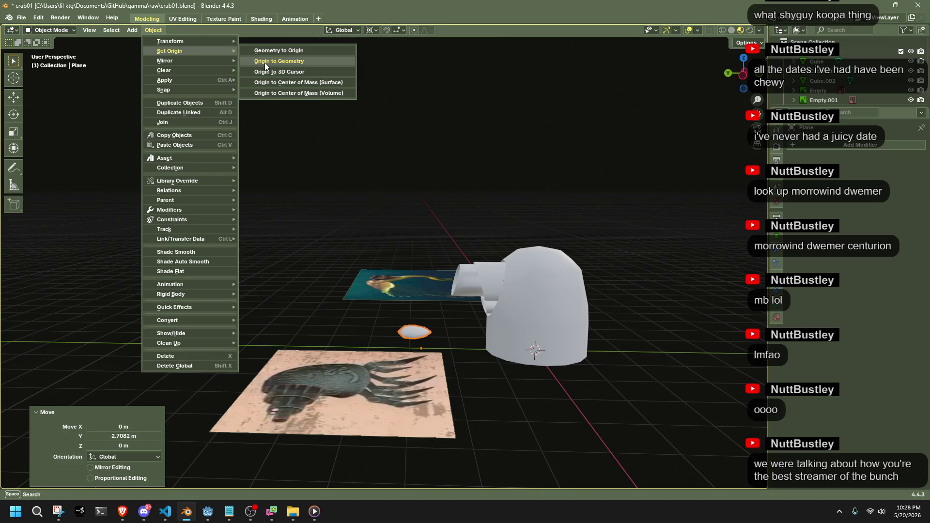
click(268, 60)
mouse_move(268, 59)
middle_down()
mouse_move(569, 313)
mouse_move(741, 110)
middle_up()
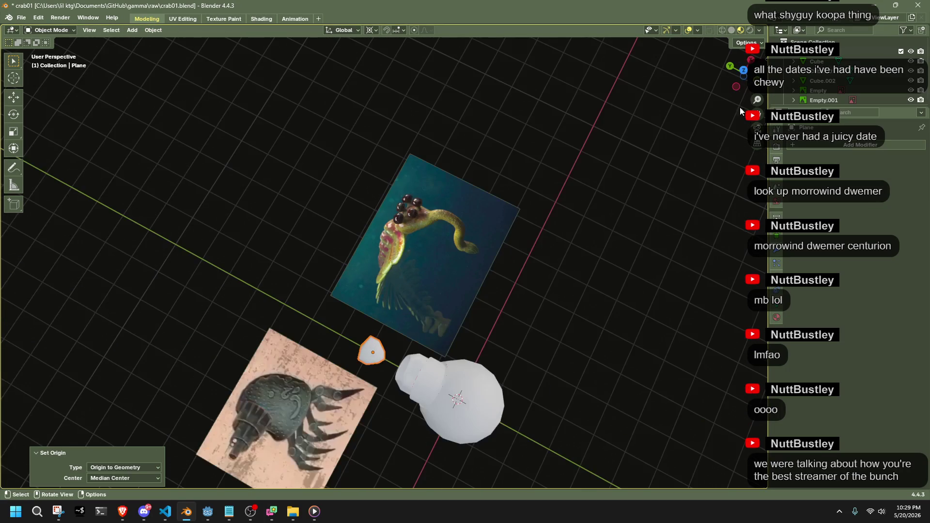
click(744, 71)
Turn the plate 180° about Z and move it along Y to the snout's front.
key(r)
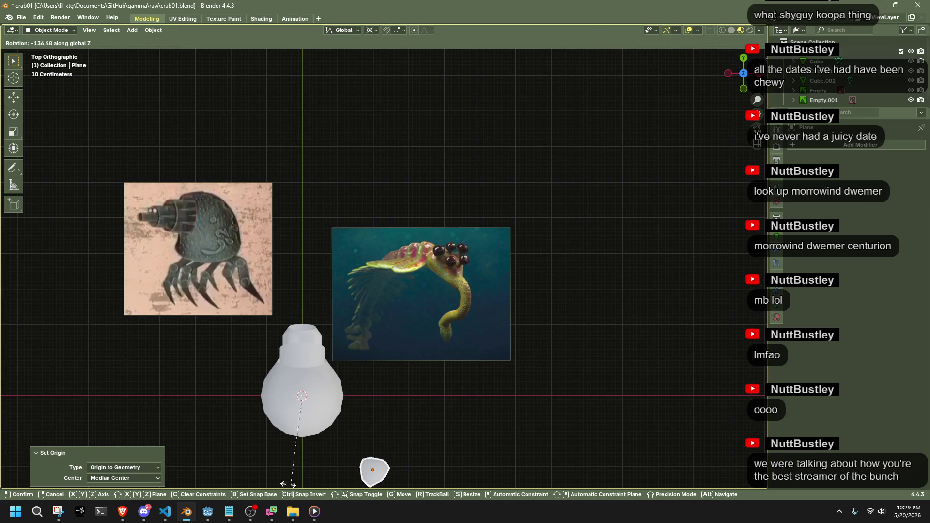
click(248, 433)
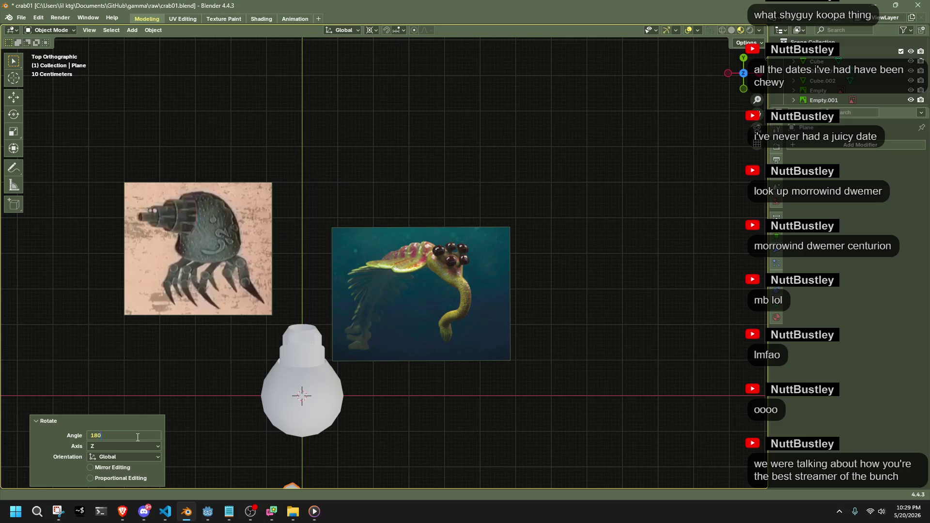
key(g)
key(y)
click(394, 209)
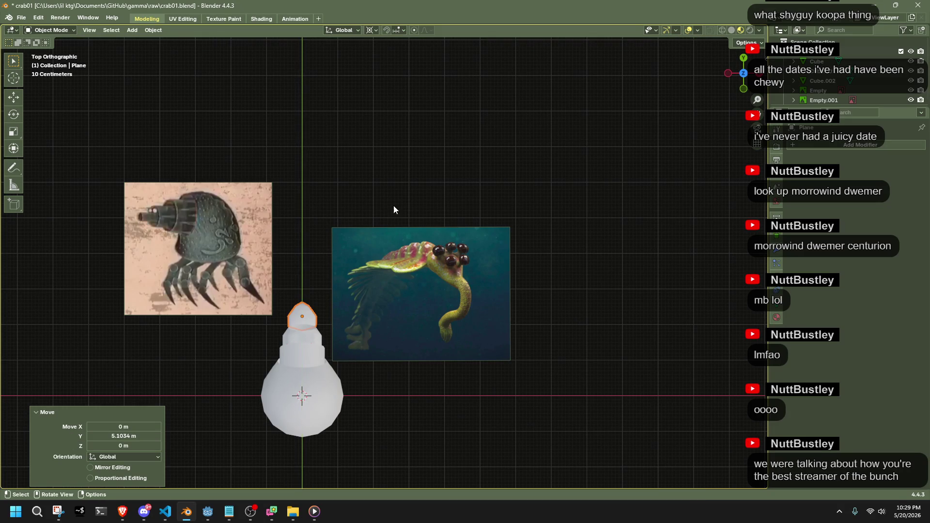
In side view, tilt the plate about -54° then 10°, and move it into the snout opening.
click(730, 73)
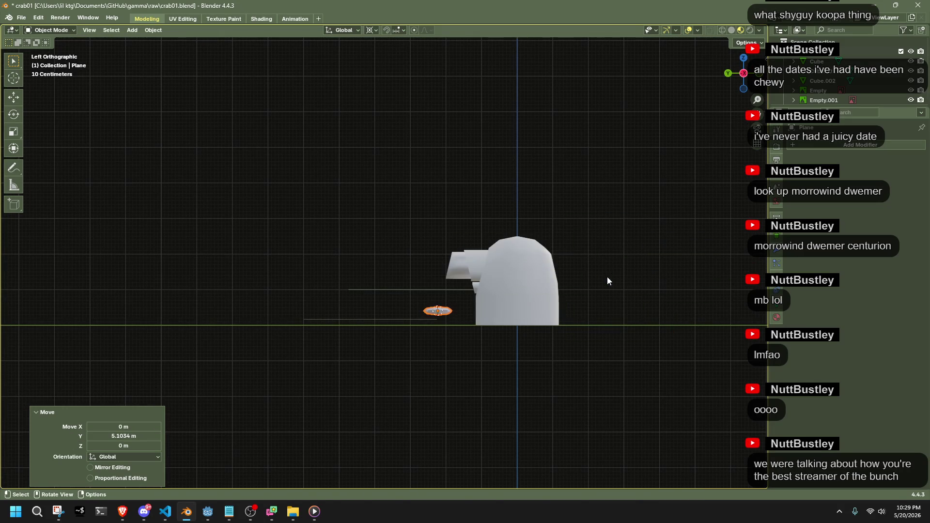
key(r)
click(505, 164)
scroll(483, 324, up, 3)
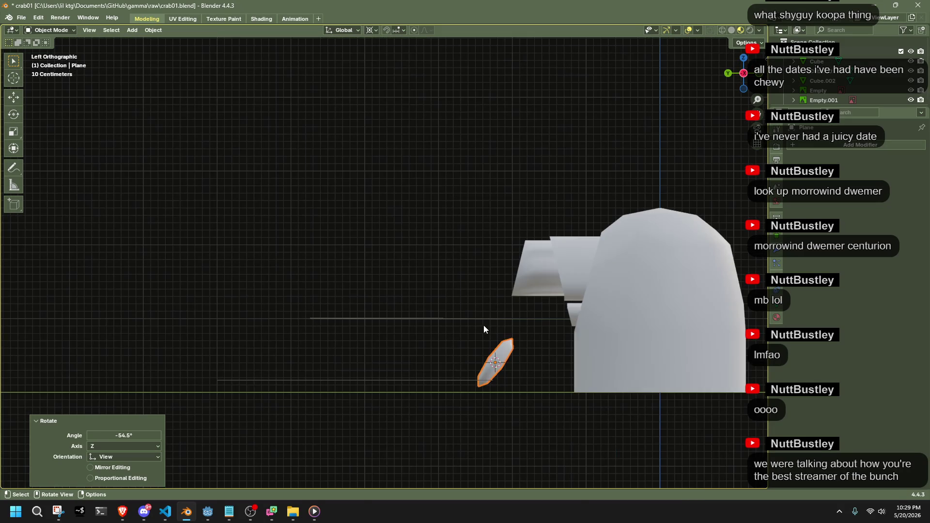
key(r)
click(600, 337)
key(g)
click(621, 244)
Face the snout and enter Edit Mode on the body mesh.
mouse_move(620, 244)
middle_down()
mouse_move(639, 276)
mouse_move(679, 287)
mouse_move(734, 272)
mouse_move(640, 331)
mouse_move(693, 284)
mouse_move(689, 266)
mouse_move(756, 273)
mouse_move(93, 279)
mouse_move(731, 282)
mouse_move(652, 345)
mouse_move(688, 330)
mouse_move(183, 444)
mouse_move(362, 413)
middle_up()
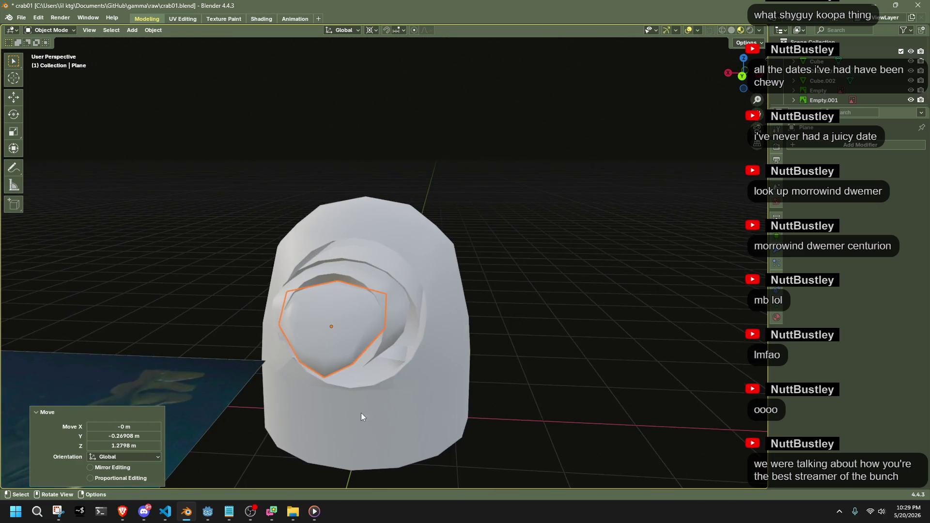
click(387, 304)
key(Tab)
alt+click(388, 304)
Dissolve the edge loop inside the snout opening of Cube.002.
middle_drag(388, 304, 369, 298)
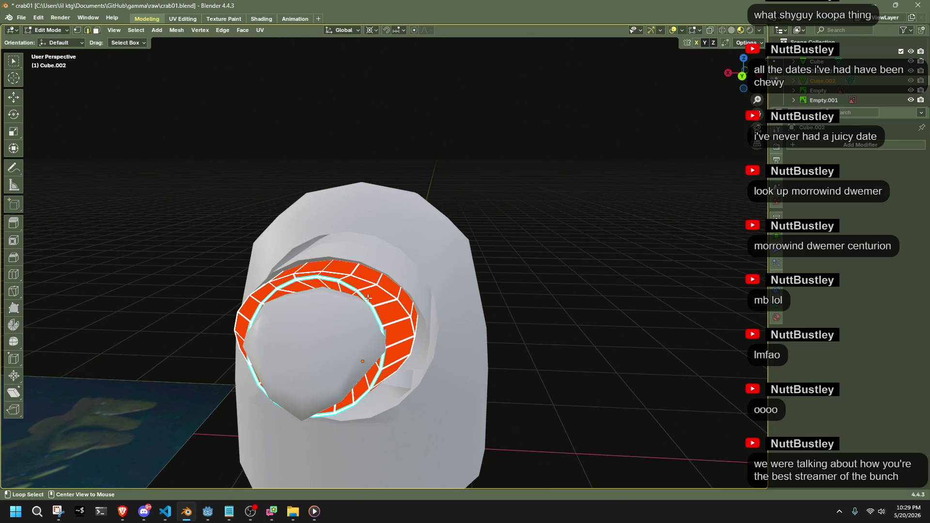
key(alt+a)
key(x)
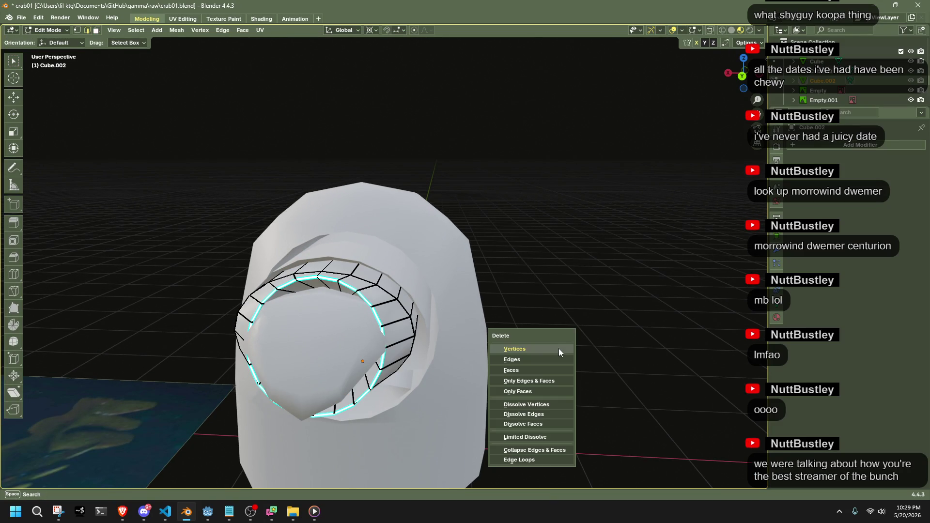
click(527, 413)
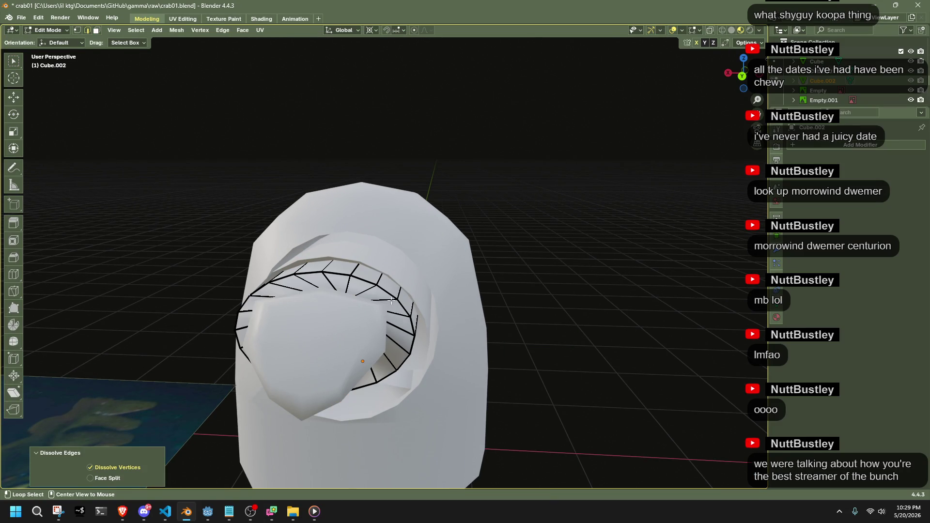
Move the snout's rim loop along Y to lengthen the tube by about 0.10172 m.
alt+click(391, 300)
mouse_move(391, 301)
middle_down()
mouse_move(492, 303)
mouse_move(501, 341)
mouse_move(531, 320)
middle_up()
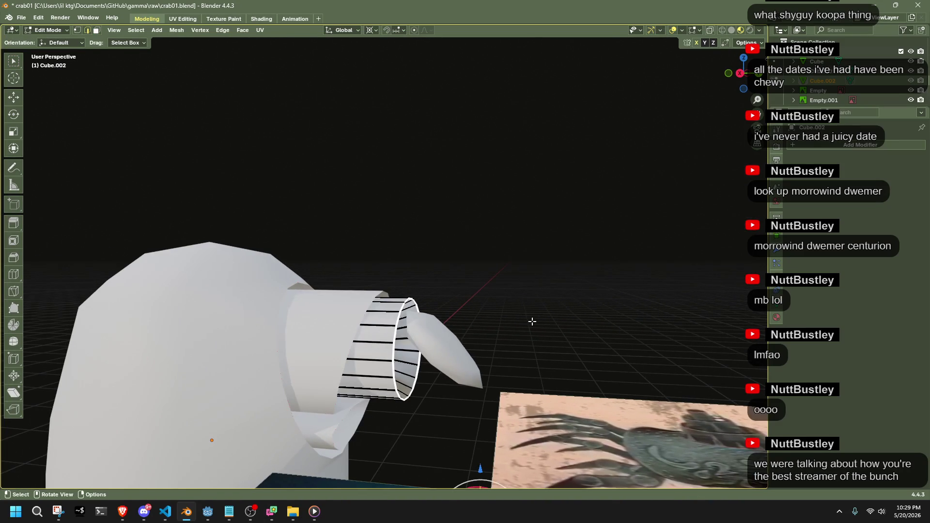
key(g)
key(y)
click(546, 323)
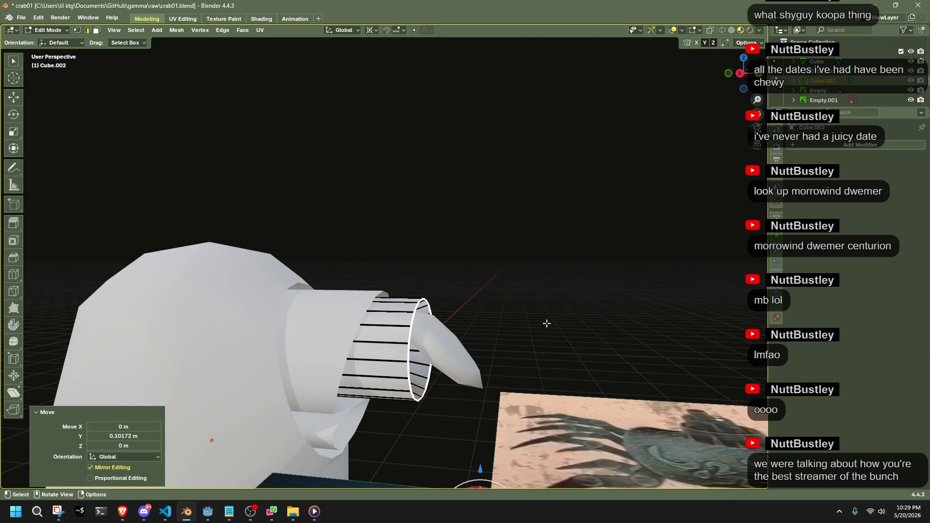
key(Tab)
In Left view, move the plate slightly toward the end of the snout tube.
mouse_move(528, 335)
middle_down()
mouse_move(422, 355)
mouse_move(391, 315)
mouse_move(340, 346)
middle_up()
click(335, 349)
click(745, 80)
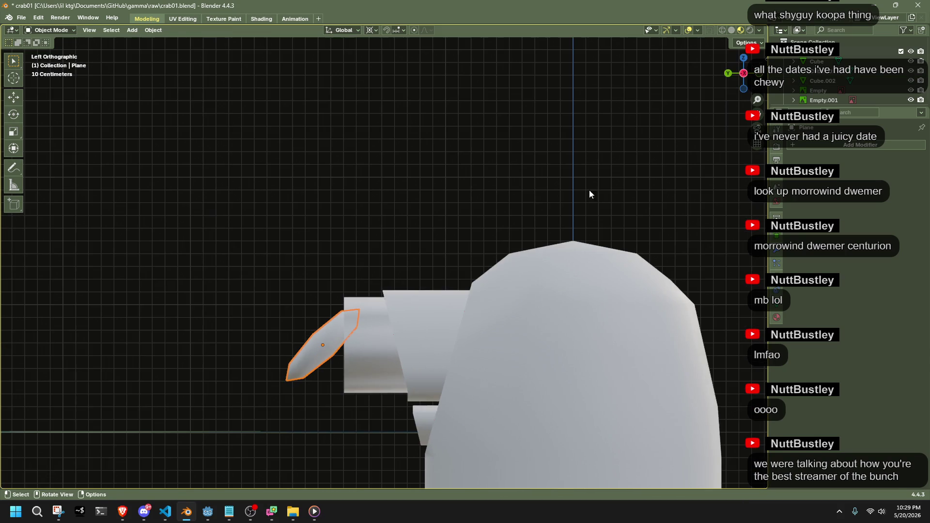
key(g)
click(450, 275)
click(370, 252)
In Right Orthographic view, extrude the plate along its normal into a short stalk.
mouse_move(370, 253)
middle_down()
mouse_move(350, 281)
mouse_move(368, 272)
mouse_move(368, 292)
mouse_move(422, 291)
mouse_move(454, 375)
mouse_move(496, 351)
mouse_move(526, 357)
mouse_move(465, 369)
mouse_move(436, 350)
middle_up()
key(Tab)
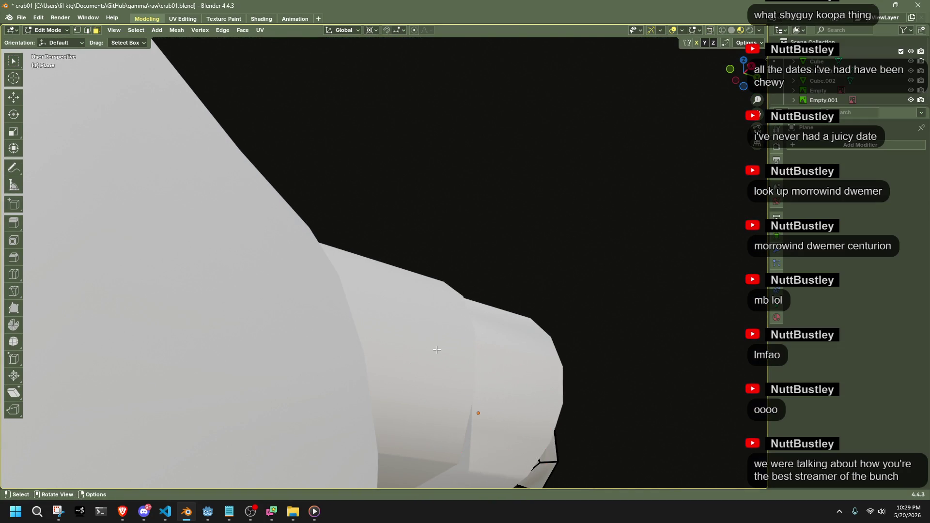
scroll(411, 360, down, 5)
mouse_move(598, 363)
middle_down()
mouse_move(573, 388)
mouse_move(538, 401)
middle_up()
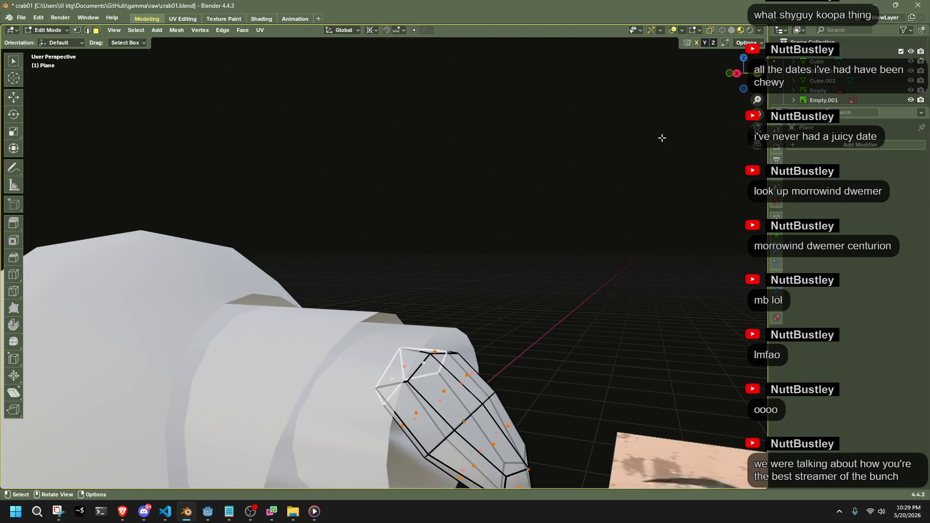
click(735, 74)
scroll(324, 359, down, 3)
key(e)
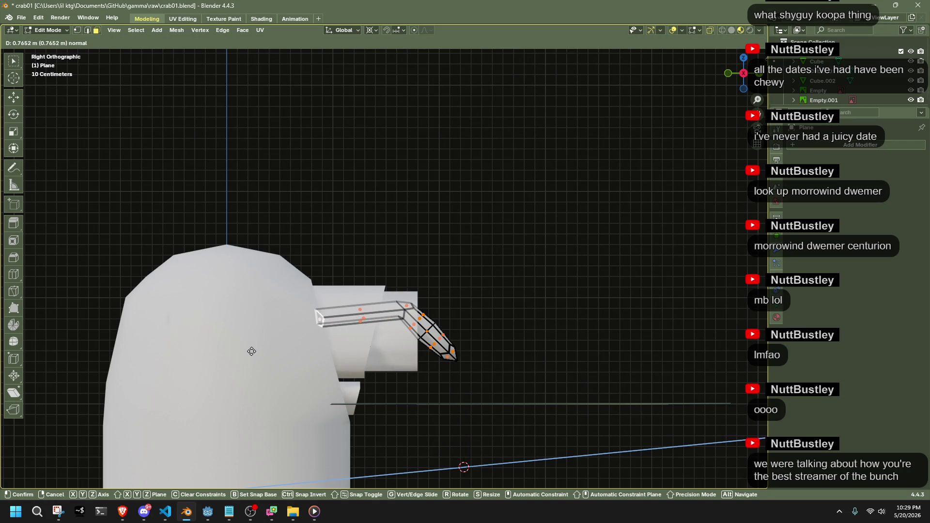
click(252, 351)
Select the face at the stalk's tip and switch to Left view.
key(Tab)
mouse_move(507, 310)
middle_down()
mouse_move(508, 328)
mouse_move(436, 352)
mouse_move(362, 336)
mouse_move(413, 363)
mouse_move(347, 362)
mouse_move(372, 371)
mouse_move(384, 407)
mouse_move(374, 379)
mouse_move(511, 439)
mouse_move(387, 255)
mouse_move(416, 233)
mouse_move(455, 257)
mouse_move(579, 301)
mouse_move(491, 213)
middle_up()
key(Tab)
click(416, 232)
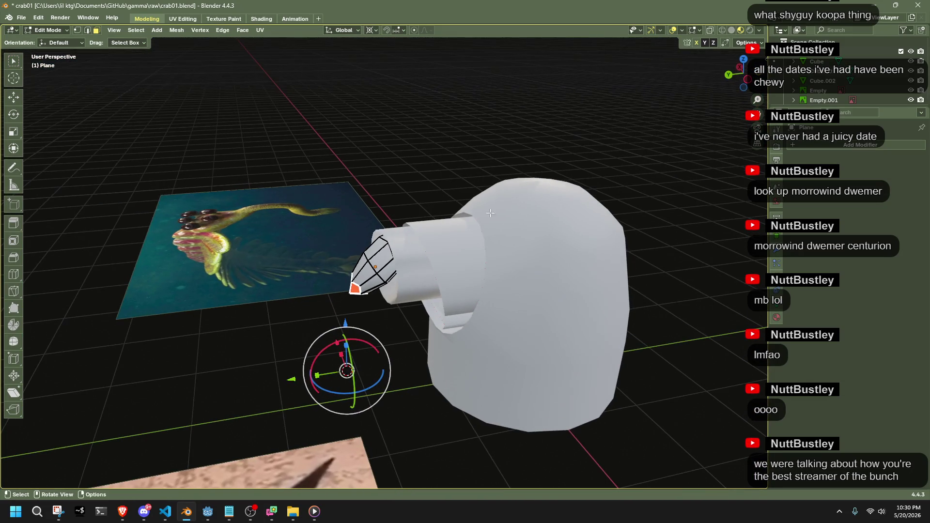
click(741, 89)
Extrude the tip into a long shaft, then scale the tip along Z in Normal orientation.
key(g)
key(z)
key(z)
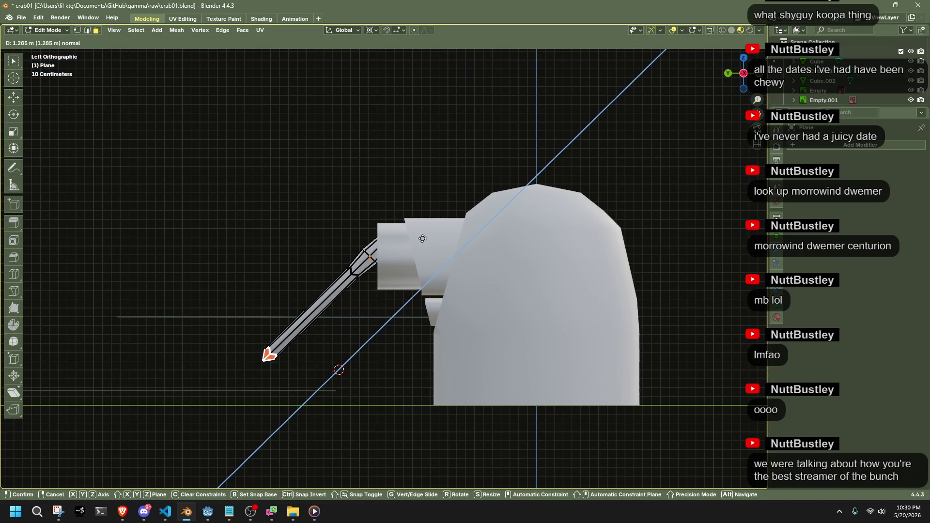
click(400, 261)
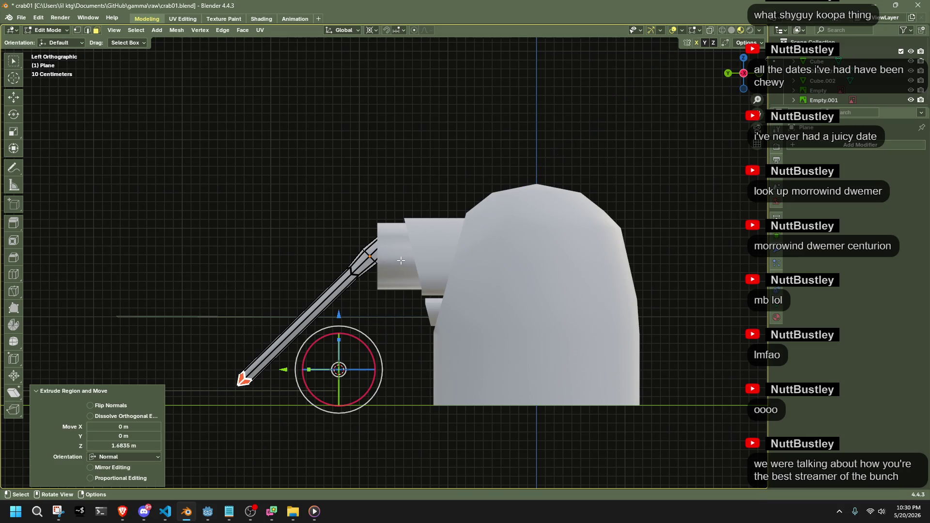
click(348, 31)
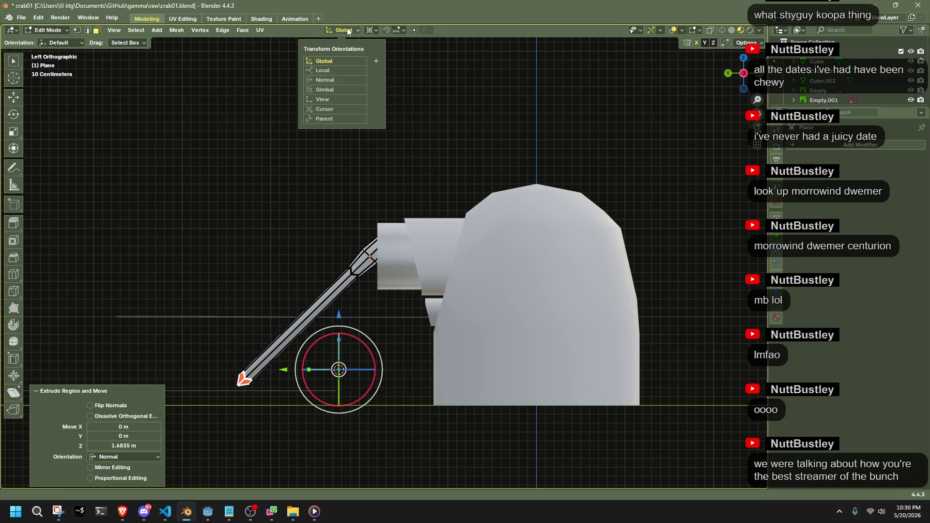
click(335, 80)
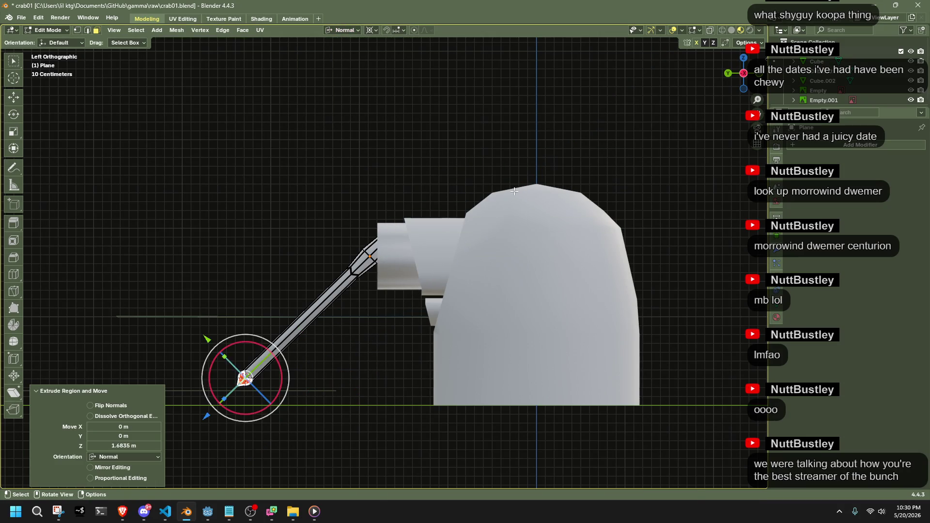
key(s)
key(z)
click(513, 192)
Divide the shaft into even segments with a 7-cut loop cut.
key(Tab)
mouse_move(266, 231)
middle_down()
mouse_move(362, 310)
mouse_move(224, 344)
mouse_move(336, 326)
mouse_move(357, 307)
mouse_move(374, 261)
mouse_move(388, 359)
mouse_move(450, 405)
middle_up()
key(Tab)
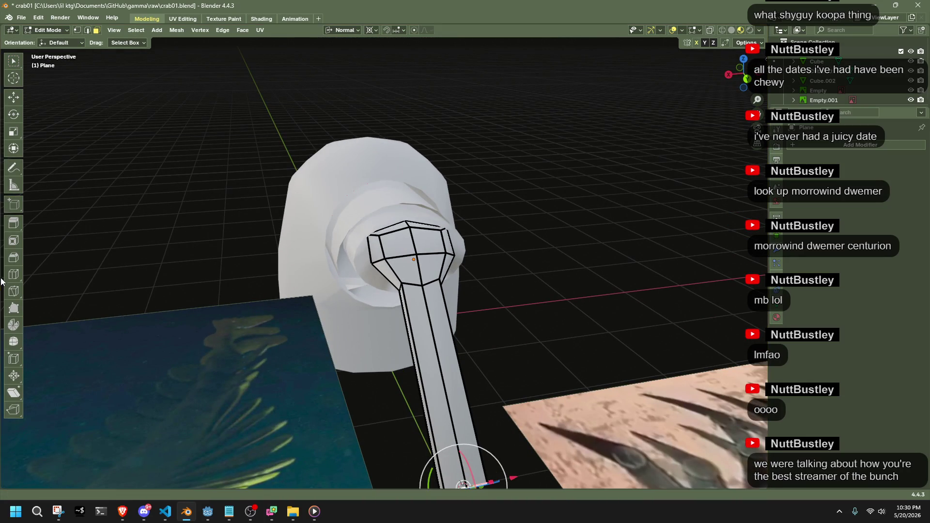
click(13, 275)
click(440, 379)
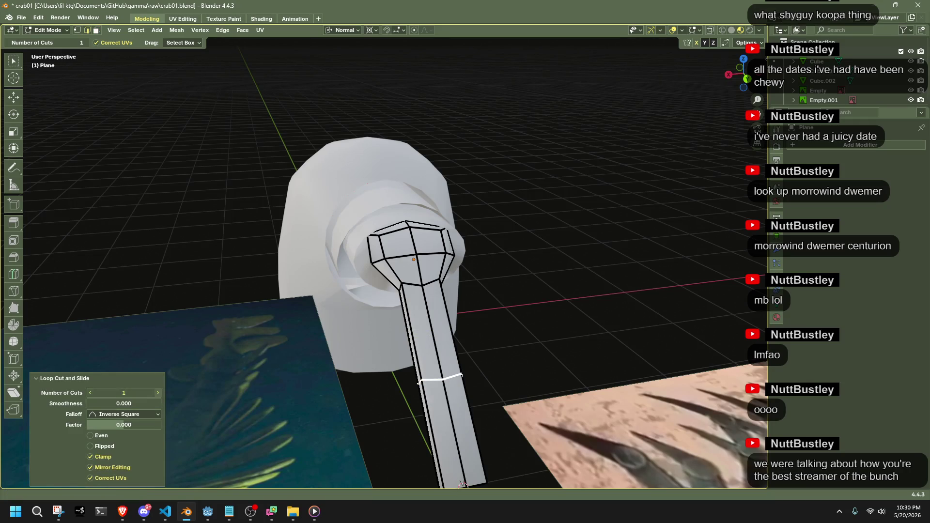
click(158, 393)
click(158, 394)
click(158, 393)
text(7)
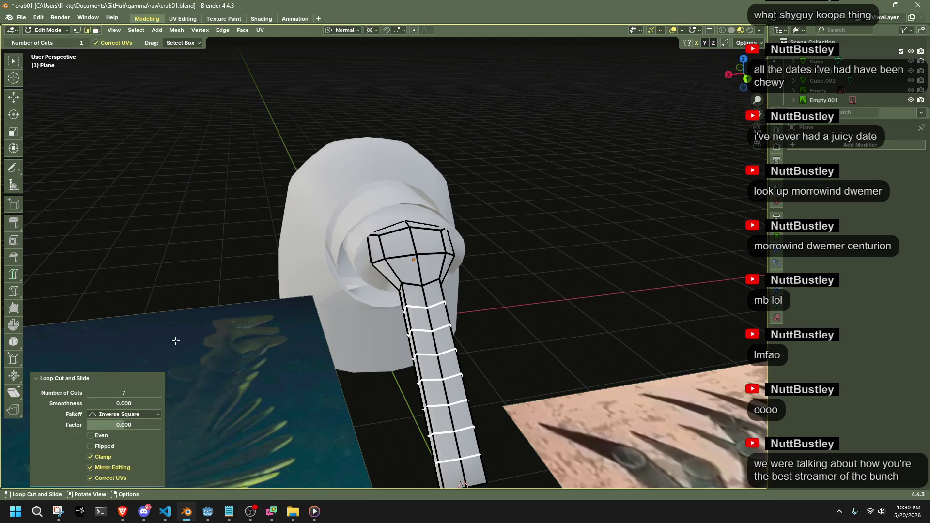
click(13, 149)
middle_drag(290, 358, 373, 358)
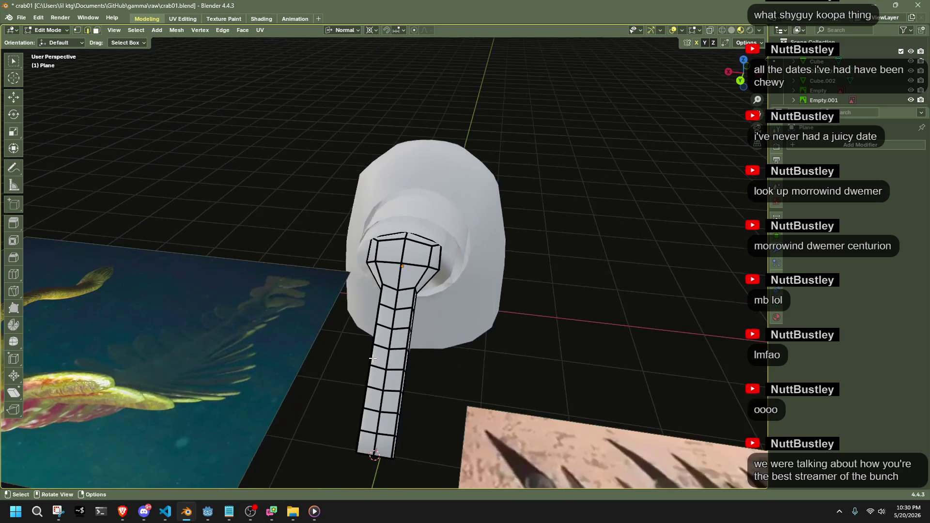
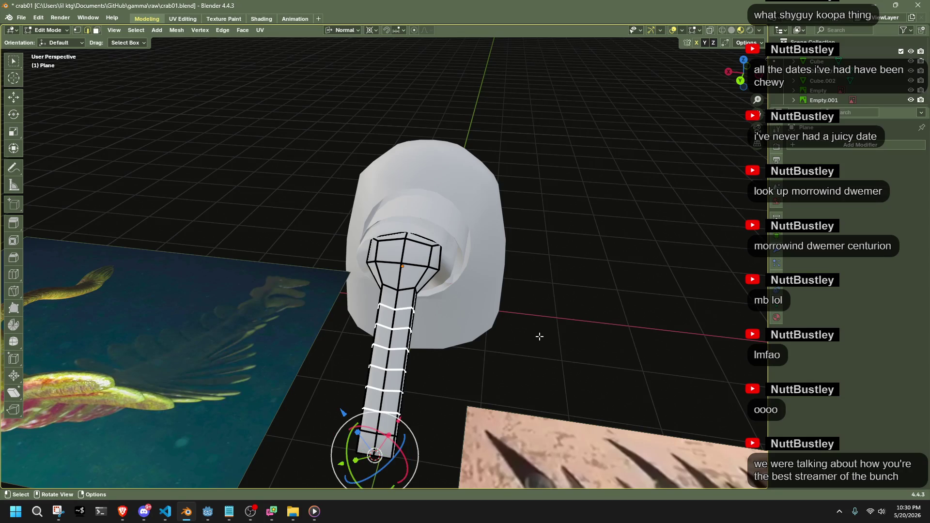
Scale the selected limb rings inward across the limb, then deselect them.
key(s)
key(shift+z)
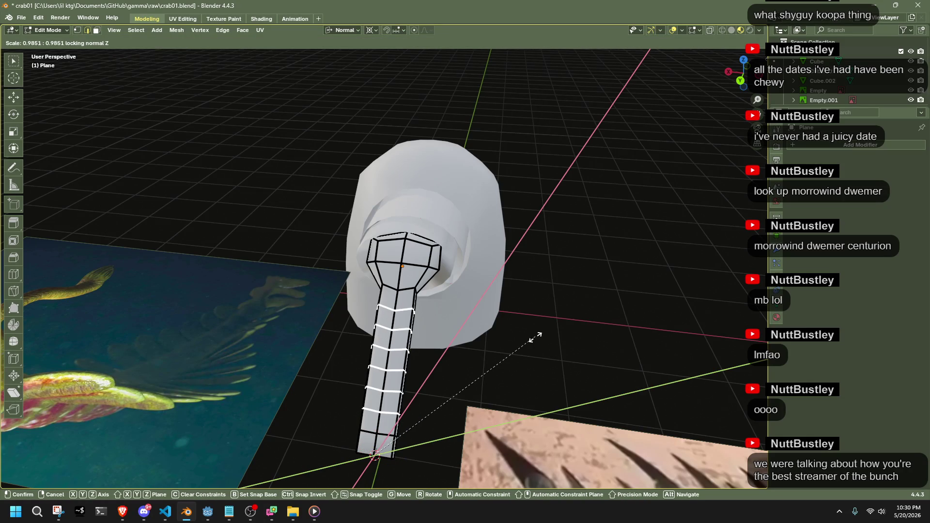
click(542, 337)
key(alt+a)
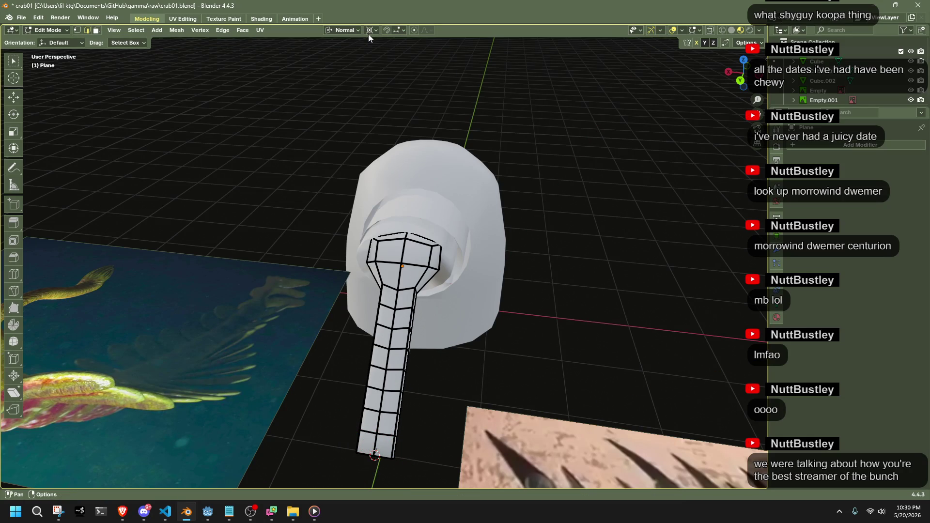
key(ctrl+z)
key(ctrl+shift+z)
key(ctrl+z)
key(ctrl+z)
Narrow the shaft rings to 0.472 and shrink one more shaft ring within its plane.
key(s)
key(shift+z)
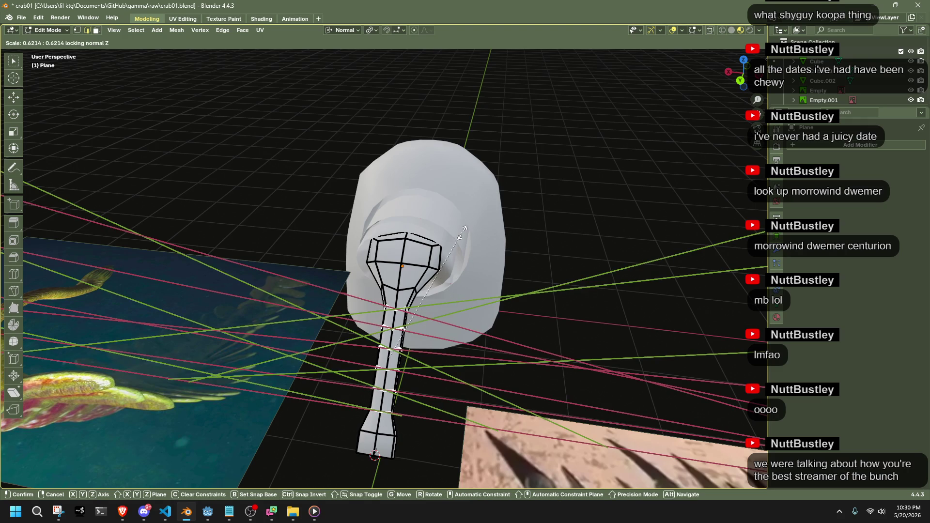
click(445, 268)
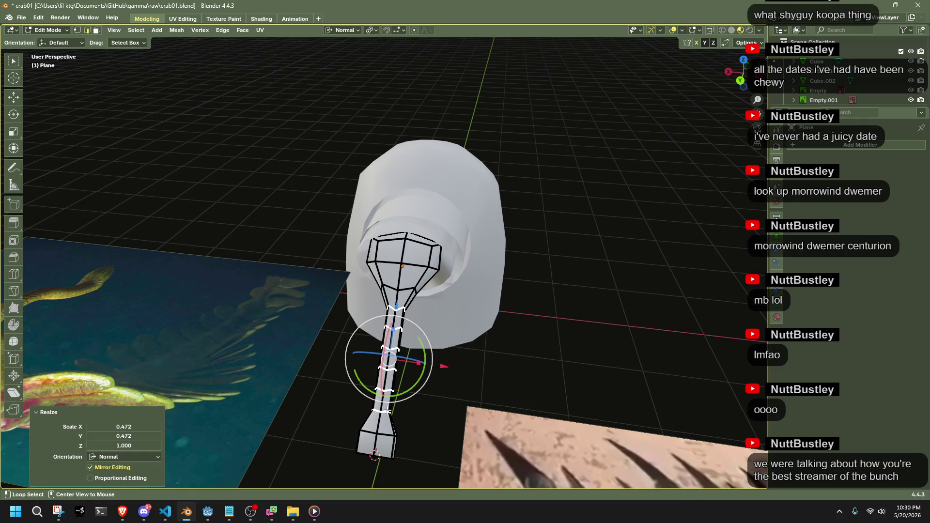
alt+click(384, 413)
key(s)
key(shift+z)
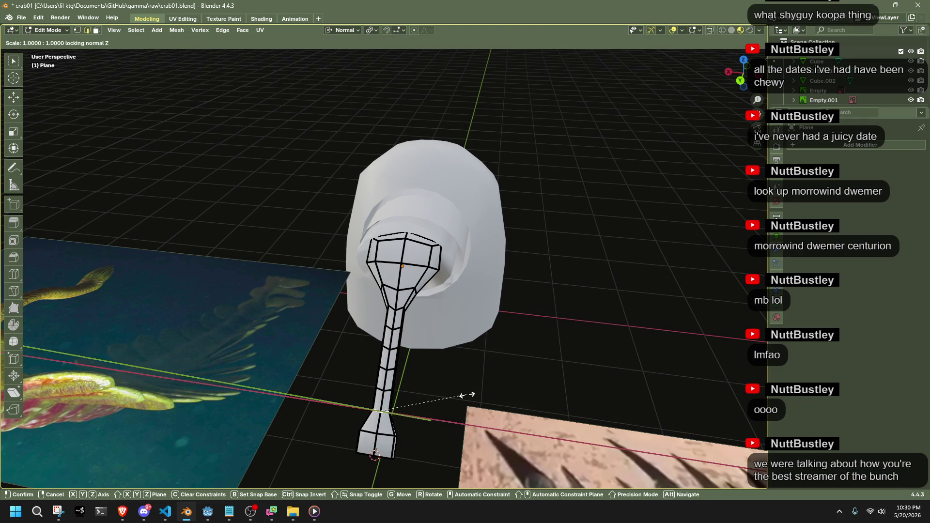
click(504, 386)
Check the limb in Object Mode, then shrink its bottom ring within its plane.
key(Tab)
mouse_move(508, 387)
middle_down()
mouse_move(408, 371)
mouse_move(337, 399)
mouse_move(321, 424)
middle_up()
key(Tab)
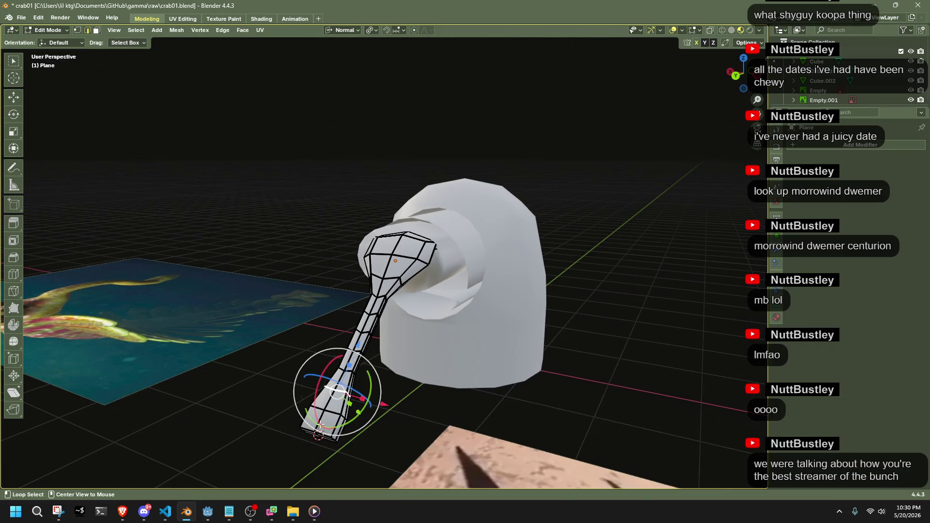
alt+click(331, 413)
key(s)
key(shift+z)
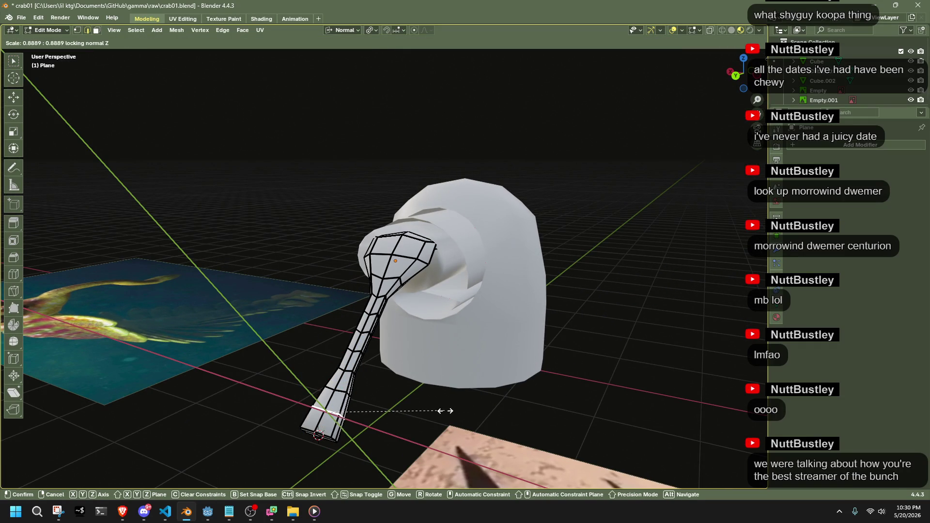
click(445, 411)
Box-select the limb's bottom vertices and shrink the bottom end to 0.639.
key(a)
middle_drag(436, 412, 358, 427)
drag(438, 477, 317, 432)
key(s)
click(433, 427)
Flatten two rings near the limb's head to zero along their normals.
middle_drag(433, 427, 339, 299)
key(alt+a)
alt+click(339, 299)
key(s)
key(z)
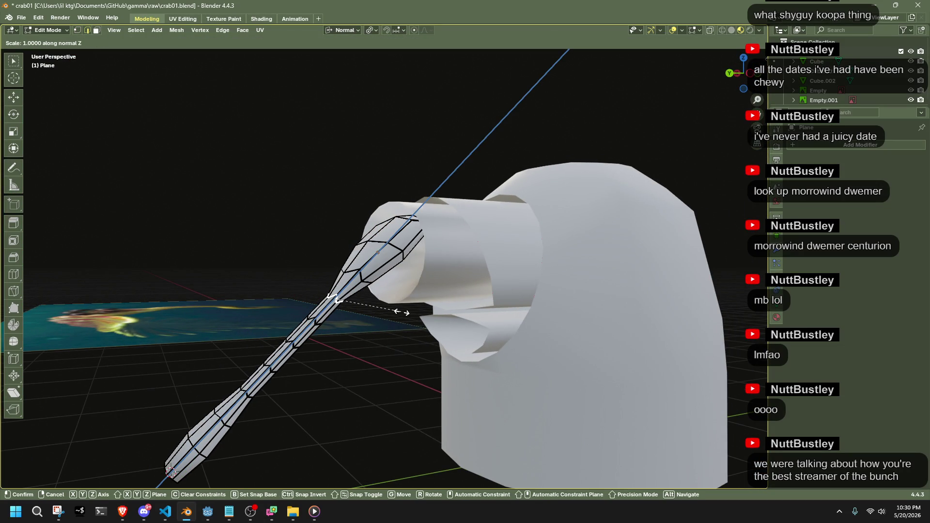
text(0)
key(Return)
mouse_move(407, 313)
middle_down()
mouse_move(479, 350)
mouse_move(493, 305)
mouse_move(534, 328)
mouse_move(597, 334)
mouse_move(694, 261)
middle_up()
key(s)
key(z)
key(Return)
mouse_move(636, 285)
middle_down()
mouse_move(644, 327)
mouse_move(602, 334)
mouse_move(407, 229)
middle_up()
key(Tab)
key(Tab)
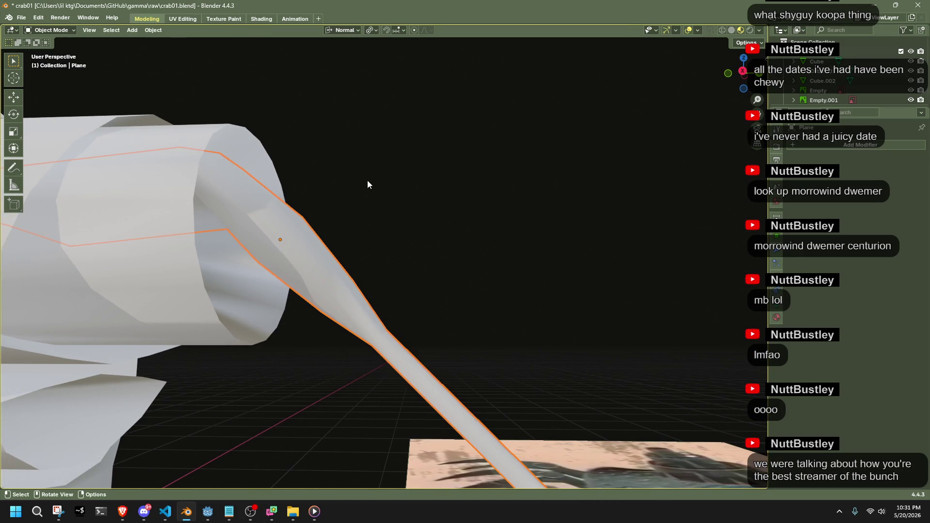
Flatten another limb ring along its normal, then set its normal scale to -0.041.
middle_drag(420, 313, 379, 321)
key(s)
key(z)
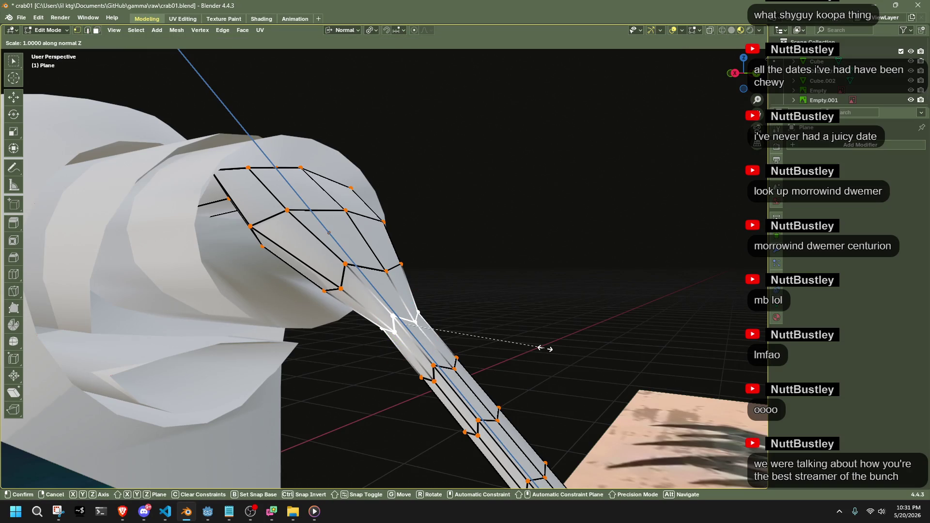
key(Return)
scroll(545, 348, up, 3)
mouse_move(545, 347)
middle_down()
mouse_move(618, 328)
mouse_move(629, 307)
mouse_move(514, 343)
mouse_move(394, 357)
mouse_move(370, 324)
middle_up()
key(s)
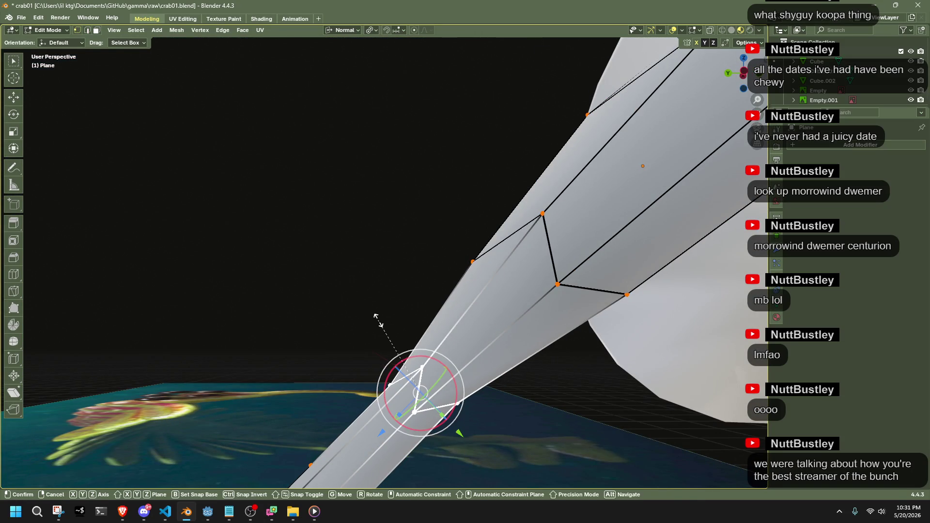
key(z)
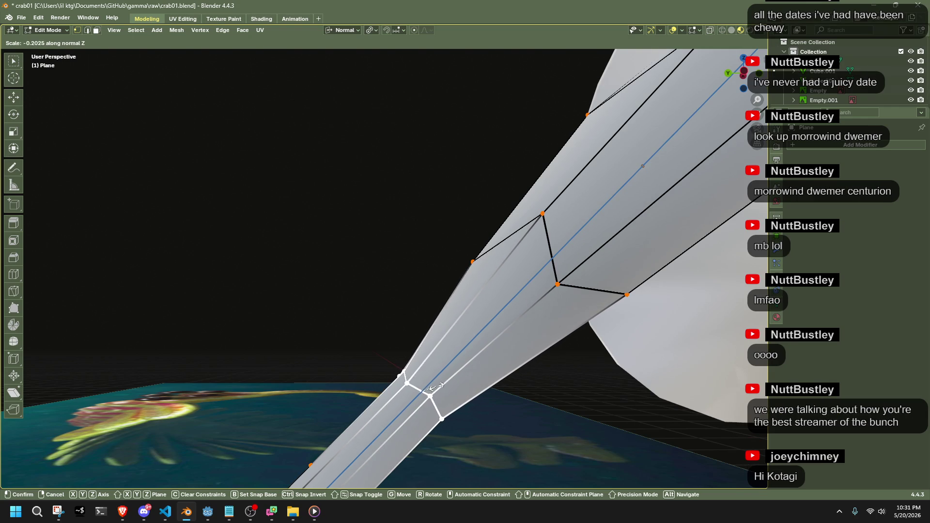
click(424, 392)
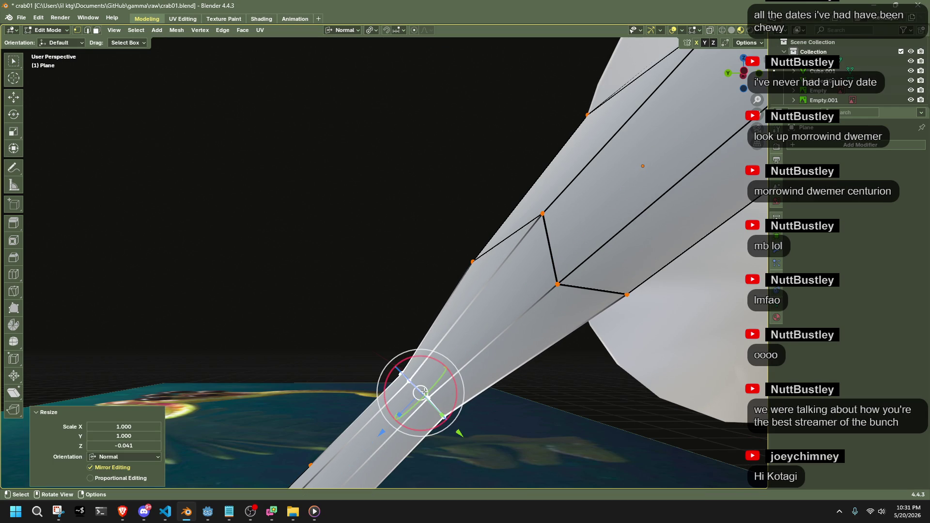
Select rings midway along the shaft and squeeze them along their normal to respace them.
mouse_move(356, 308)
middle_down()
mouse_move(360, 331)
mouse_move(482, 364)
middle_up()
alt+click(411, 329)
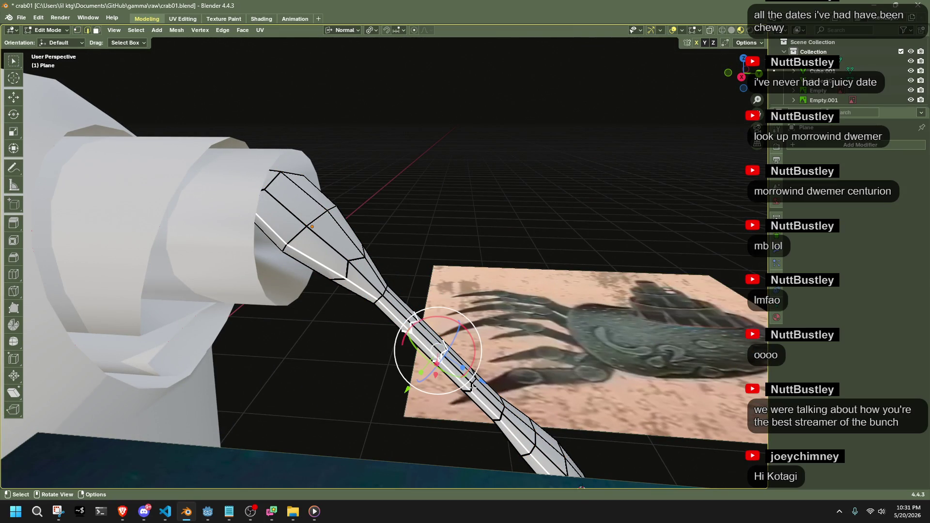
mouse_move(502, 415)
middle_down()
mouse_move(557, 407)
mouse_move(527, 376)
mouse_move(475, 355)
mouse_move(409, 407)
mouse_move(347, 399)
mouse_move(385, 409)
middle_up()
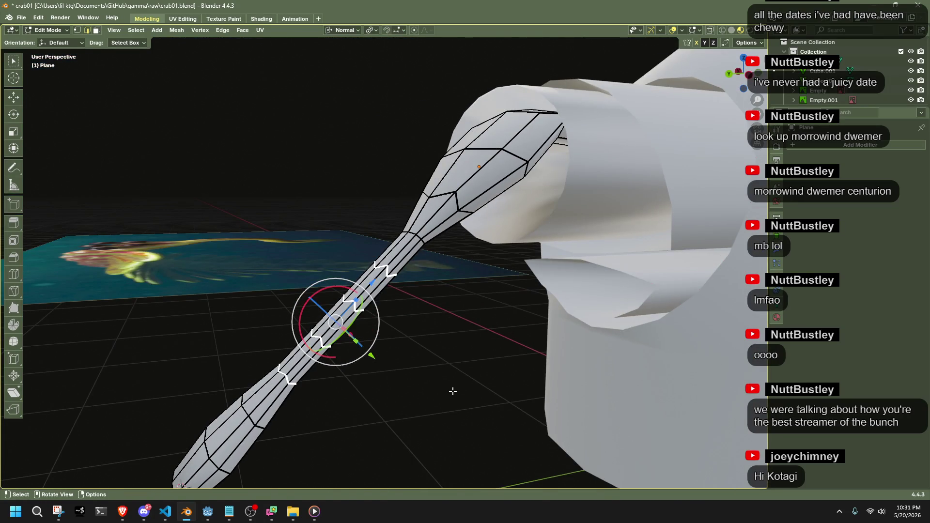
key(s)
key(z)
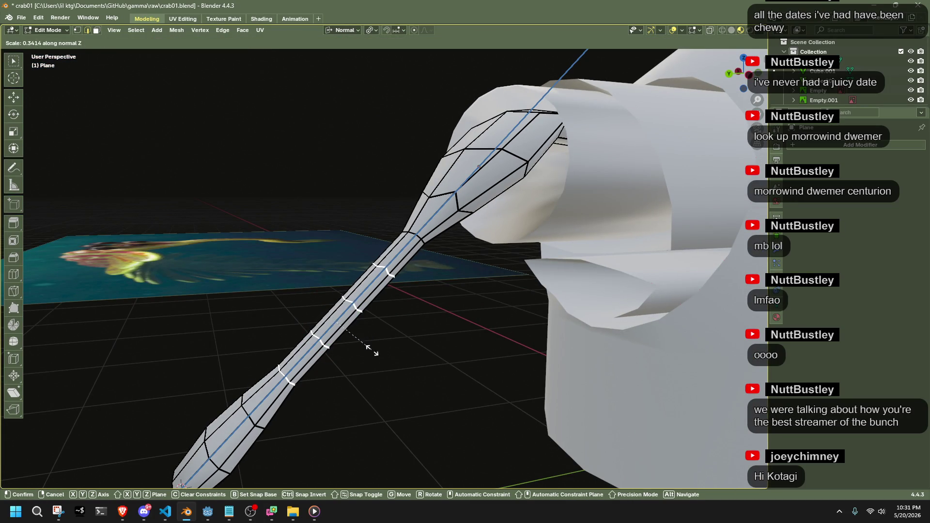
click(344, 334)
mouse_move(425, 376)
middle_down()
mouse_move(669, 407)
mouse_move(462, 407)
mouse_move(409, 359)
mouse_move(487, 310)
mouse_move(433, 349)
mouse_move(377, 363)
middle_up()
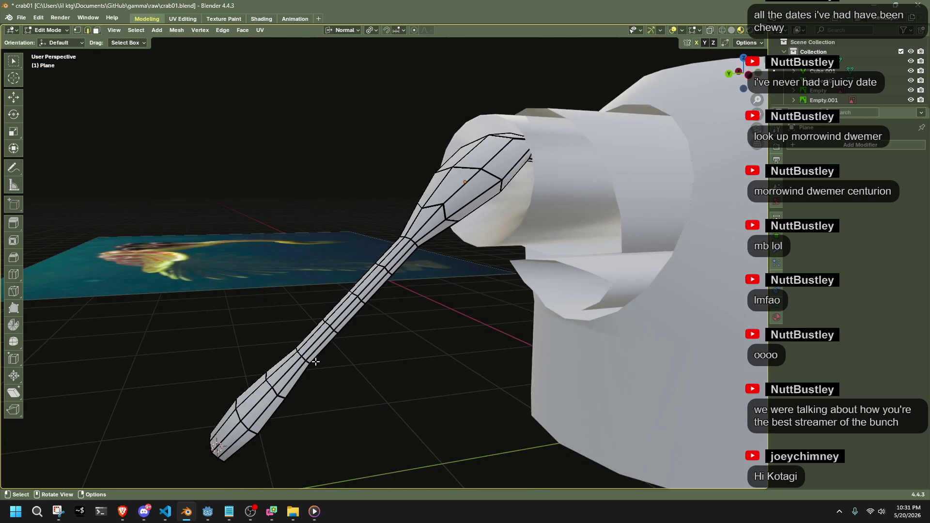
middle_drag(316, 362, 337, 395)
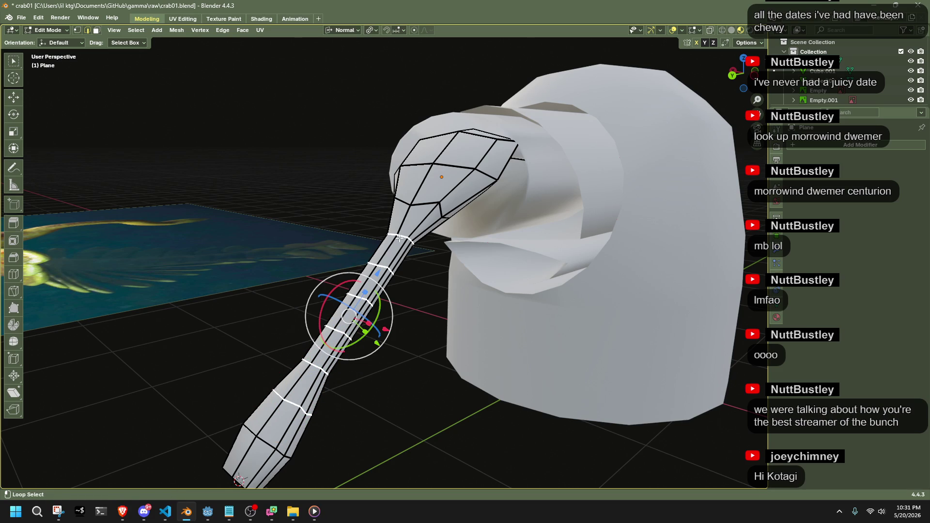
Round the shaft rings with repeated To Sphere passes, including factor 0.211, then more rings.
key(shift+alt+s)
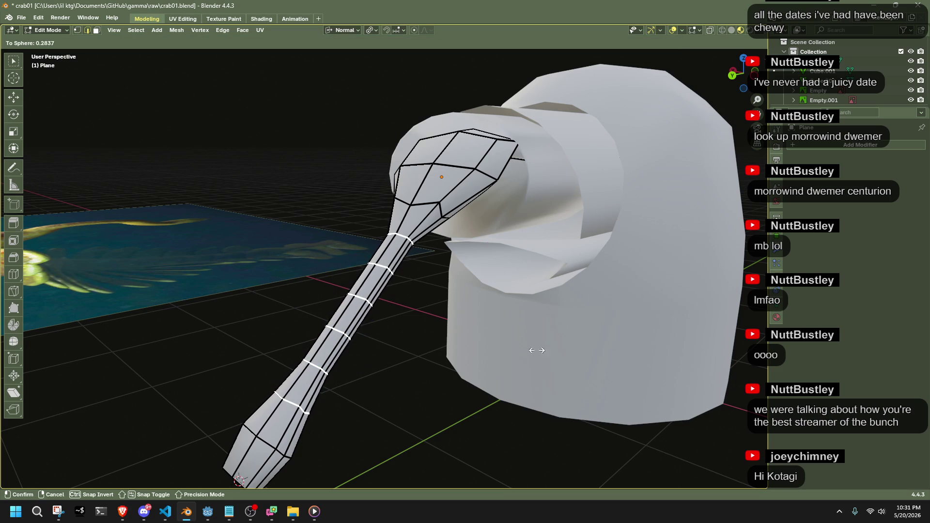
click(190, 313)
middle_drag(252, 305, 443, 277)
key(shift+alt+s)
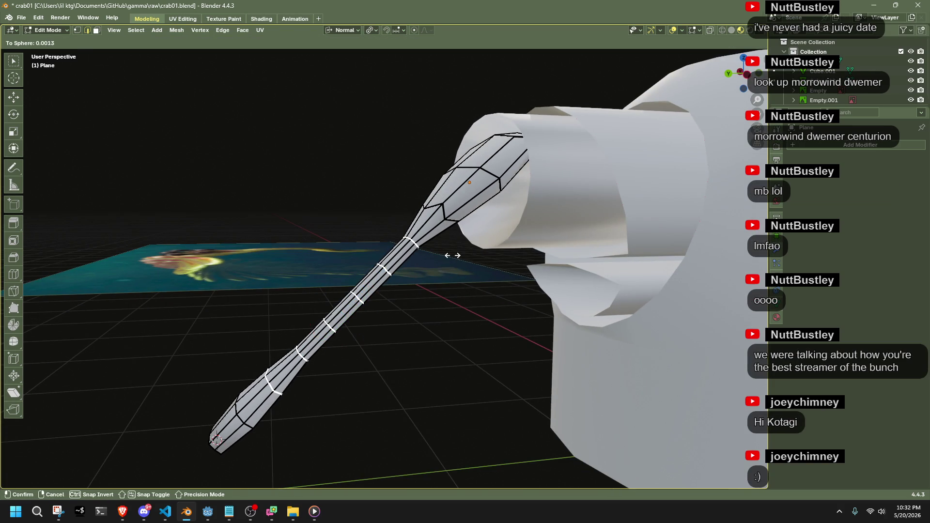
click(534, 256)
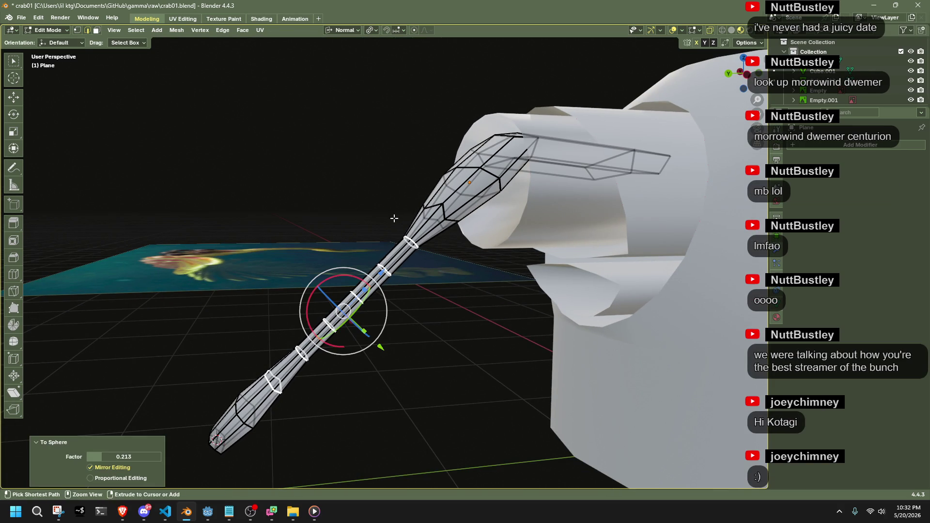
key(shift+alt+s)
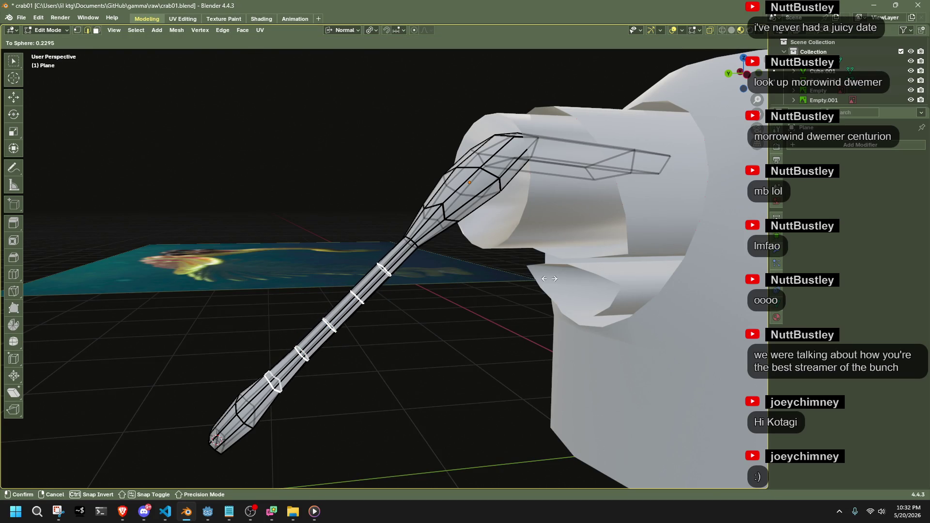
click(543, 279)
drag(431, 277, 431, 277)
key(shift+alt+s)
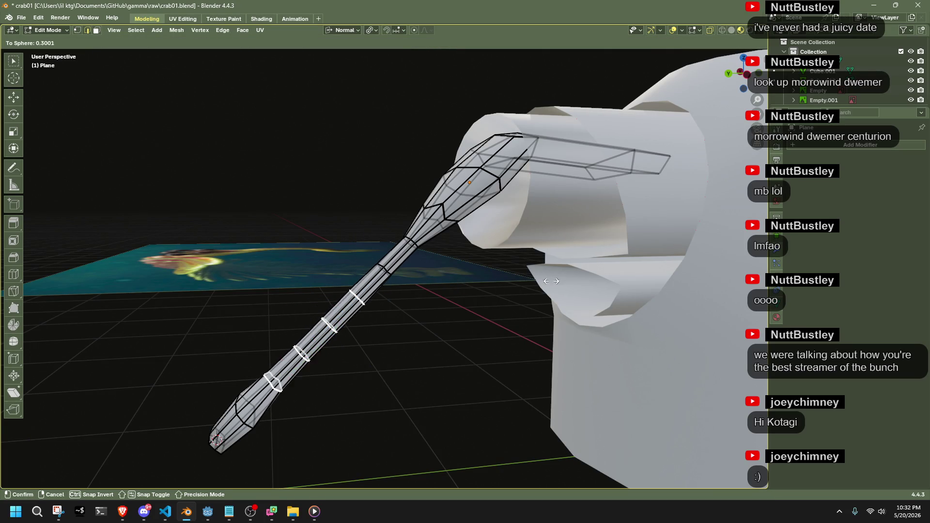
click(31, 294)
Compare the arm with the crab reference, then squash the selected rings to 0.763 along Y.
middle_drag(349, 380, 615, 298)
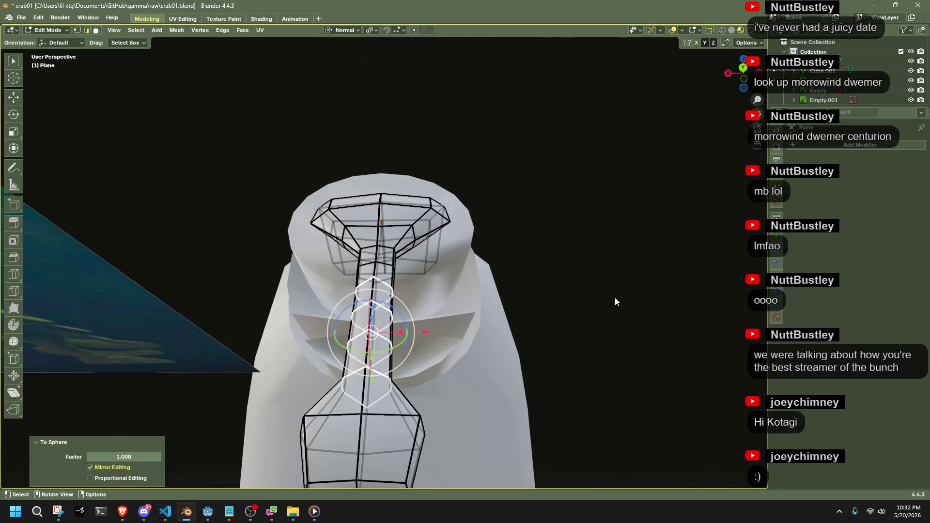
key(Tab)
mouse_move(528, 334)
middle_down()
mouse_move(642, 369)
mouse_move(462, 406)
mouse_move(354, 320)
middle_up()
key(Tab)
mouse_move(413, 349)
middle_down()
mouse_move(525, 320)
mouse_move(544, 299)
mouse_move(597, 307)
middle_up()
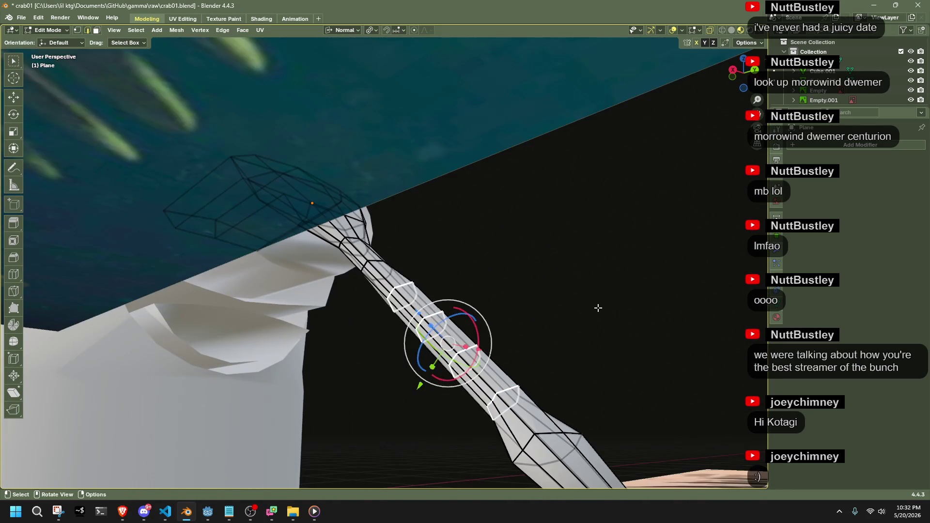
key(s)
key(y)
key(y)
click(562, 312)
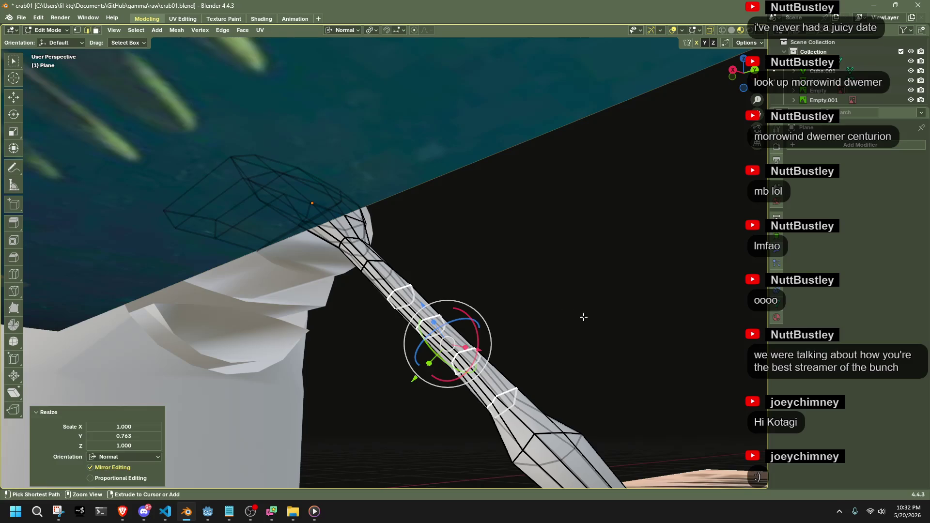
Toggle between Edit and Object Mode to inspect the rounded arm head-on.
key(Tab)
mouse_move(588, 319)
middle_down()
mouse_move(530, 310)
mouse_move(394, 331)
middle_up()
key(Tab)
mouse_move(407, 370)
middle_down()
mouse_move(557, 436)
mouse_move(639, 438)
mouse_move(581, 373)
mouse_move(385, 413)
middle_up()
key(Tab)
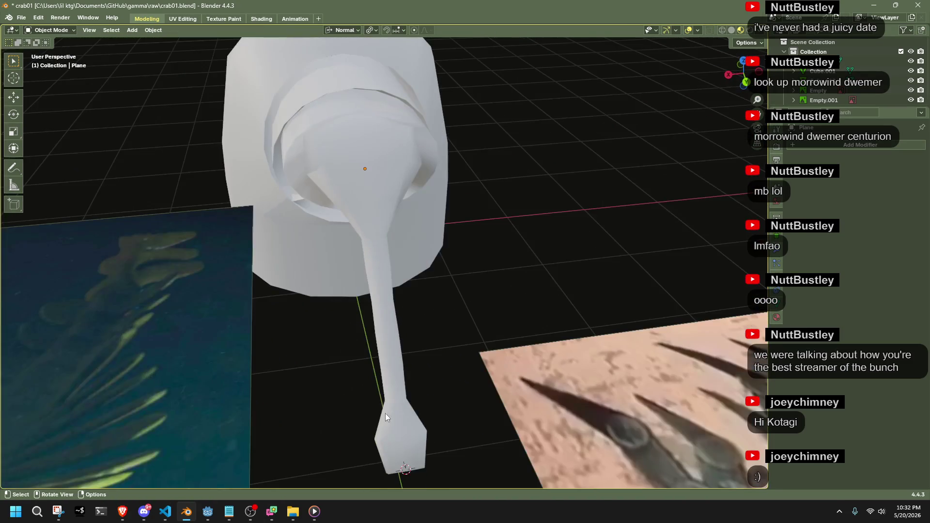
Dissolve an edge loop, then extrude the trunk's bottom cap downward.
key(Tab)
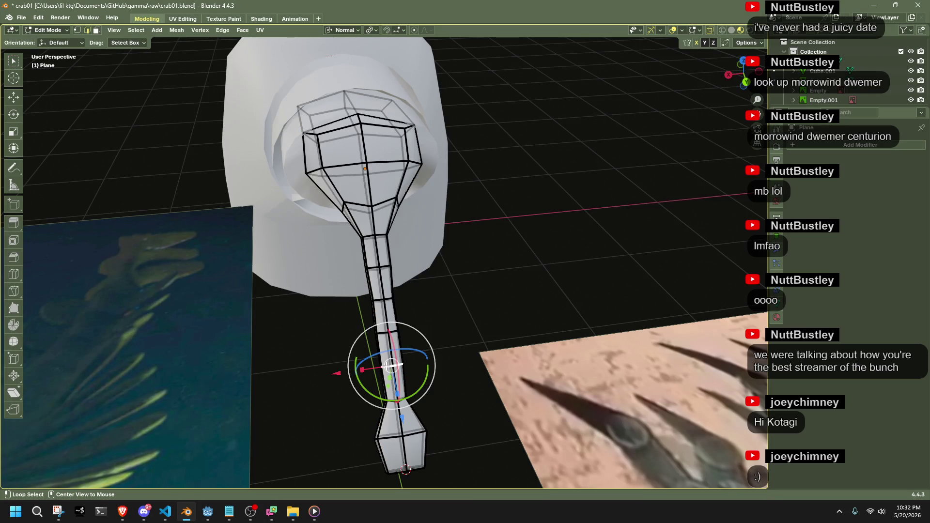
key(x)
click(505, 342)
click(475, 473)
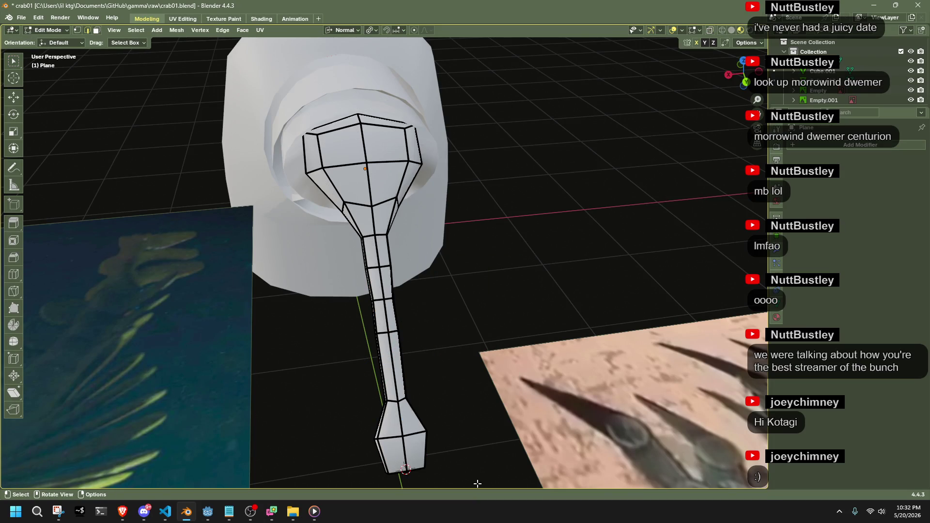
key(1)
middle_drag(461, 456, 461, 457)
drag(461, 457, 364, 374)
key(e)
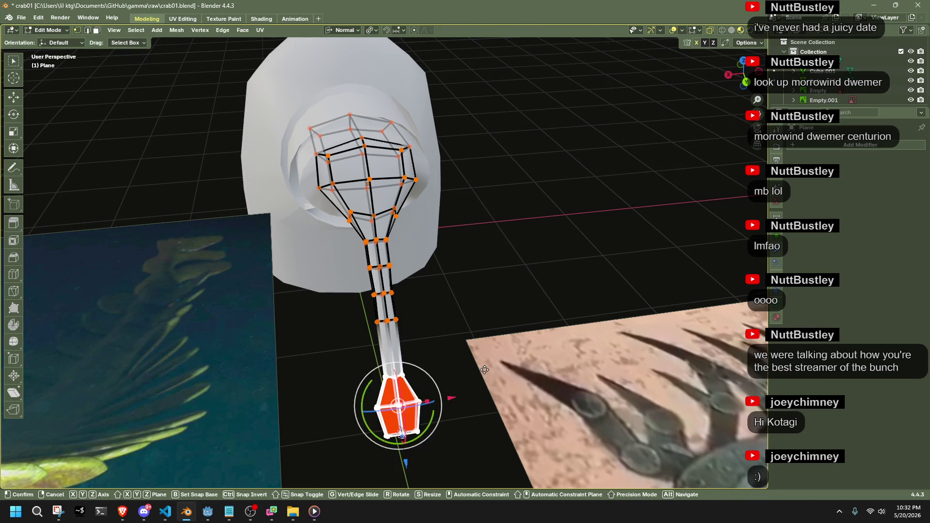
click(496, 307)
Dissolve another trunk edge loop and extrude the bottom cap further out.
mouse_move(496, 307)
middle_down()
mouse_move(456, 325)
mouse_move(388, 326)
middle_up()
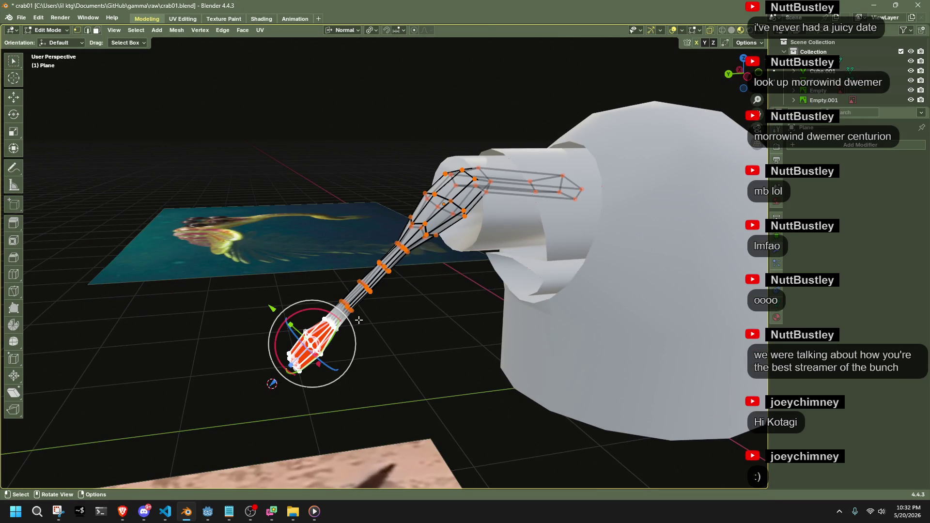
alt+click(347, 304)
key(x)
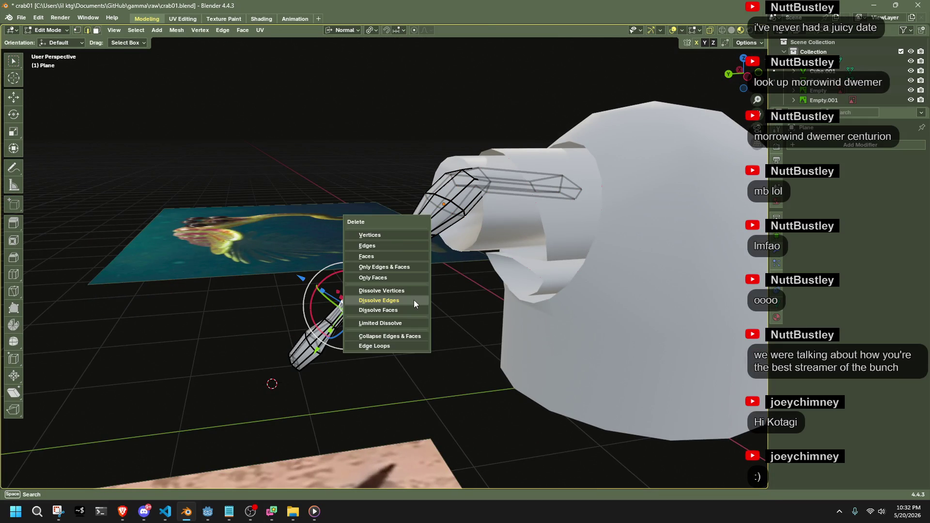
click(414, 301)
mouse_move(311, 370)
mouse_down()
mouse_move(235, 302)
mouse_move(361, 416)
mouse_up()
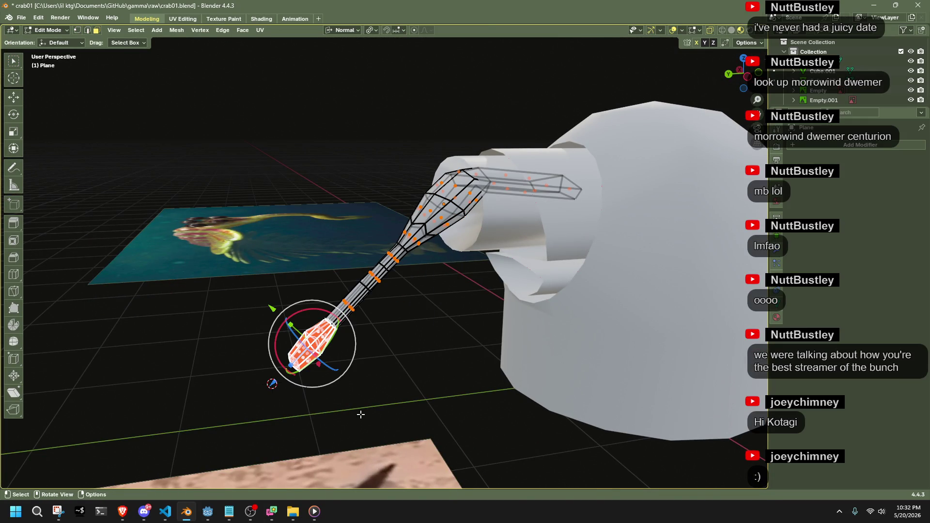
key(e)
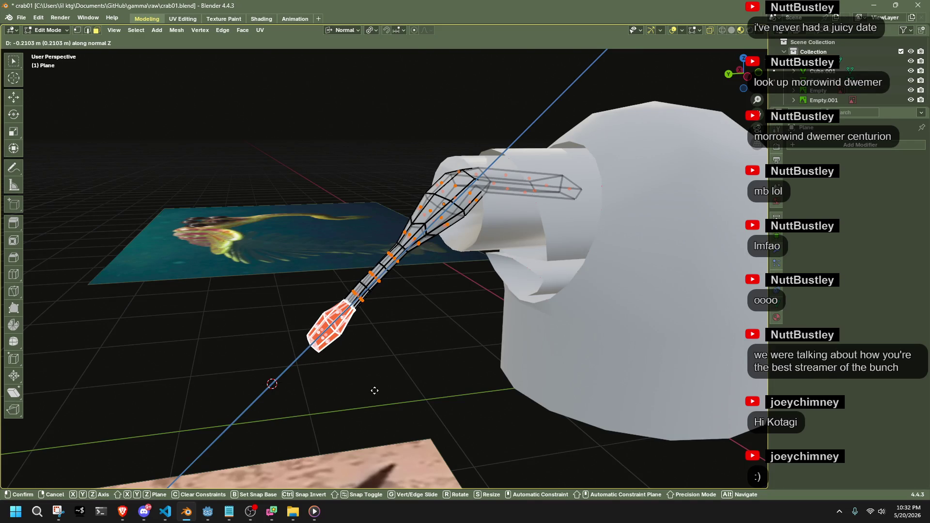
click(375, 391)
Narrow the trunk's end faces with a planar scale and return to Object Mode.
key(Tab)
mouse_move(363, 389)
middle_down()
mouse_move(415, 413)
mouse_move(464, 348)
mouse_move(405, 299)
mouse_move(510, 295)
mouse_move(495, 301)
mouse_move(522, 354)
mouse_move(346, 355)
mouse_move(287, 367)
mouse_move(383, 302)
mouse_move(400, 262)
mouse_move(361, 307)
mouse_move(275, 286)
mouse_move(327, 322)
mouse_move(351, 298)
mouse_move(429, 358)
mouse_move(402, 359)
mouse_move(418, 348)
mouse_move(409, 297)
mouse_move(438, 289)
mouse_move(441, 348)
middle_up()
key(Tab)
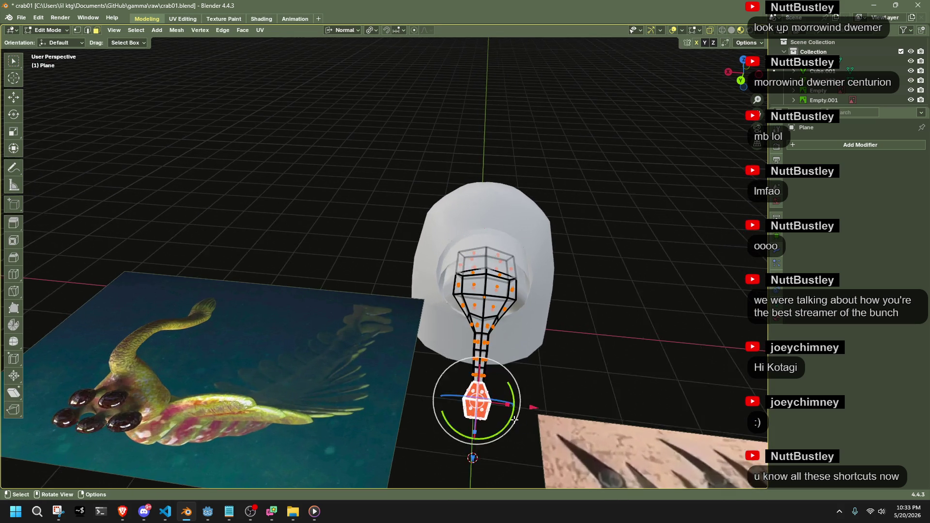
scroll(515, 419, up, 3)
key(s)
key(shift+z)
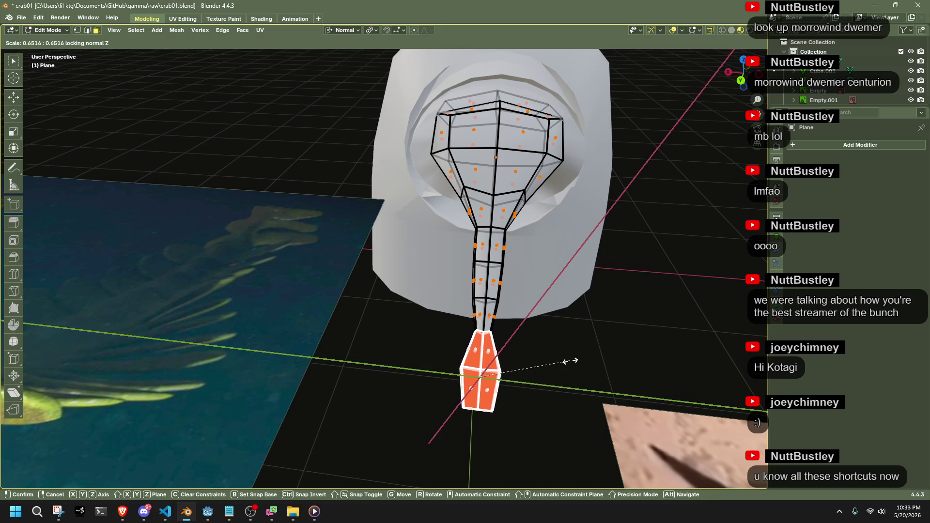
right_click(570, 361)
drag(524, 333, 525, 334)
key(s)
key(shift+z)
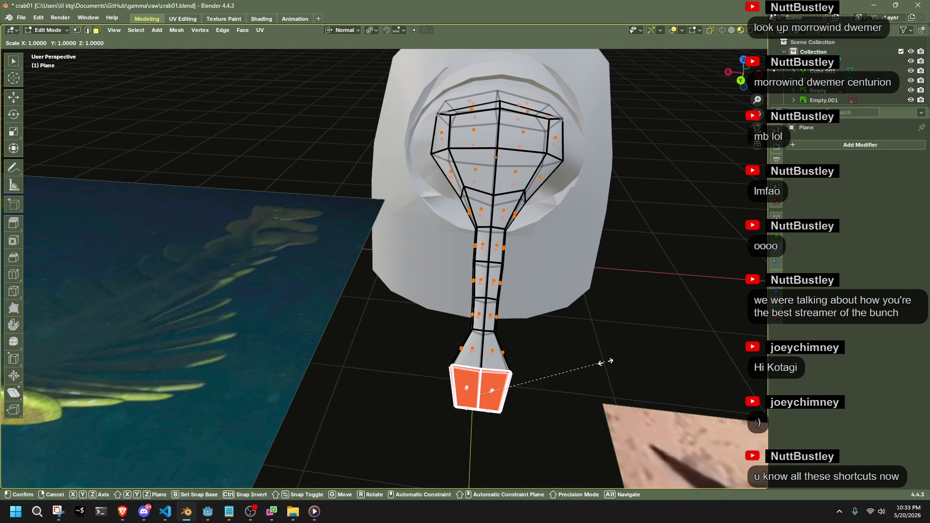
click(556, 374)
key(Tab)
mouse_move(556, 374)
middle_down()
mouse_move(514, 365)
mouse_move(450, 314)
mouse_move(521, 374)
middle_up()
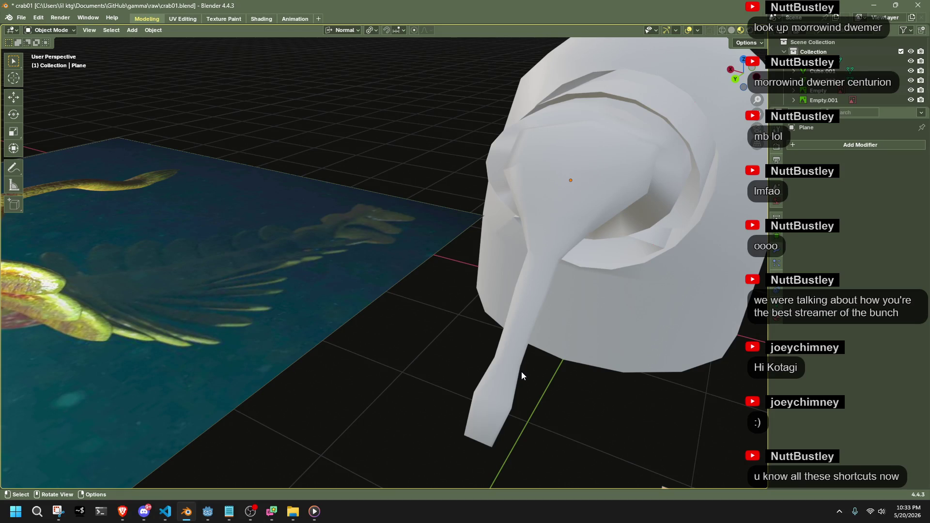
Inspect the head from the side, glance through the Add menu, and re-enter Edit Mode on the mesh.
mouse_move(521, 371)
middle_down()
mouse_move(530, 366)
mouse_move(400, 286)
mouse_move(251, 298)
mouse_move(440, 333)
mouse_move(626, 322)
mouse_move(373, 319)
mouse_move(569, 240)
mouse_move(566, 269)
mouse_move(370, 369)
middle_up()
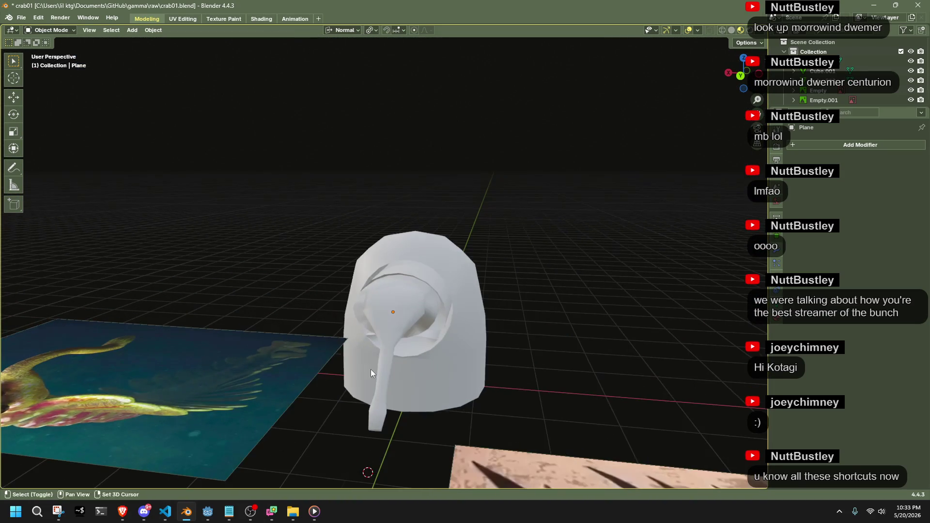
key(Tab)
scroll(488, 349, up, 3)
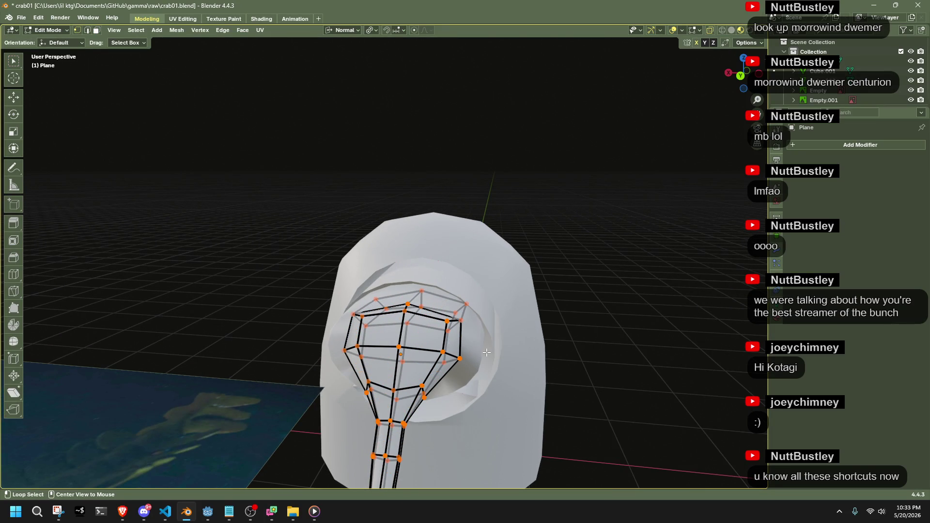
mouse_move(432, 369)
middle_down()
mouse_move(234, 408)
mouse_move(293, 347)
middle_up()
key(Tab)
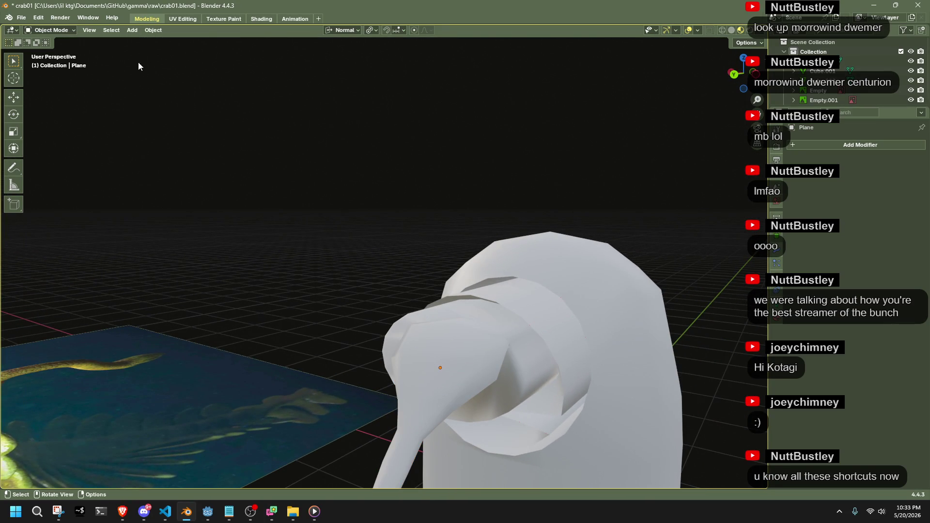
click(132, 31)
mouse_move(140, 41)
scroll(502, 178, down, 3)
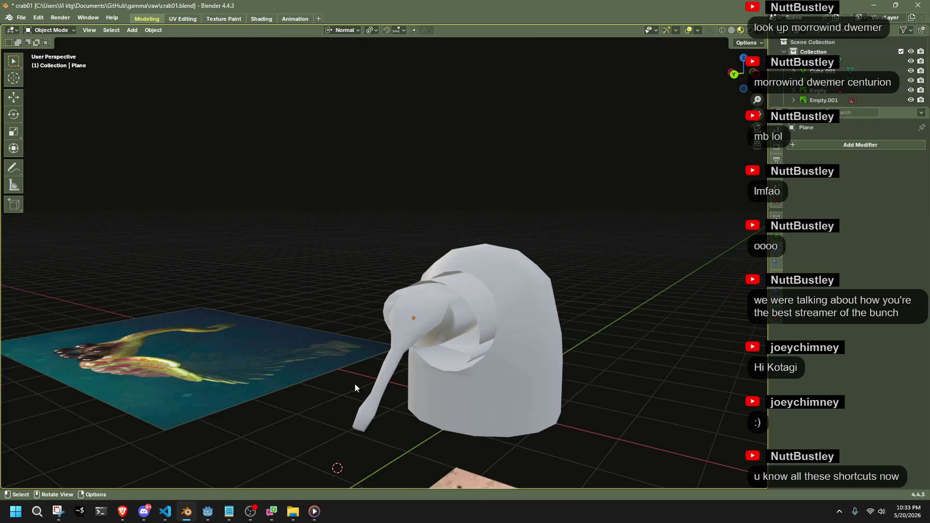
scroll(361, 350, up, 2)
mouse_move(362, 350)
middle_down()
mouse_move(439, 350)
mouse_move(357, 326)
mouse_move(402, 320)
mouse_move(438, 290)
mouse_move(491, 316)
mouse_move(429, 379)
middle_up()
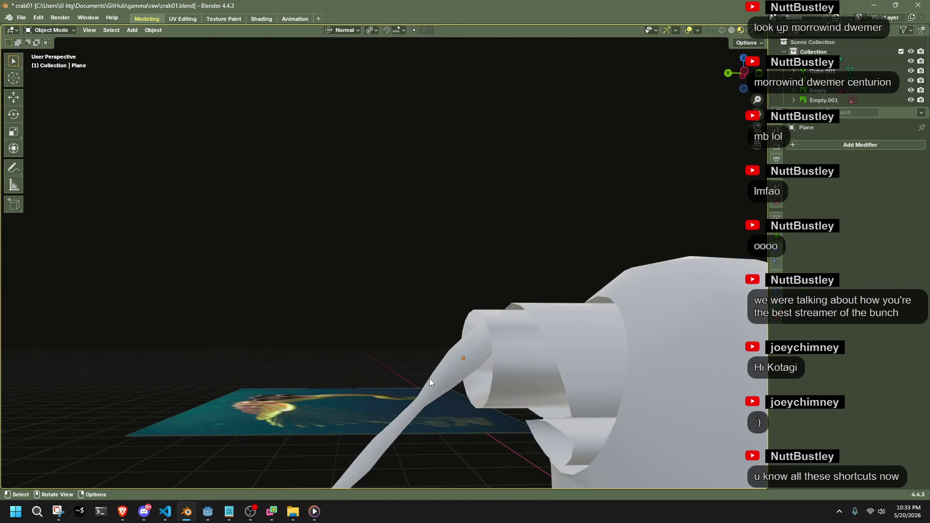
scroll(429, 379, down, 2)
key(Tab)
Select the edge loop where the trunk meets the head.
key(r)
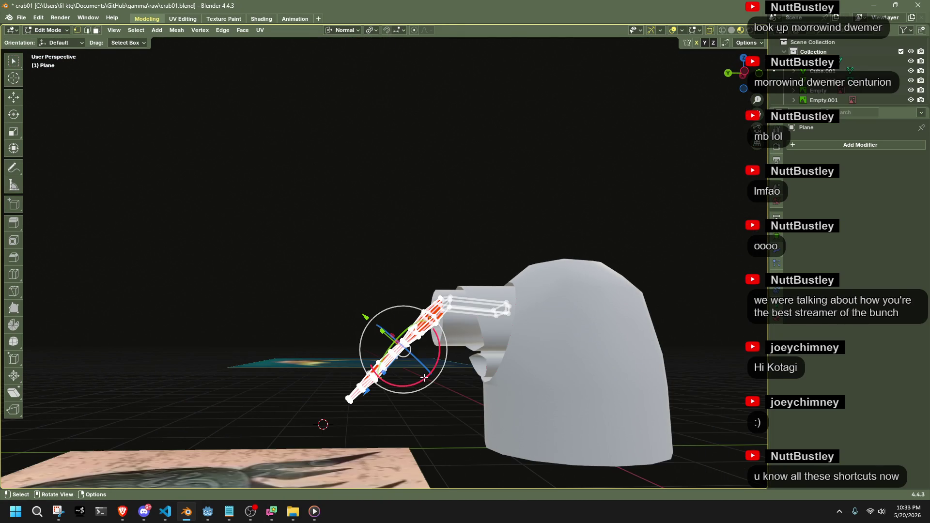
drag(529, 331, 514, 320)
middle_drag(514, 320, 600, 382)
key(x)
middle_drag(554, 308, 501, 319)
alt+shift+click(500, 318)
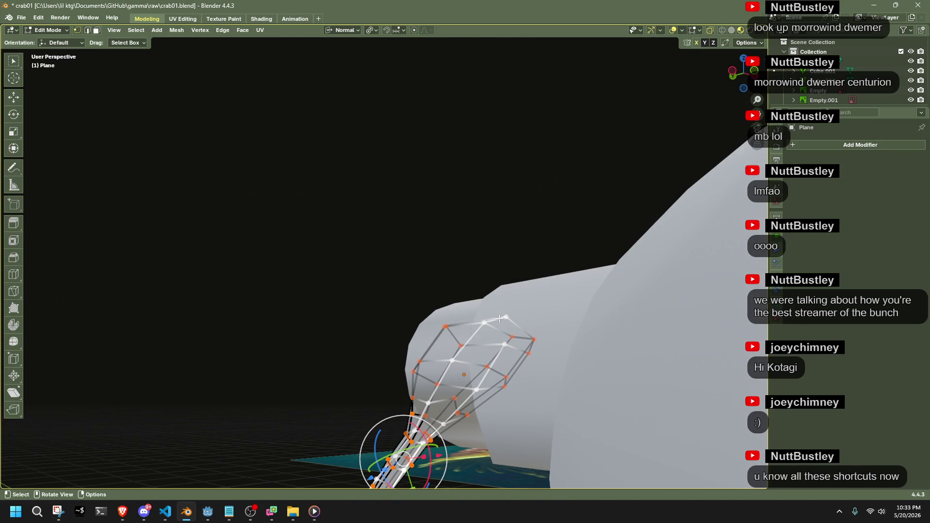
alt+shift+click(460, 320)
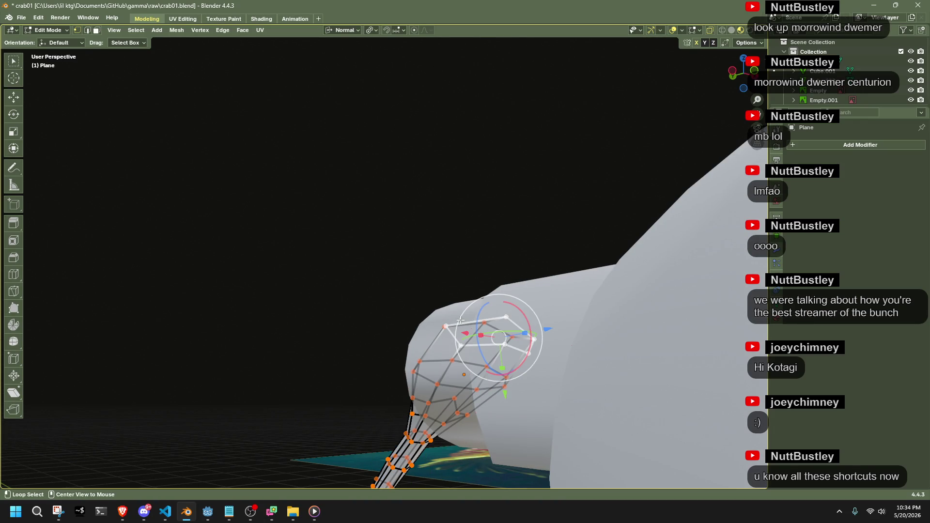
alt+shift+click(503, 338)
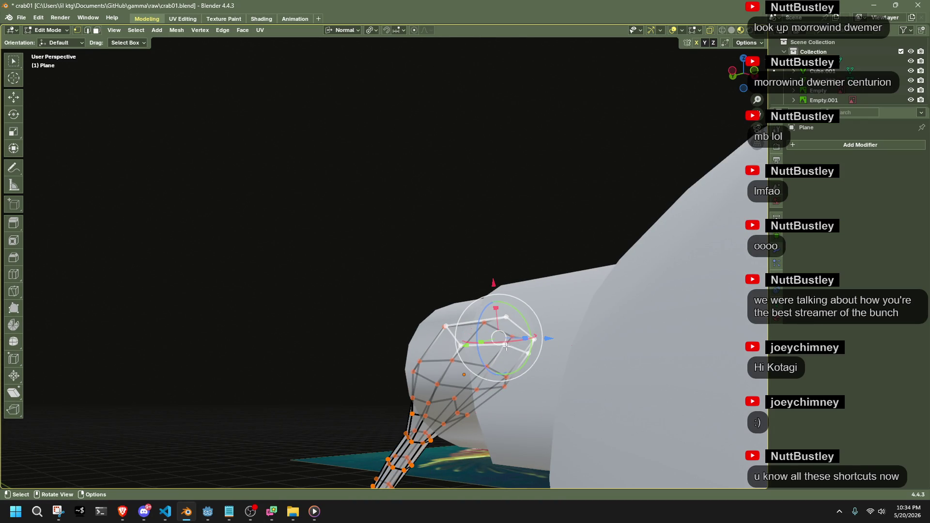
alt+shift+click(507, 346)
alt+shift+click(510, 318)
In Left view, scale the root loop 1.579 along Y and nudge it slightly.
middle_drag(376, 277, 421, 287)
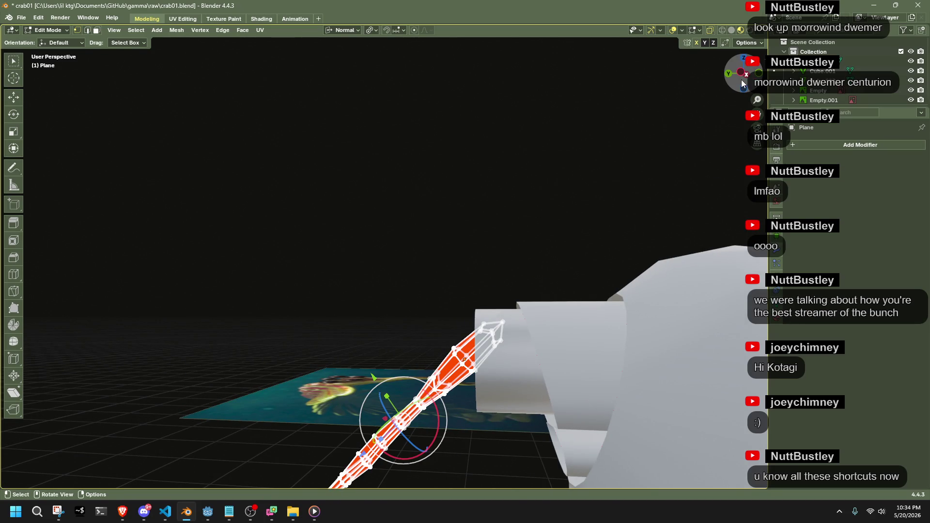
click(742, 82)
key(s)
key(y)
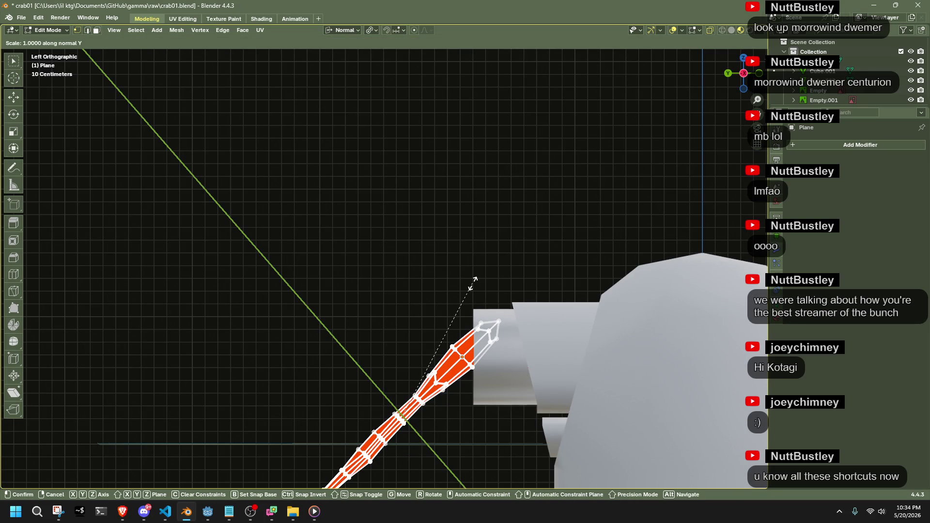
click(419, 193)
key(g)
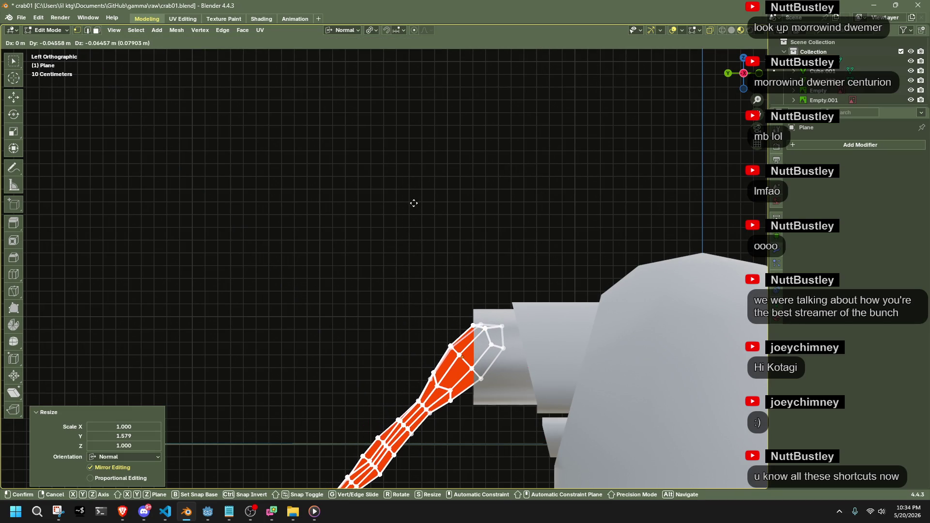
click(420, 215)
mouse_move(420, 214)
middle_down()
mouse_move(575, 249)
mouse_move(594, 210)
mouse_move(575, 213)
mouse_move(591, 202)
mouse_move(569, 222)
middle_up()
Reposition the trunk geometry, return to Object Mode, and bring up the Add Mesh menu.
key(Tab)
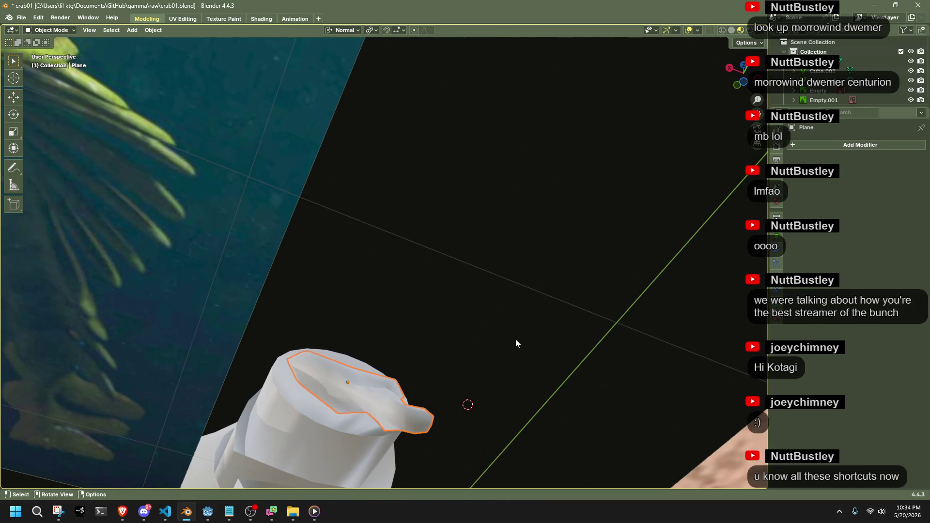
key(Tab)
mouse_move(420, 405)
middle_down()
mouse_move(439, 417)
mouse_move(431, 422)
mouse_move(467, 349)
middle_up()
key(g)
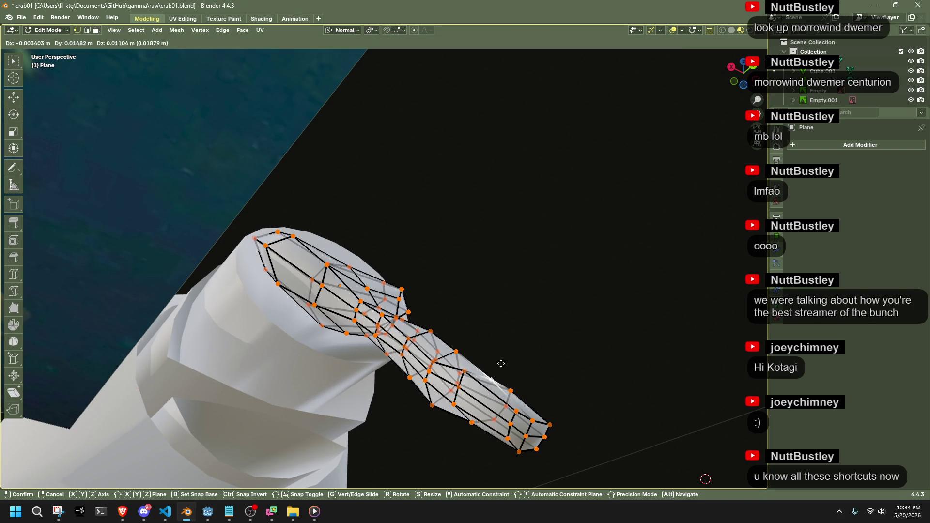
click(506, 353)
key(ctrl+z)
key(g)
click(542, 409)
mouse_move(619, 389)
middle_down()
mouse_move(575, 391)
mouse_move(586, 401)
mouse_move(574, 458)
mouse_move(570, 405)
mouse_move(501, 416)
mouse_move(423, 396)
mouse_move(568, 434)
mouse_move(450, 373)
mouse_move(519, 350)
mouse_move(388, 290)
middle_up()
key(Tab)
click(136, 35)
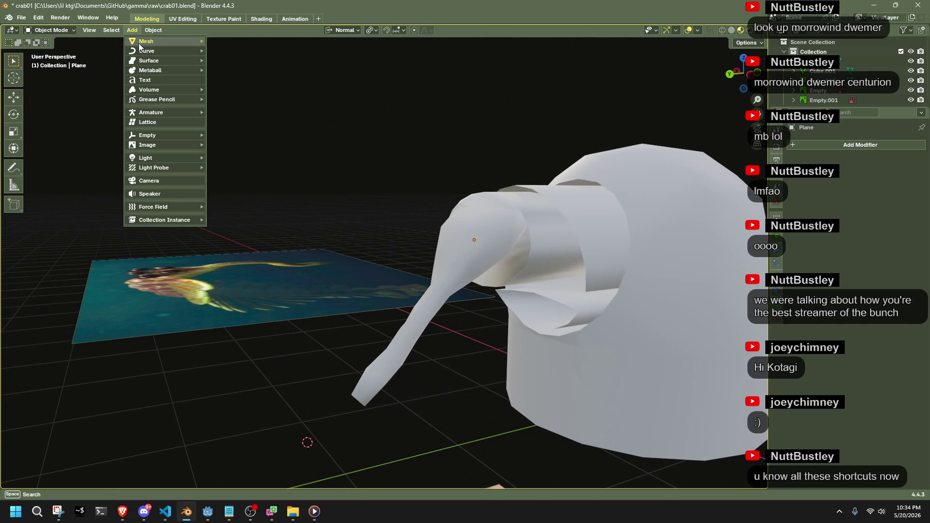
Undo an accidental plane, add a cube instead, and raise it 4.1175 m along Z.
mouse_move(139, 43)
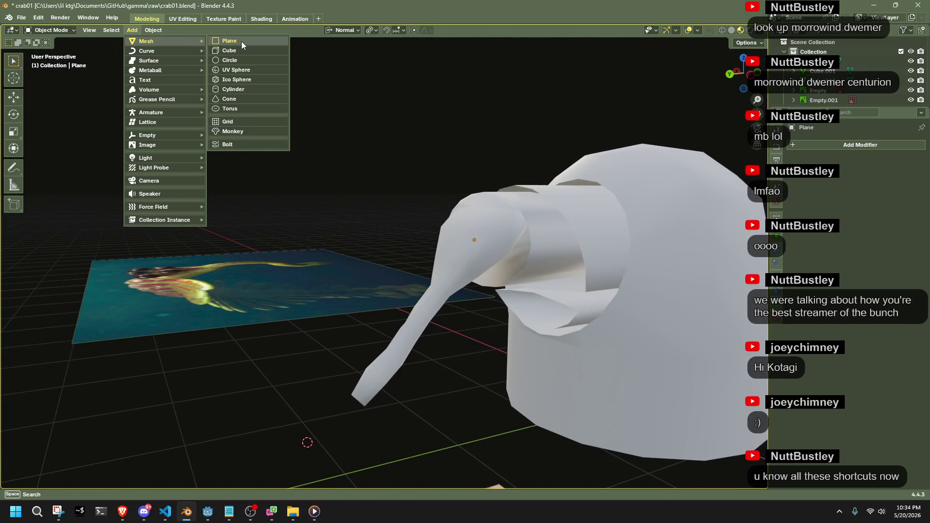
click(241, 41)
scroll(448, 300, down, 3)
key(g)
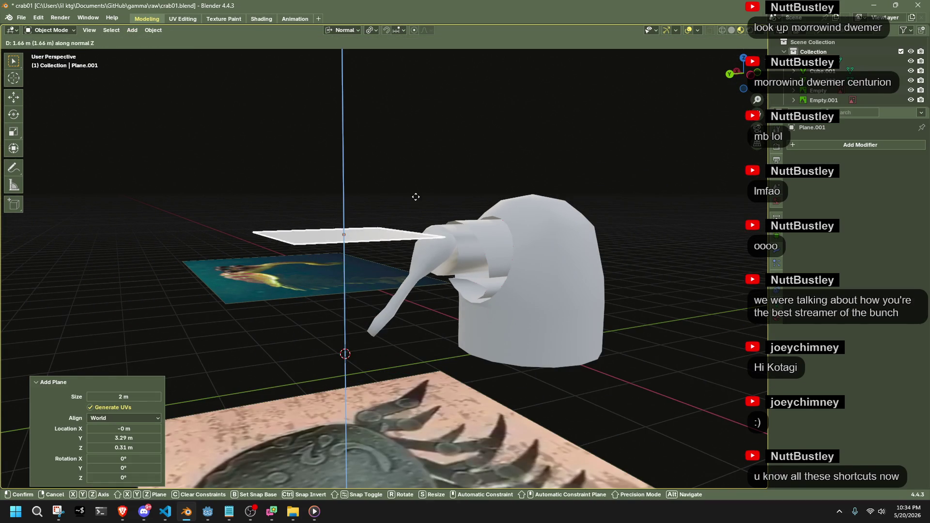
click(436, 199)
key(ctrl+z)
key(ctrl+z)
click(131, 30)
mouse_move(146, 41)
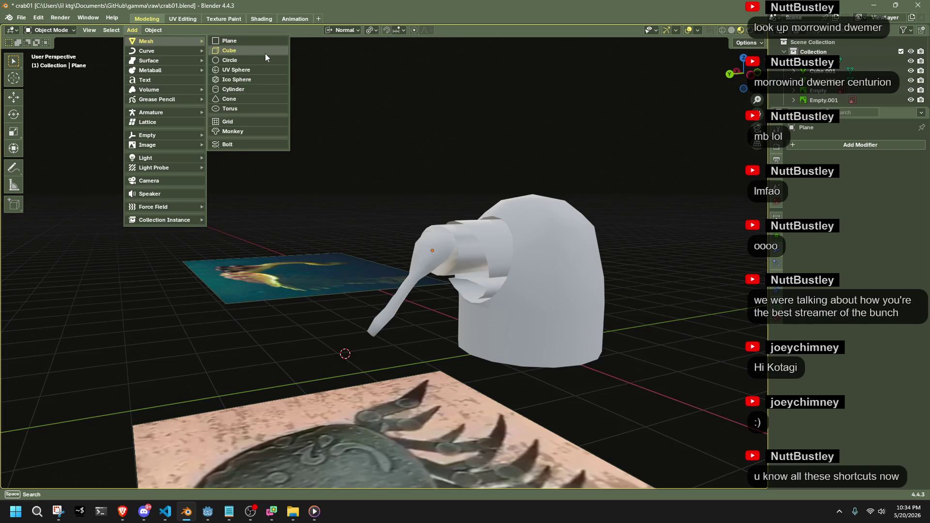
click(237, 50)
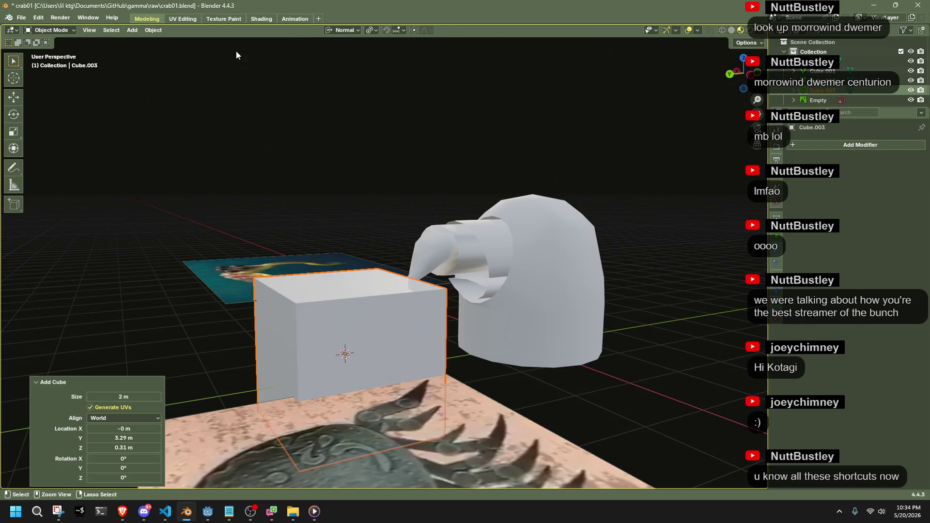
mouse_move(405, 330)
middle_down()
mouse_move(490, 356)
mouse_move(445, 322)
mouse_move(471, 356)
middle_up()
key(g)
key(z)
click(465, 212)
In Edit Mode, delete the cube's front face and box-select the face region.
mouse_move(465, 212)
middle_down()
mouse_move(508, 231)
mouse_move(507, 242)
mouse_move(333, 221)
mouse_move(271, 165)
middle_up()
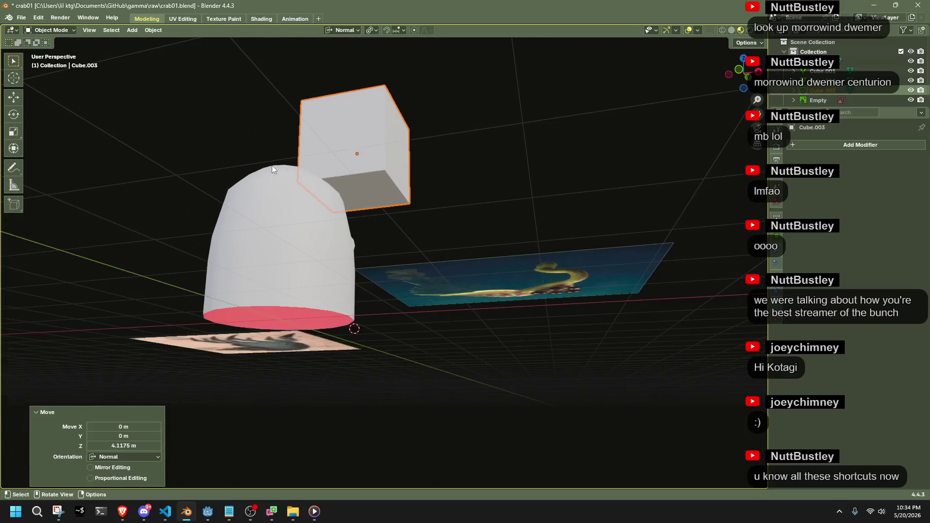
key(Tab)
click(361, 190)
key(x)
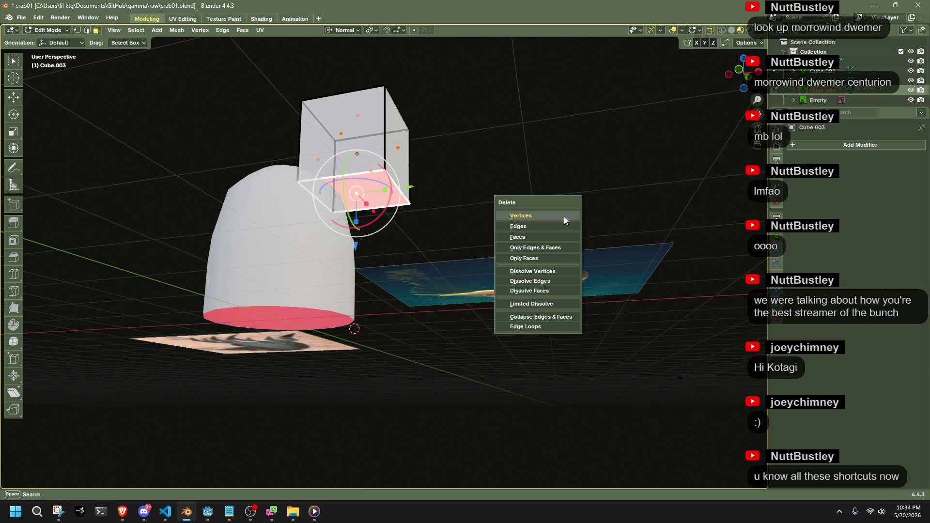
click(545, 238)
mouse_move(452, 194)
middle_down()
mouse_move(618, 251)
mouse_move(557, 225)
mouse_move(590, 226)
mouse_move(504, 290)
middle_up()
drag(347, 122, 592, 242)
Rotate the selected face about its normal, settling on -45° in top view.
key(r)
key(z)
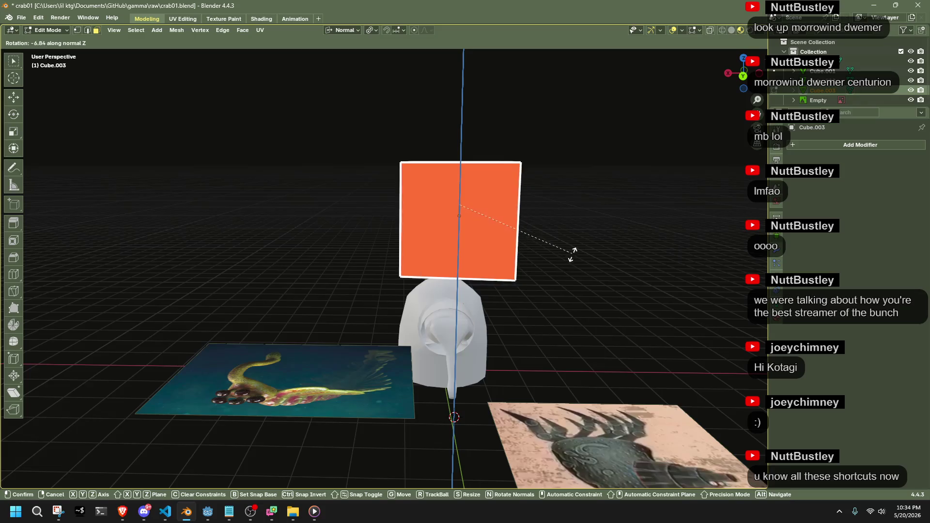
click(494, 288)
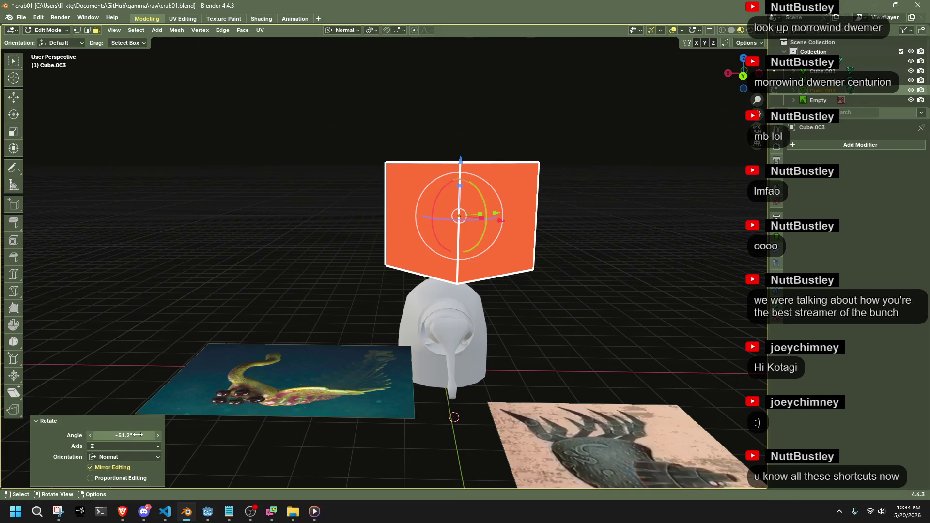
text(-50)
key(Return)
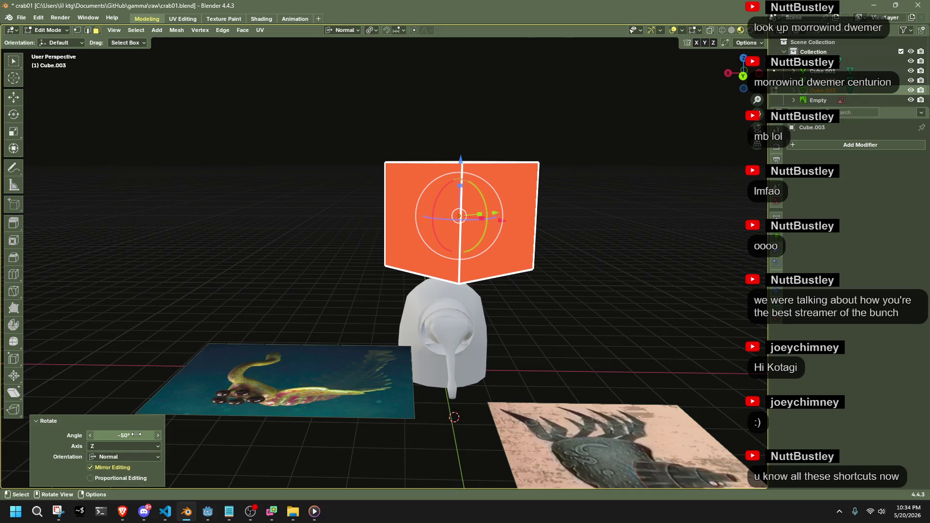
mouse_move(150, 420)
middle_down()
mouse_move(571, 263)
mouse_move(747, 80)
middle_up()
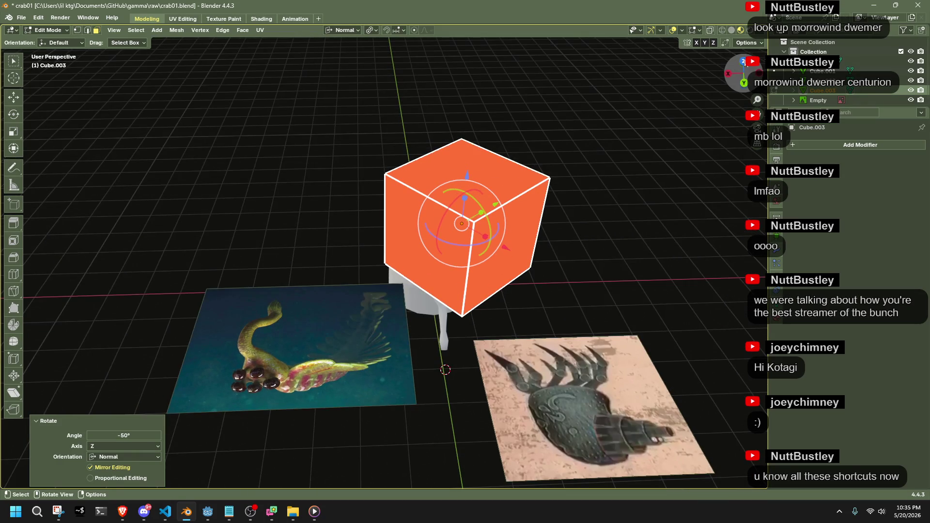
click(744, 62)
shift+middle_drag(400, 173, 435, 189)
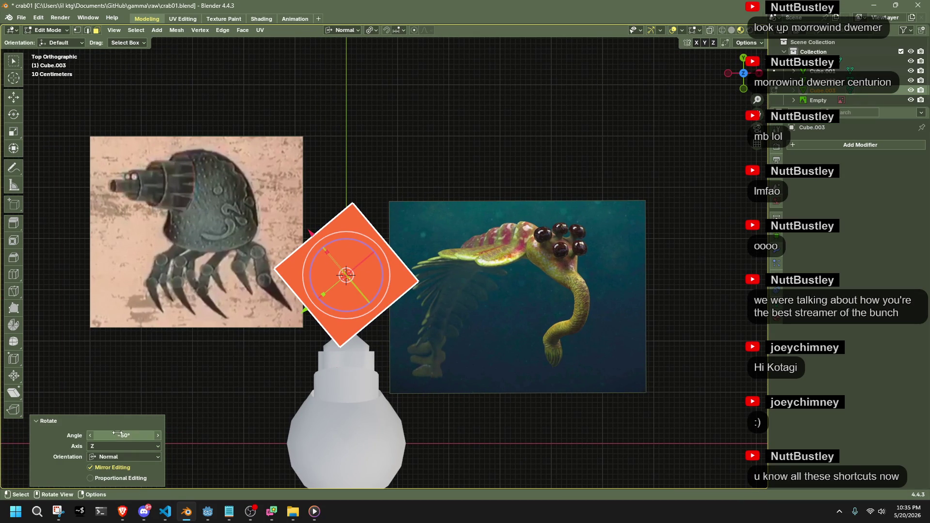
text(-45)
key(Return)
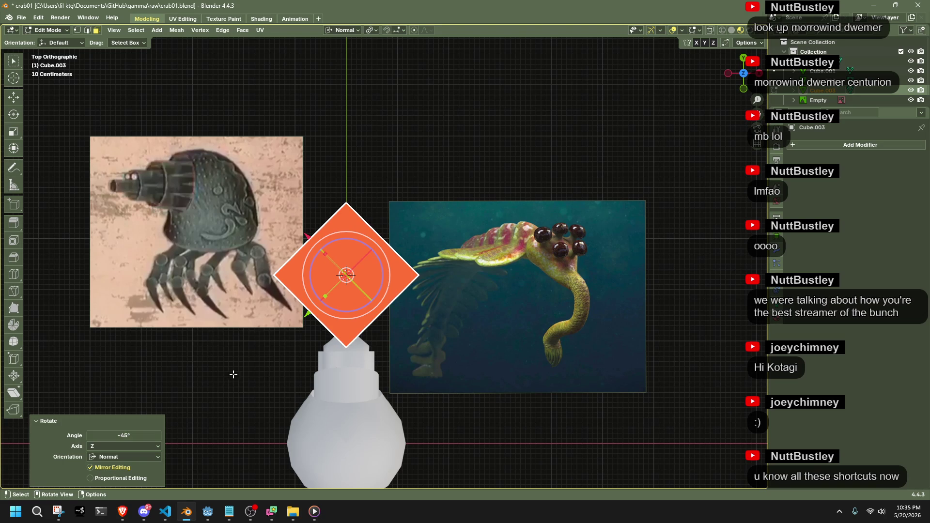
click(477, 335)
key(ctrl+z)
Tilt the cube 42.6° around the normal X axis.
mouse_move(452, 355)
middle_down()
mouse_move(691, 147)
mouse_move(708, 170)
middle_up()
key(r)
key(z)
key(x)
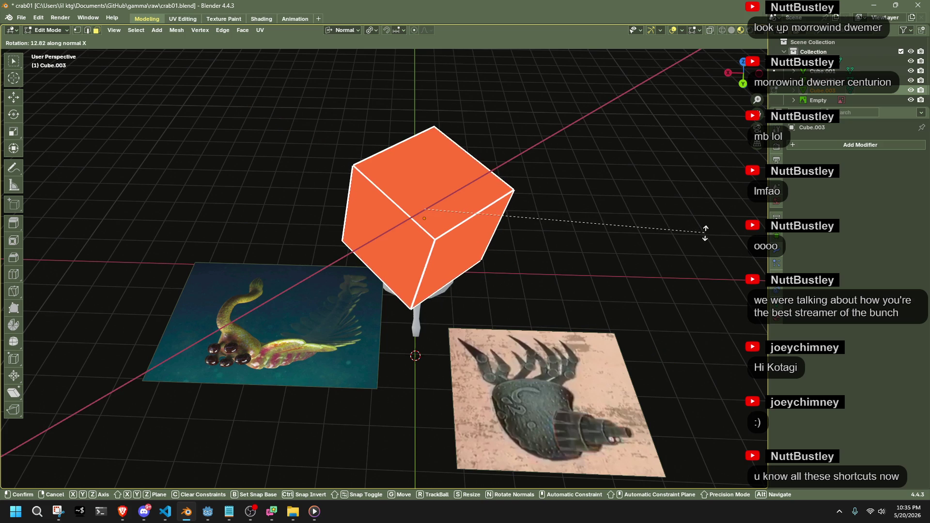
click(685, 388)
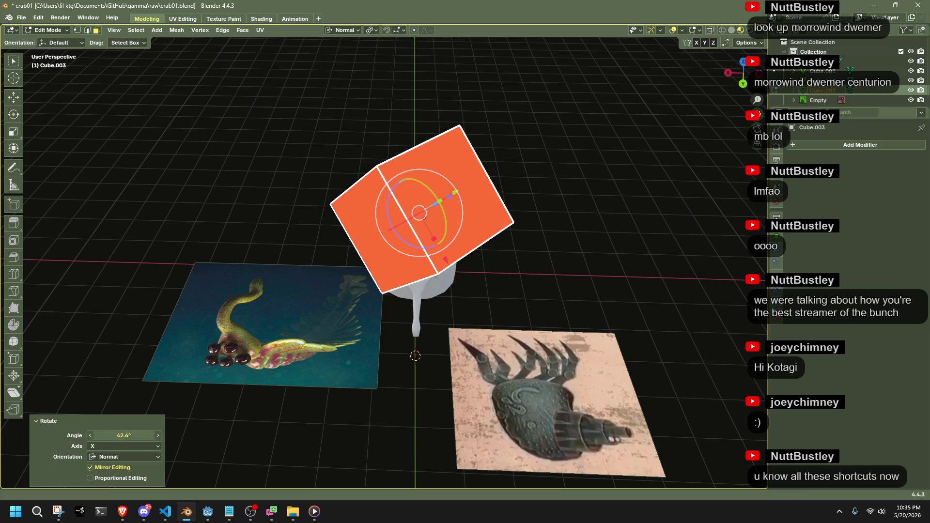
click(388, 392)
mouse_move(388, 392)
middle_down()
mouse_move(394, 353)
mouse_move(431, 326)
mouse_move(423, 252)
mouse_move(418, 295)
mouse_move(492, 347)
mouse_move(448, 371)
mouse_move(351, 375)
mouse_move(467, 376)
mouse_move(688, 352)
mouse_move(716, 354)
mouse_move(624, 400)
mouse_move(720, 383)
mouse_move(655, 333)
mouse_move(549, 310)
mouse_move(553, 295)
middle_up()
Select the whole cube and rotate it about 38° in Right view.
key(a)
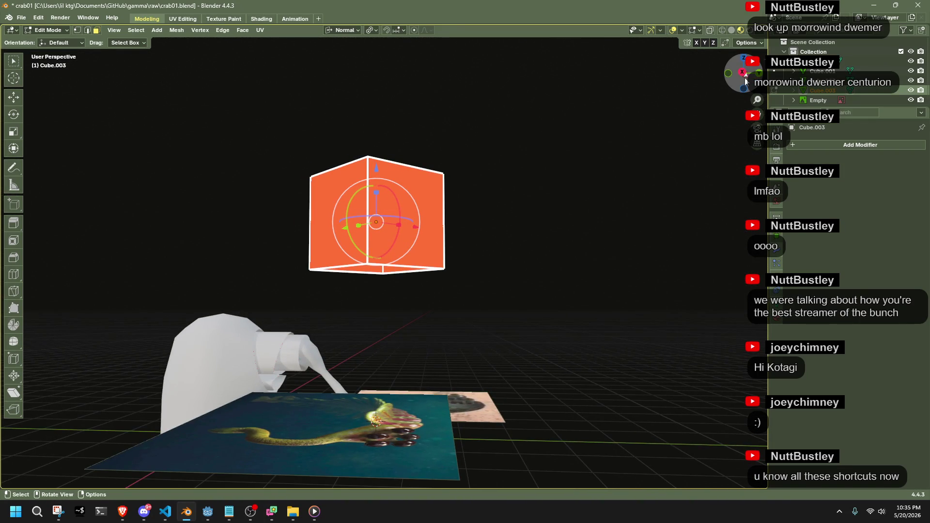
click(742, 72)
key(r)
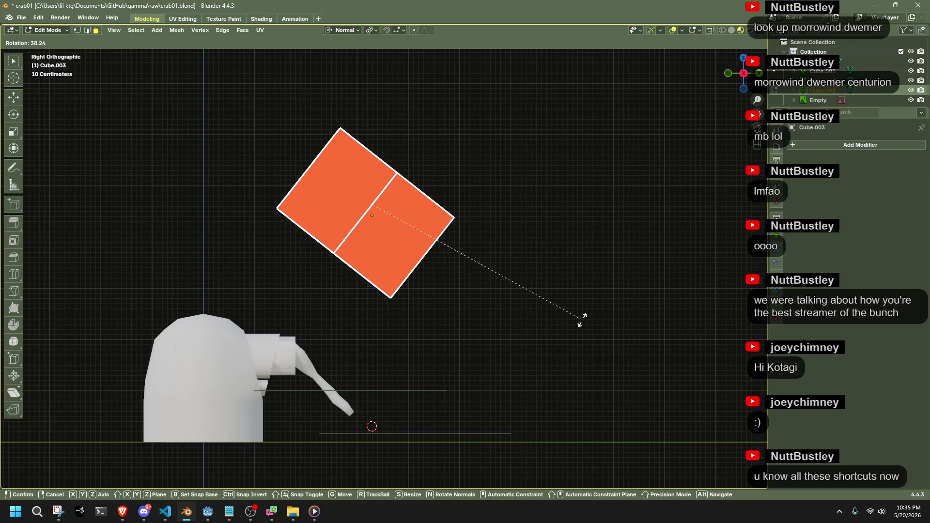
click(583, 320)
click(129, 431)
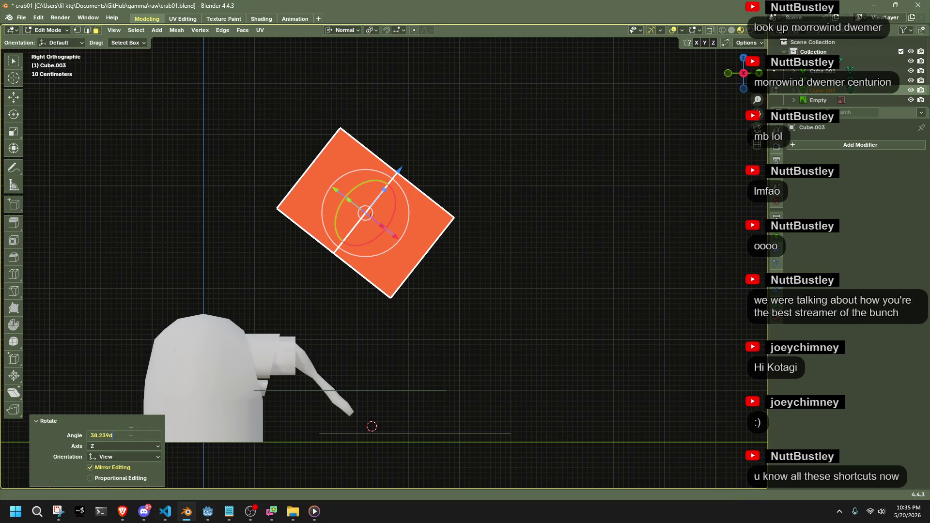
click(546, 376)
mouse_move(546, 375)
middle_down()
mouse_move(321, 404)
mouse_move(424, 311)
mouse_move(409, 347)
mouse_move(420, 358)
mouse_move(432, 347)
middle_up()
scroll(424, 311, up, 5)
With X-ray on, merge the cube's bottom vertices at center into one point.
key(alt+z)
drag(510, 346, 338, 279)
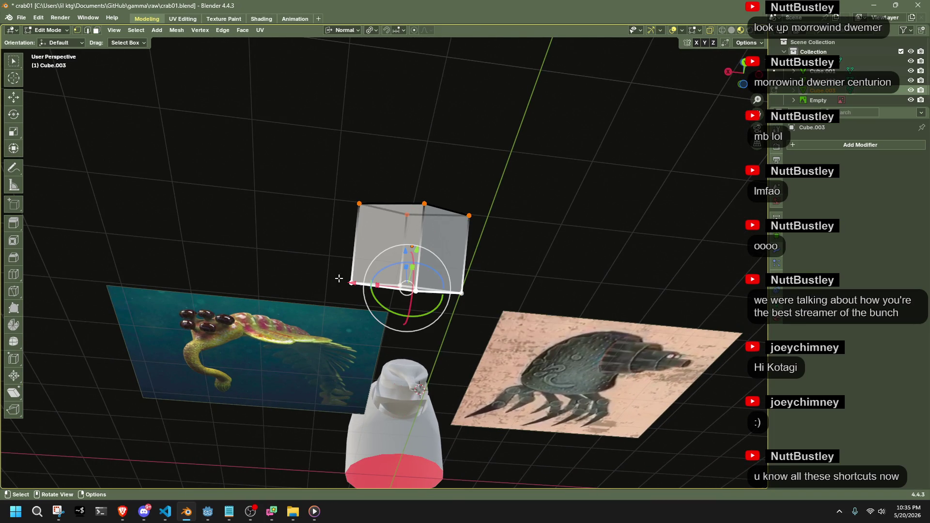
click(612, 315)
key(Tab)
mouse_move(533, 257)
middle_down()
mouse_move(530, 314)
mouse_move(585, 366)
mouse_move(587, 384)
mouse_move(408, 348)
mouse_move(504, 385)
middle_up()
click(402, 269)
mouse_move(402, 270)
middle_down()
mouse_move(422, 354)
mouse_move(481, 312)
mouse_move(467, 254)
mouse_move(471, 433)
mouse_move(408, 276)
mouse_move(444, 220)
middle_up()
key(Tab)
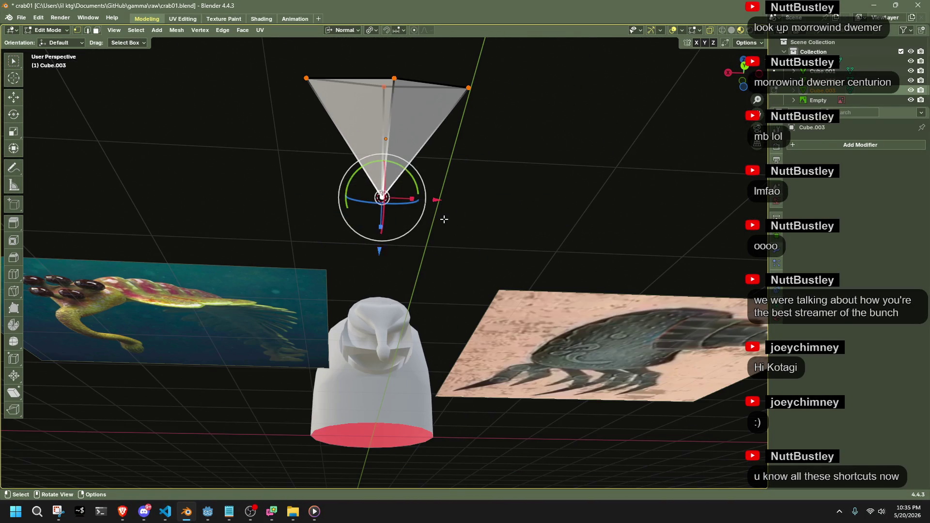
key(Tab)
click(139, 30)
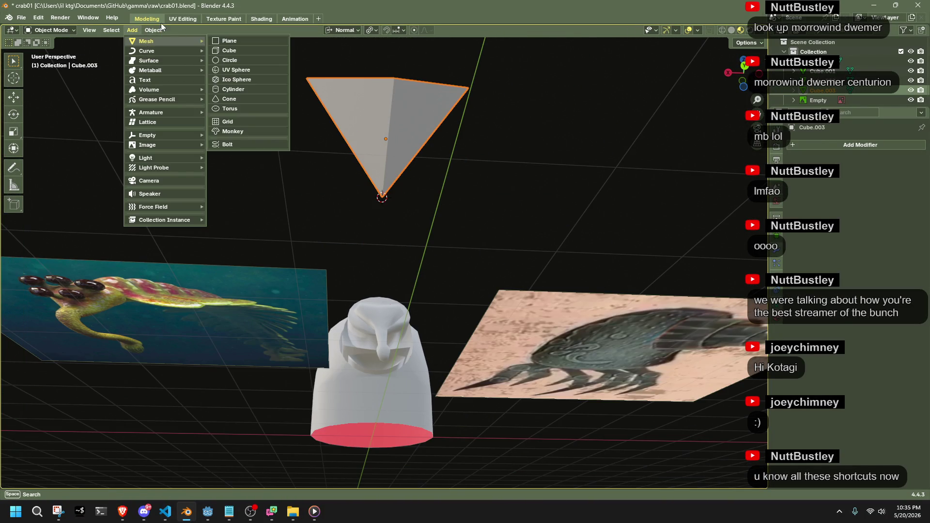
Set the pyramid's origin to the 3D cursor and scale it down.
click(153, 30)
mouse_move(213, 50)
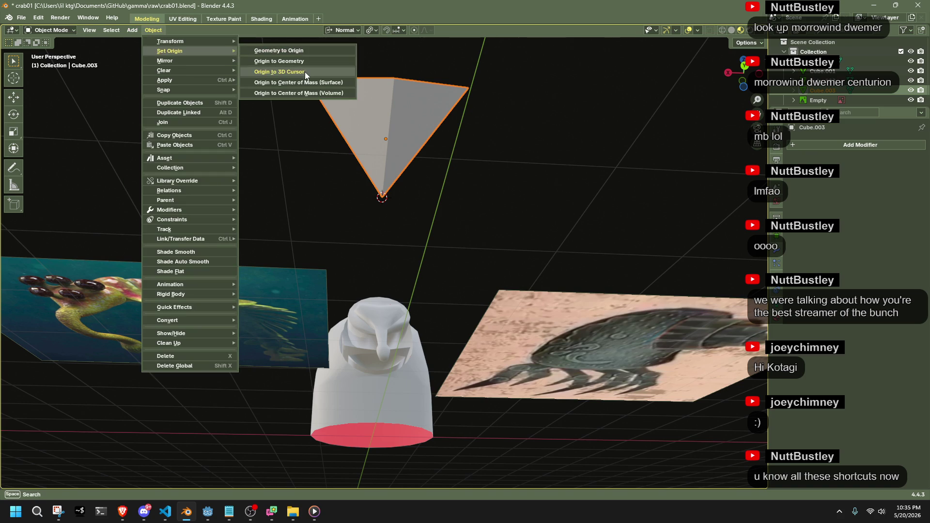
click(304, 71)
mouse_move(474, 212)
middle_down()
mouse_move(500, 258)
mouse_move(443, 141)
middle_up()
key(s)
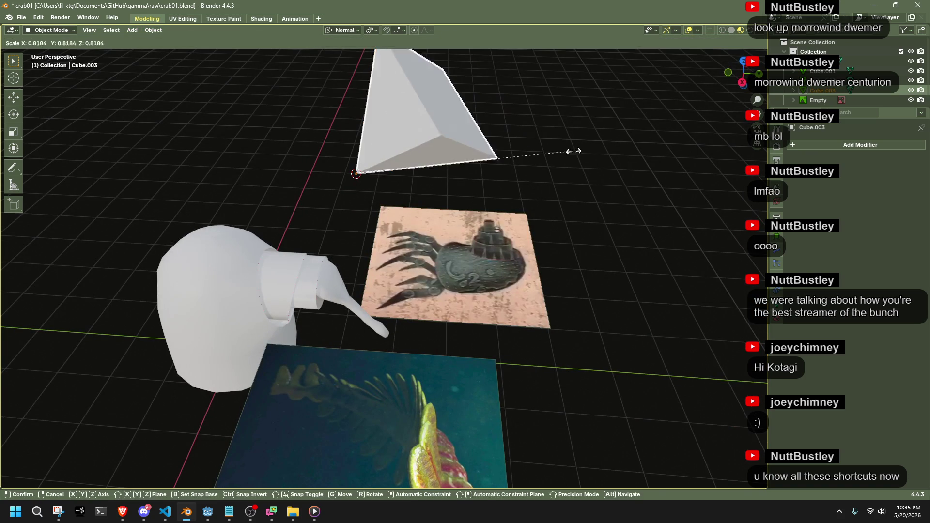
click(458, 168)
Apply All Transforms to every object, then inspect the trunk mesh in Edit Mode.
key(a)
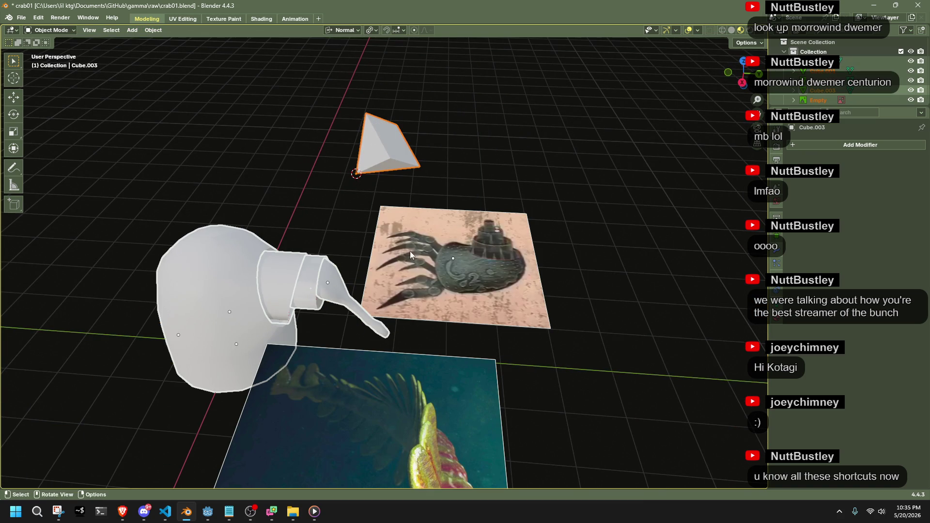
key(ctrl+a)
click(639, 300)
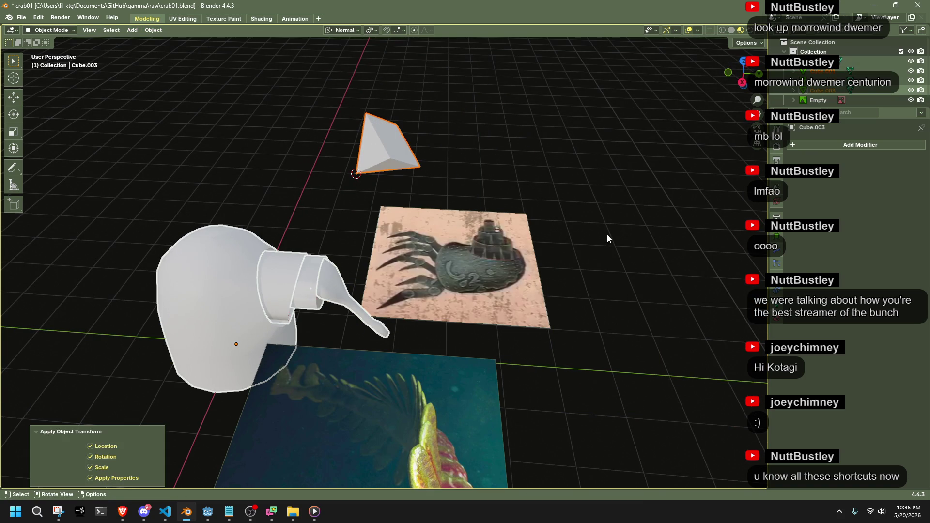
click(383, 141)
mouse_move(382, 142)
middle_down()
mouse_move(514, 218)
mouse_move(501, 161)
mouse_move(380, 318)
middle_up()
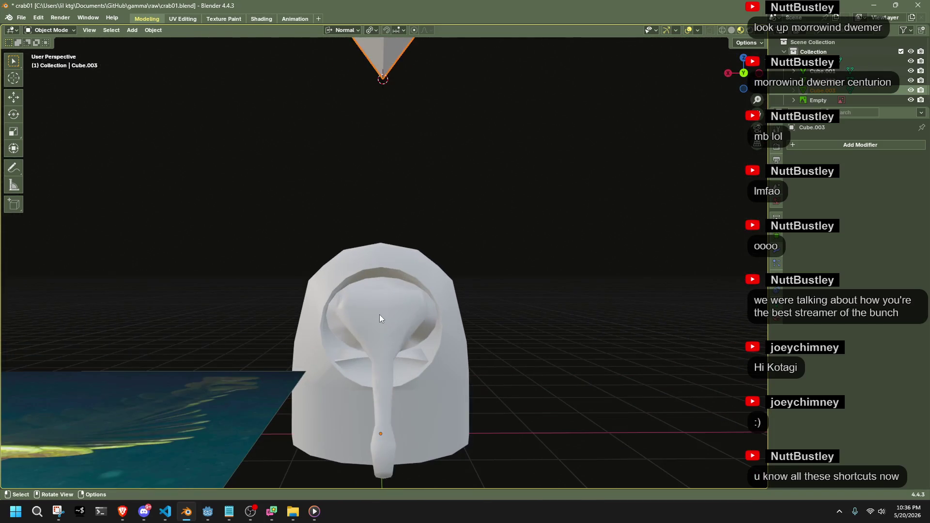
click(379, 318)
key(Tab)
scroll(339, 330, up, 2)
mouse_move(317, 340)
middle_down()
mouse_move(210, 394)
mouse_move(108, 424)
mouse_move(247, 411)
mouse_move(342, 366)
middle_up()
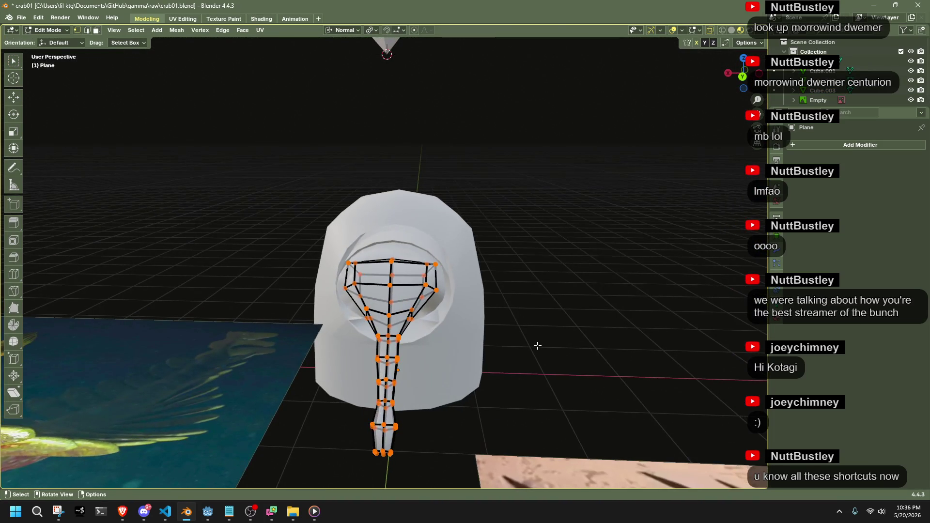
scroll(535, 344, up, 2)
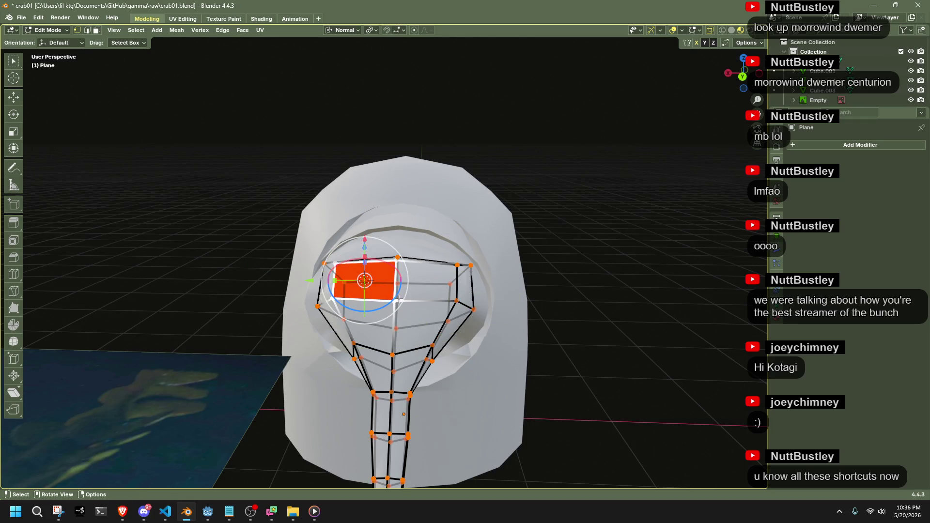
key(Tab)
Snap the pyramid to the 3D cursor at the trunk's rounded head.
scroll(618, 252, down, 2)
scroll(394, 112, down, 2)
click(377, 102)
key(shift+s)
click(383, 81)
scroll(467, 192, up, 4)
mouse_move(465, 235)
middle_down()
mouse_move(565, 206)
mouse_move(504, 210)
mouse_move(520, 238)
middle_up()
scroll(562, 206, down, 3)
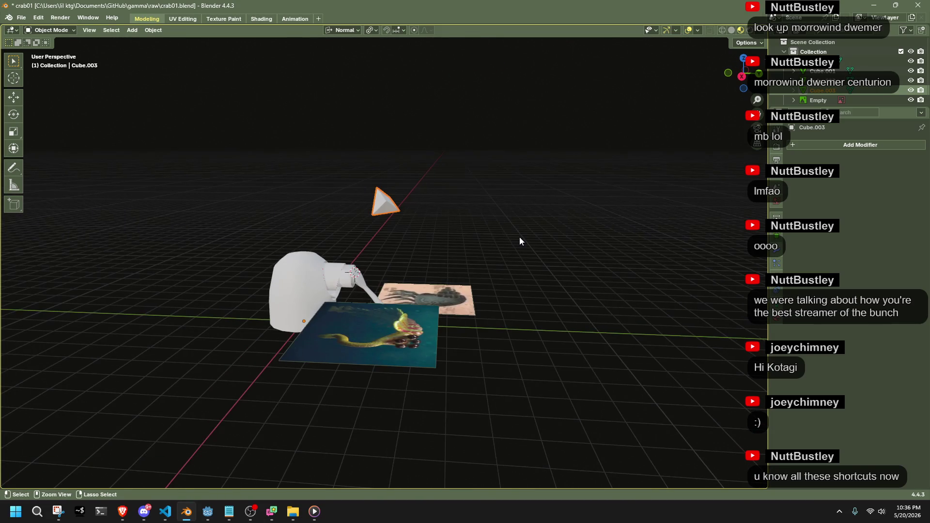
Cancel the stray transform and move the pyramid's origin to the 3D cursor.
key(Tab)
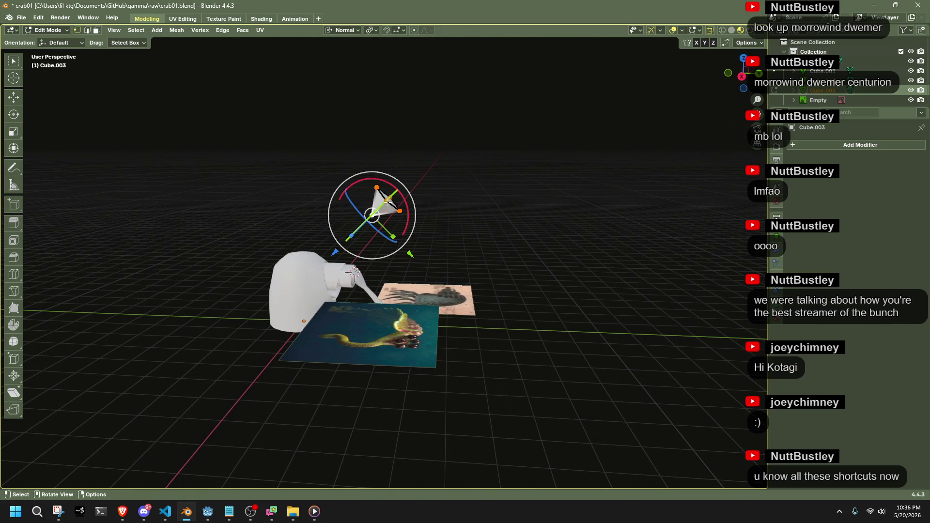
key(Tab)
key(Tab)
scroll(409, 168, up, 3)
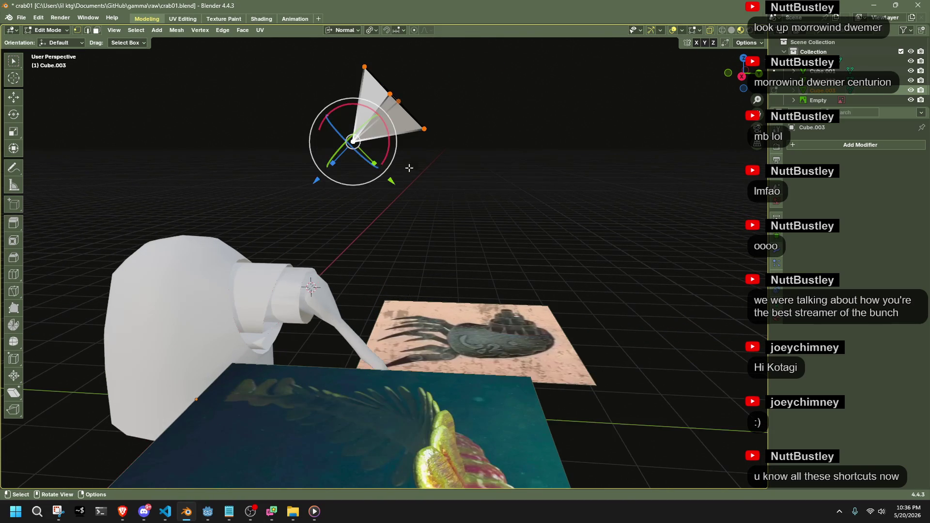
right_click(519, 135)
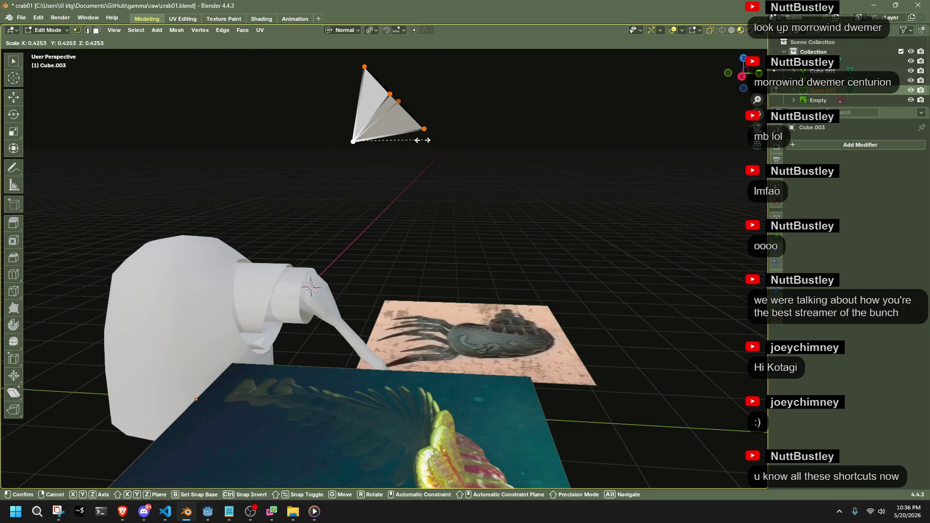
key(Tab)
key(Tab)
key(Tab)
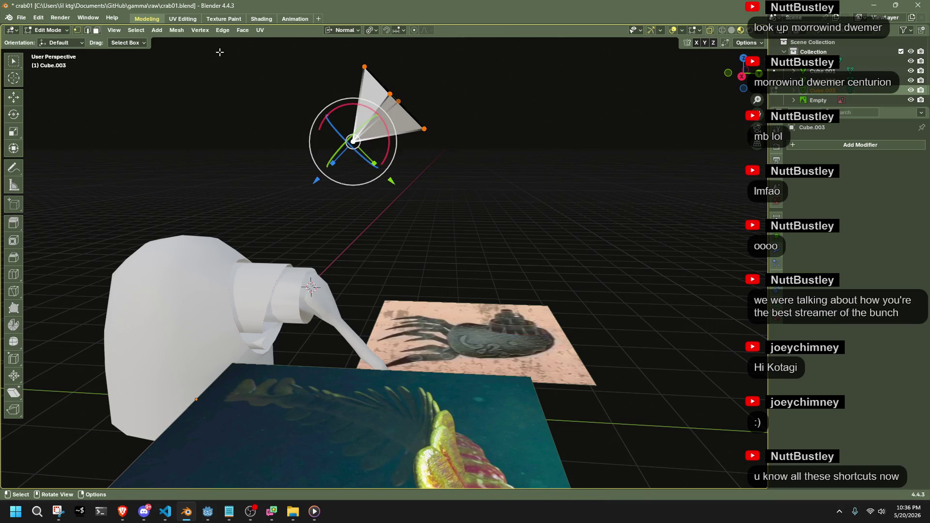
click(153, 30)
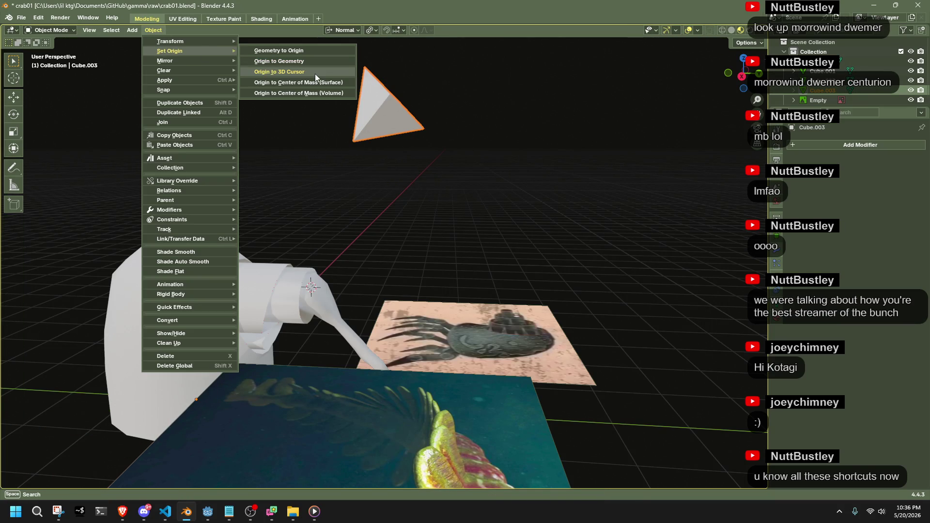
click(315, 73)
Set the pyramid's origin at its tip vertex and shrink it to 0.185 scale.
key(Tab)
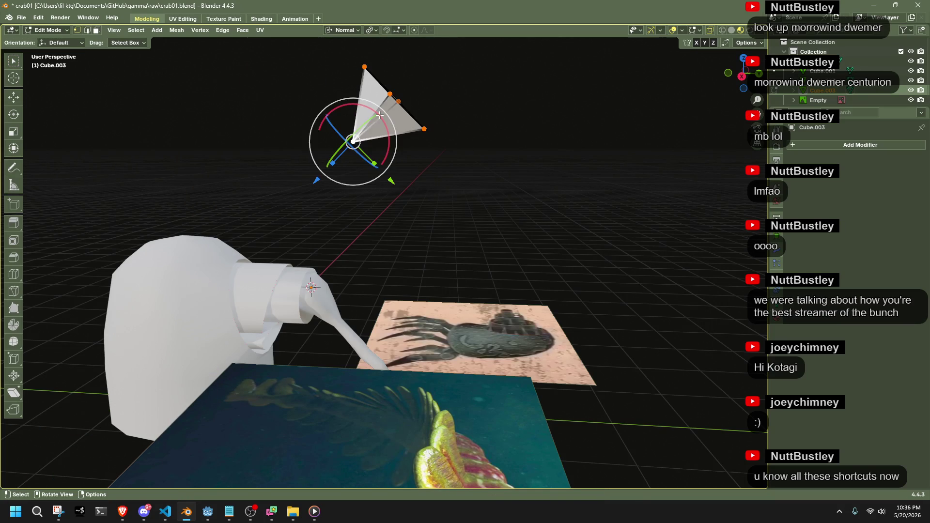
key(shift+s)
key(Tab)
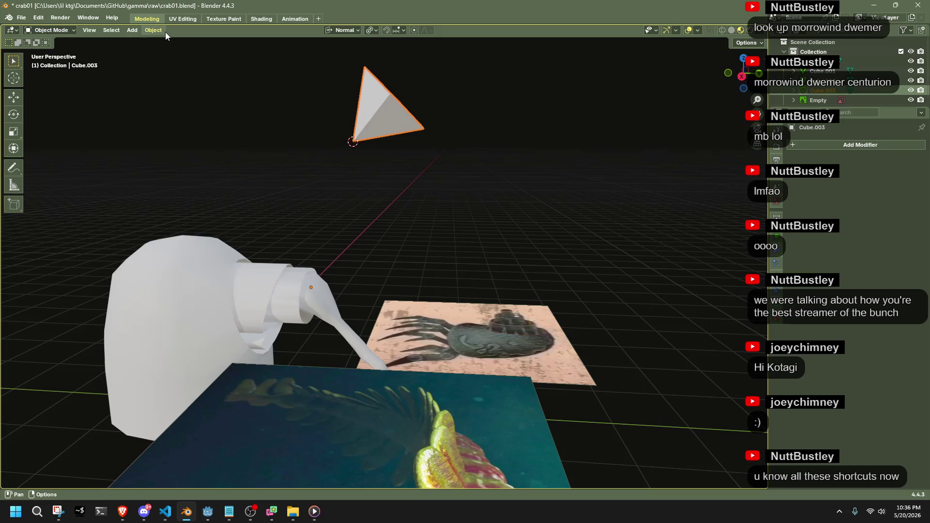
click(165, 32)
mouse_move(182, 54)
click(284, 71)
key(s)
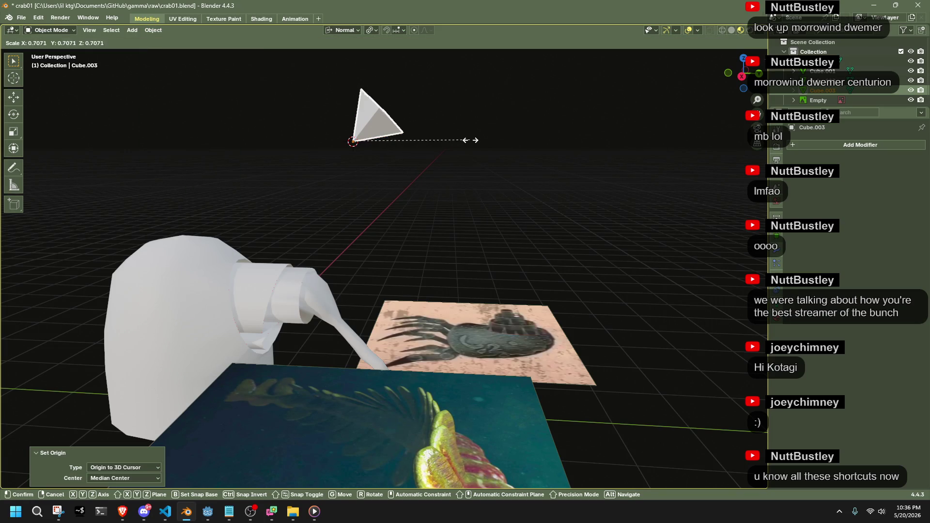
click(383, 151)
Select the trunk mesh Plane, pivot around the 3D cursor, and snap the trunk to the cursor.
click(411, 165)
mouse_move(411, 165)
middle_down()
mouse_move(513, 151)
mouse_move(438, 173)
middle_up()
click(739, 64)
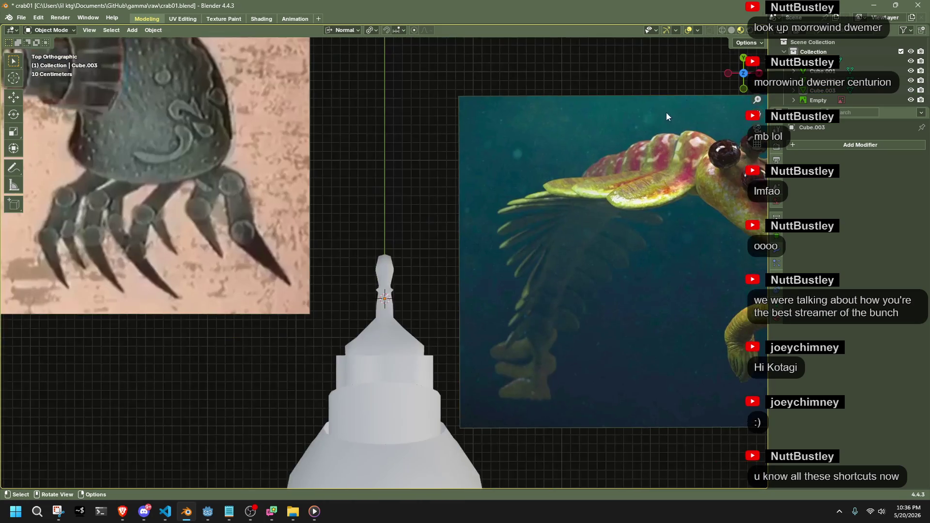
mouse_move(370, 205)
middle_down()
mouse_move(436, 236)
mouse_move(600, 159)
mouse_move(481, 194)
middle_up()
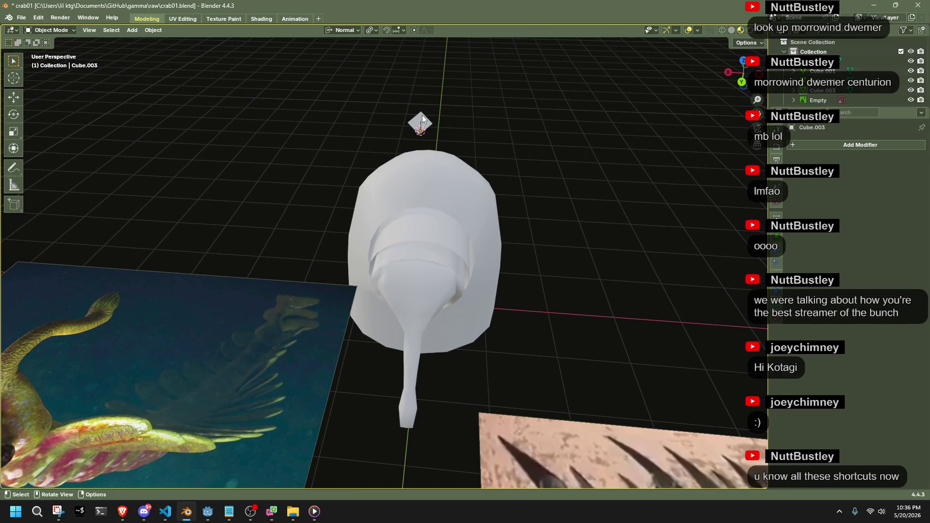
click(423, 262)
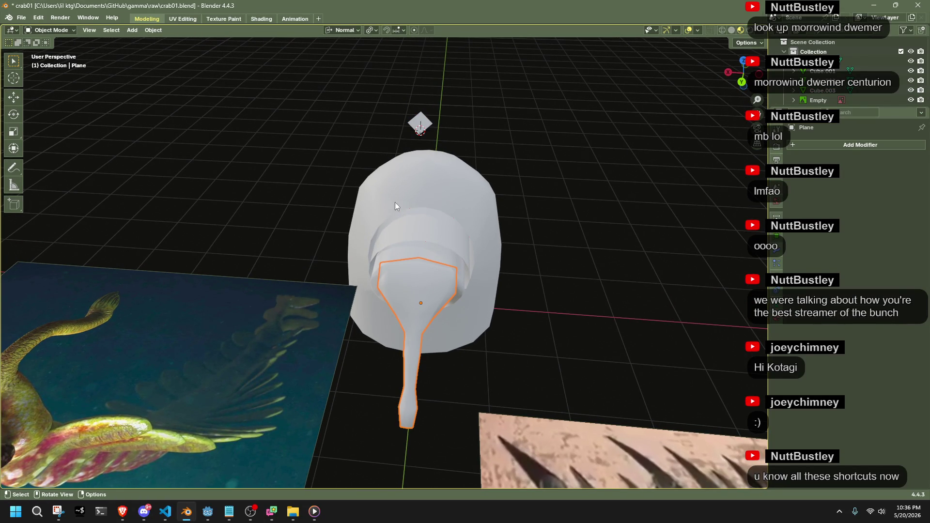
click(370, 30)
click(388, 60)
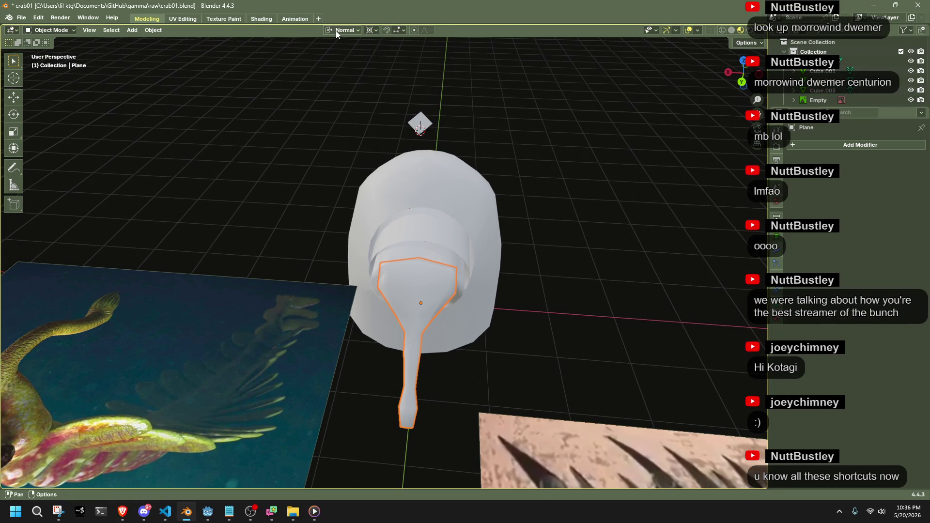
key(Tab)
key(Tab)
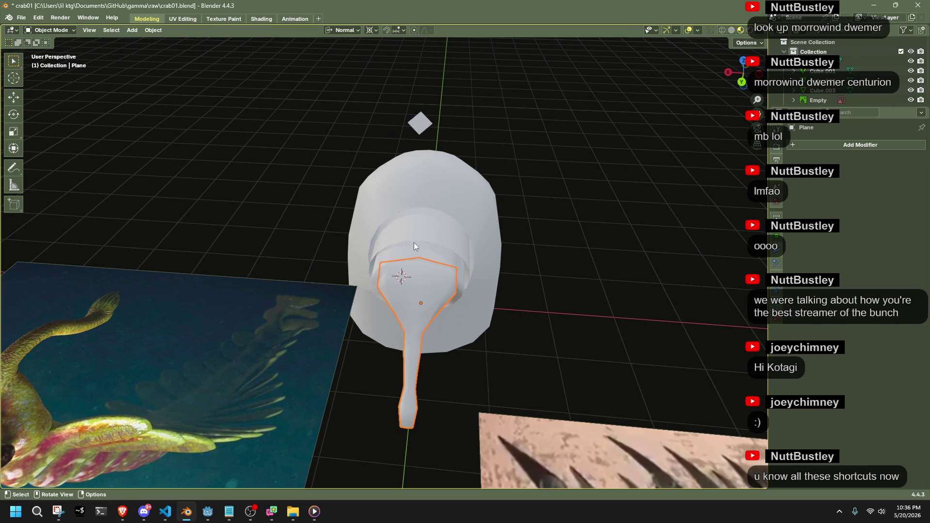
key(shift+s)
mouse_move(575, 158)
middle_down()
mouse_move(613, 251)
mouse_move(614, 224)
mouse_move(536, 179)
mouse_move(499, 362)
mouse_move(501, 224)
mouse_move(463, 257)
middle_up()
key(Tab)
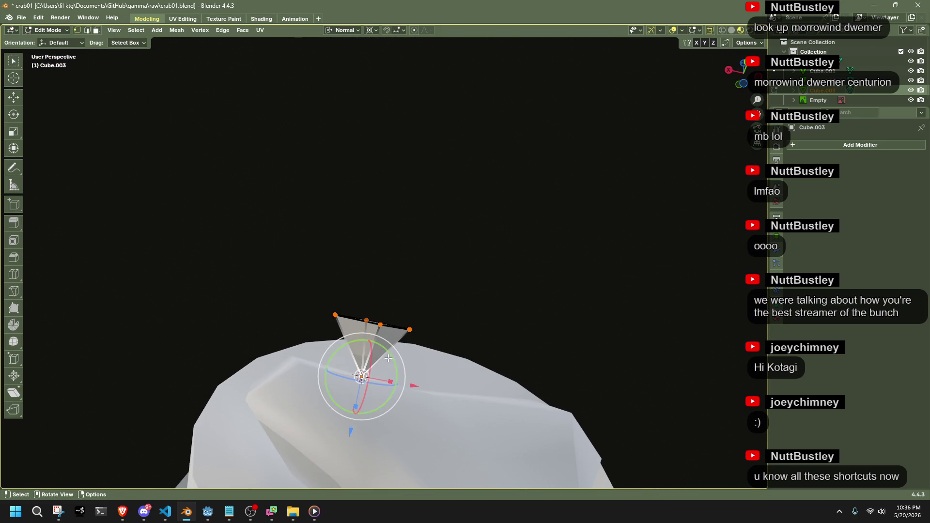
Widen the diamond's top vertices to 1.215 excluding Z, then flatten them along the normal.
drag(312, 264, 470, 337)
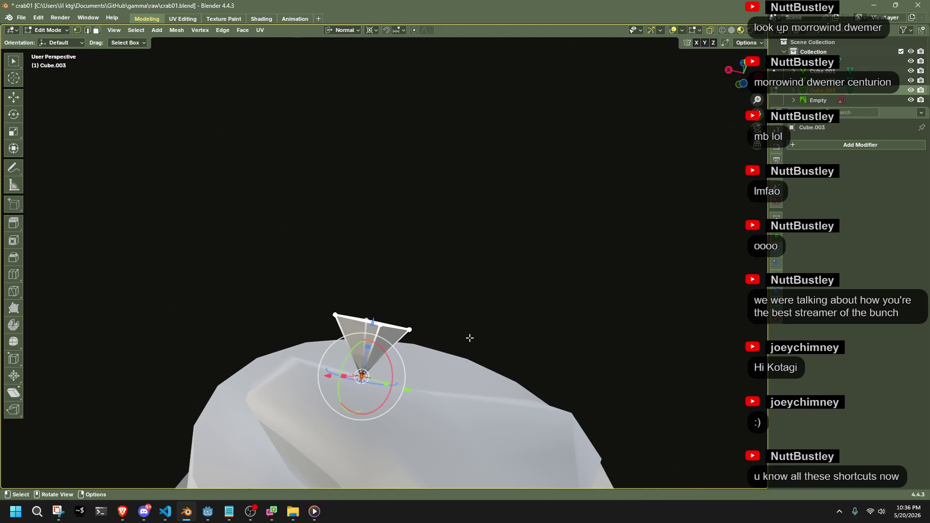
key(s)
key(shift+z)
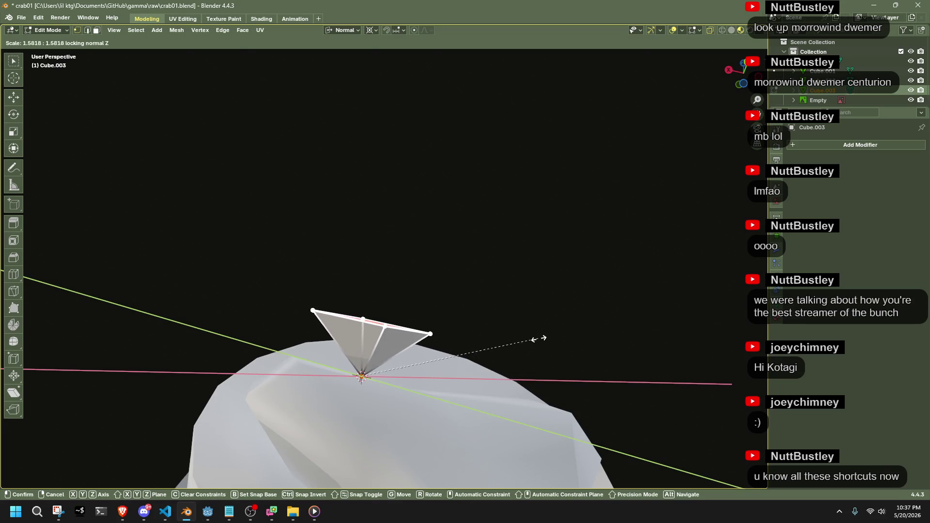
click(495, 331)
key(s)
key(z)
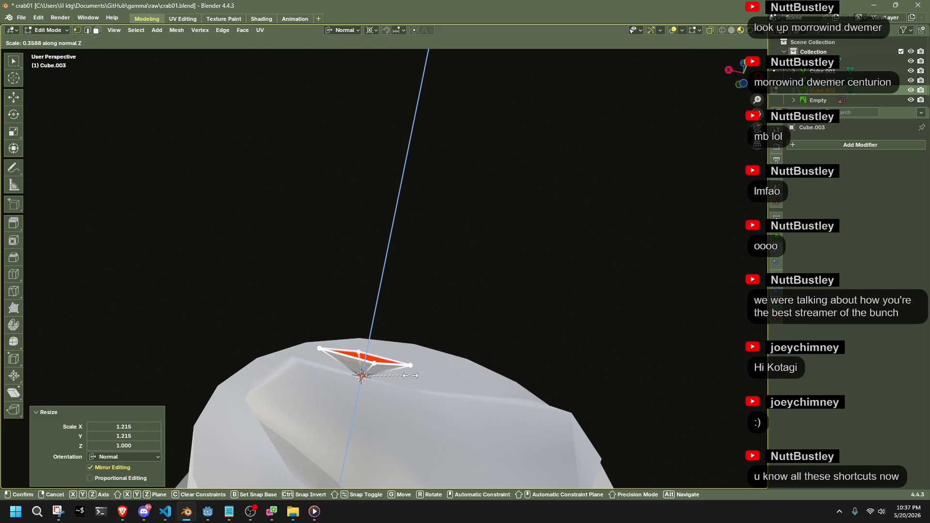
click(411, 376)
key(Tab)
Rotate the diamond's face about -67° around its normal.
mouse_move(514, 296)
middle_down()
mouse_move(449, 384)
mouse_move(464, 408)
mouse_move(536, 260)
mouse_move(497, 275)
mouse_move(433, 334)
mouse_move(318, 305)
mouse_move(359, 309)
middle_up()
scroll(358, 309, up, 5)
mouse_move(551, 367)
middle_down()
mouse_move(386, 406)
mouse_move(390, 295)
mouse_move(482, 303)
mouse_move(540, 284)
mouse_move(552, 258)
mouse_move(544, 324)
mouse_move(332, 297)
middle_up()
key(Tab)
scroll(390, 290, up, 5)
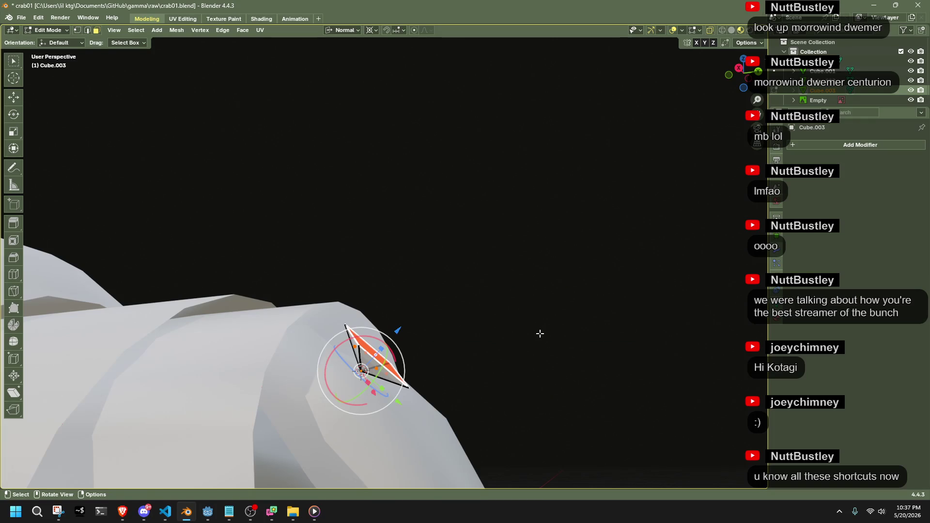
key(r)
key(z)
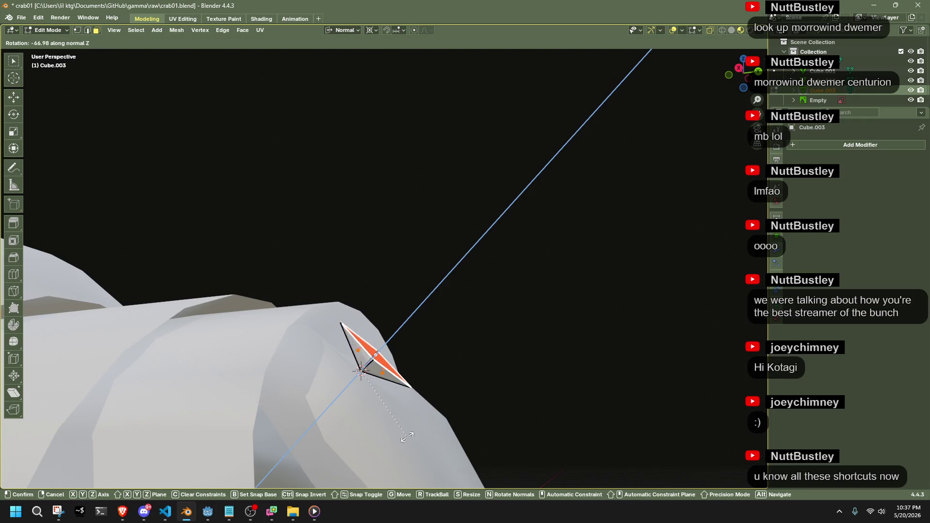
click(407, 436)
middle_drag(604, 341, 439, 393)
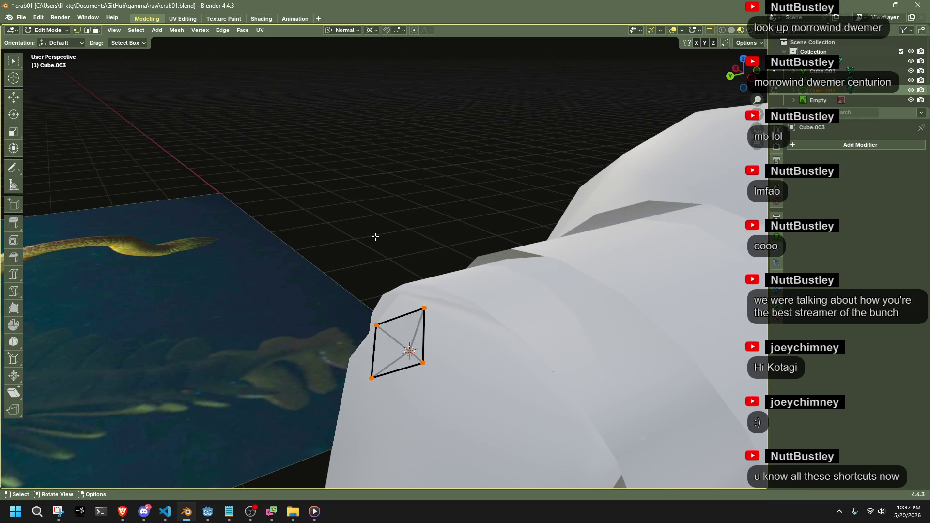
key(Tab)
Scale the diamond piece down to 0.731 in Object Mode and reselect it.
mouse_move(375, 237)
middle_down()
mouse_move(337, 307)
mouse_move(389, 308)
mouse_move(380, 299)
mouse_move(394, 255)
mouse_move(479, 261)
mouse_move(476, 327)
middle_up()
key(s)
click(507, 321)
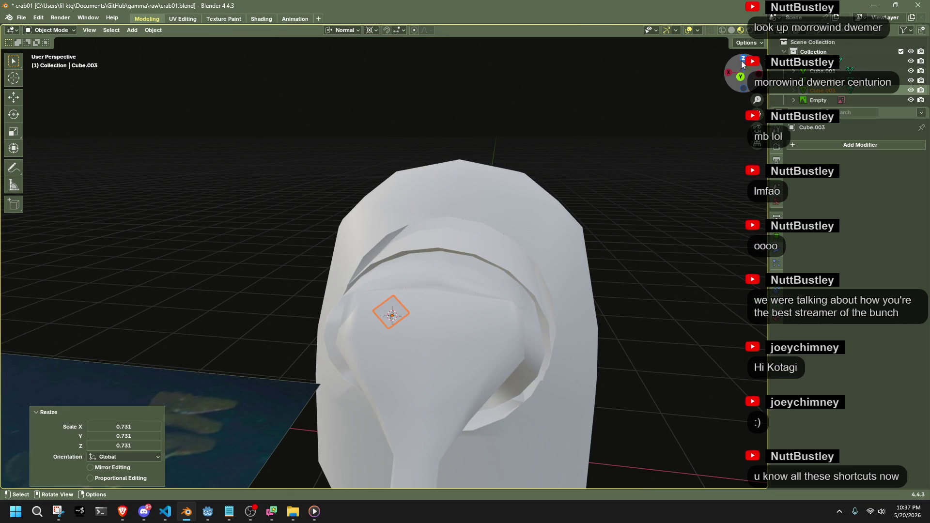
click(456, 340)
click(401, 307)
key(Tab)
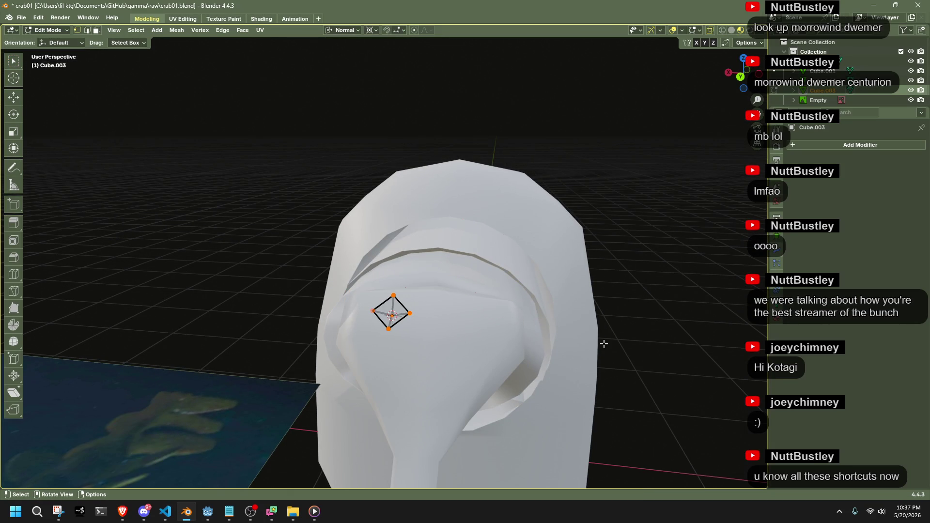
key(Tab)
middle_drag(629, 346, 506, 347)
mouse_move(348, 208)
middle_down()
mouse_move(383, 292)
mouse_move(436, 251)
mouse_move(392, 304)
mouse_move(442, 290)
mouse_move(457, 380)
middle_up()
Extrude the trunk's top face a short distance along its normal.
click(457, 380)
key(Tab)
middle_drag(471, 339, 430, 329)
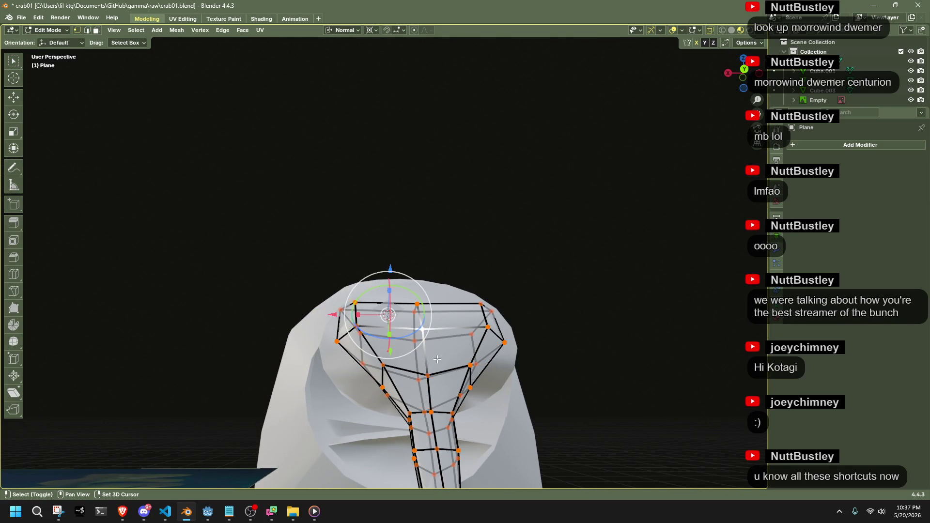
middle_drag(435, 371, 533, 391)
key(e)
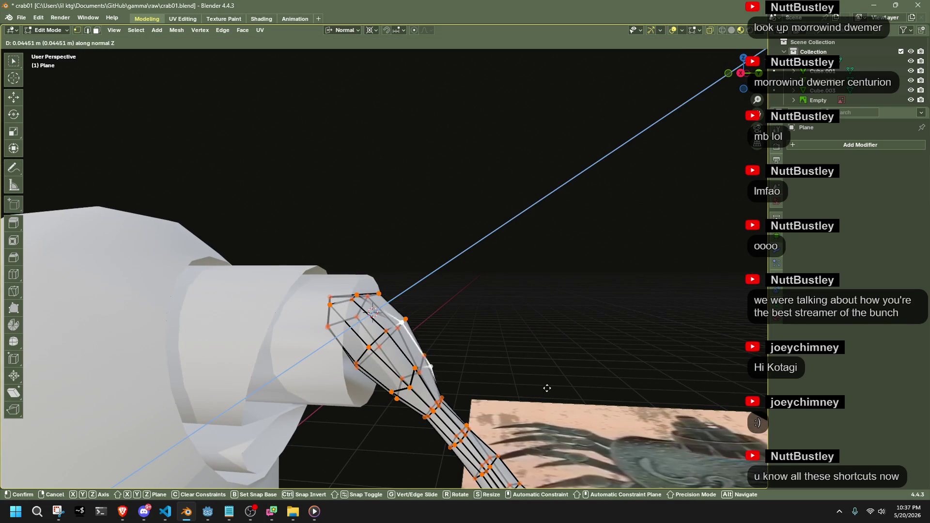
click(557, 386)
key(Tab)
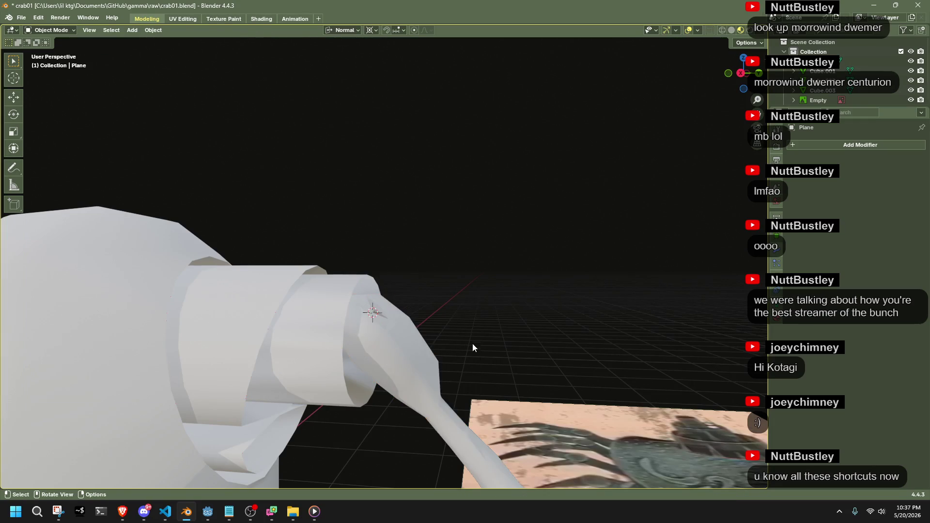
key(Tab)
Extrude the trunk top again and reposition its end in the right orthographic view.
mouse_move(358, 306)
middle_down()
mouse_move(504, 392)
mouse_move(459, 363)
middle_up()
key(e)
mouse_move(336, 290)
middle_down()
mouse_move(315, 267)
mouse_move(561, 274)
mouse_move(732, 96)
middle_up()
click(313, 259)
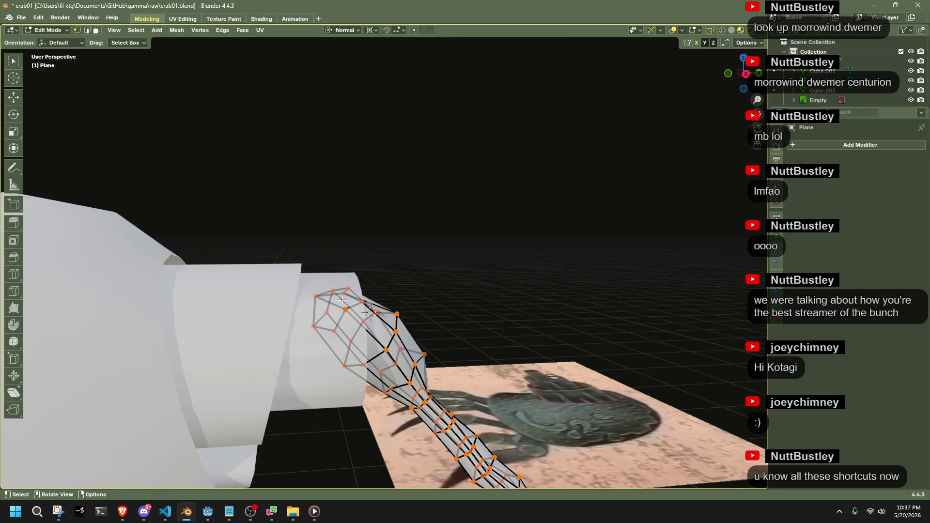
middle_drag(343, 300, 348, 304)
key(KP_3)
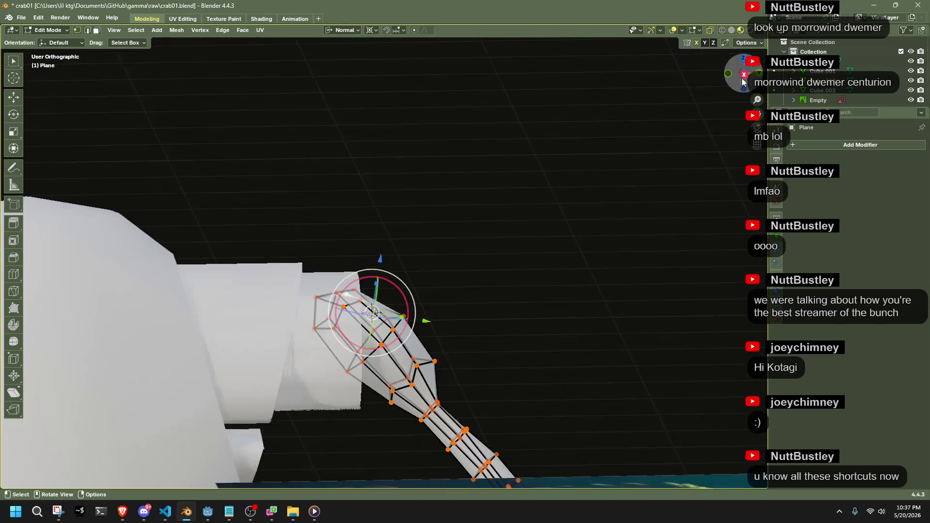
key(g)
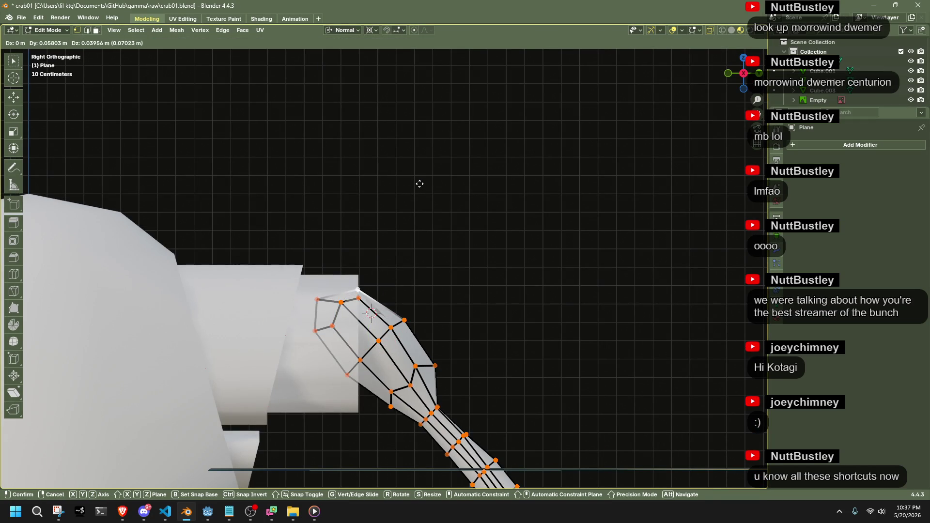
click(419, 184)
Snap the 3D cursor to the trunk's centre.
mouse_move(527, 321)
middle_down()
mouse_move(309, 353)
mouse_move(258, 320)
mouse_move(326, 285)
mouse_move(335, 291)
middle_up()
middle_drag(473, 337, 430, 413)
key(shift+s)
click(415, 307)
Select the trunk's top faces and tilt them about the normal X axis.
middle_drag(415, 307, 277, 245)
drag(276, 249, 380, 394)
middle_drag(381, 394, 501, 361)
key(r)
key(z)
key(z)
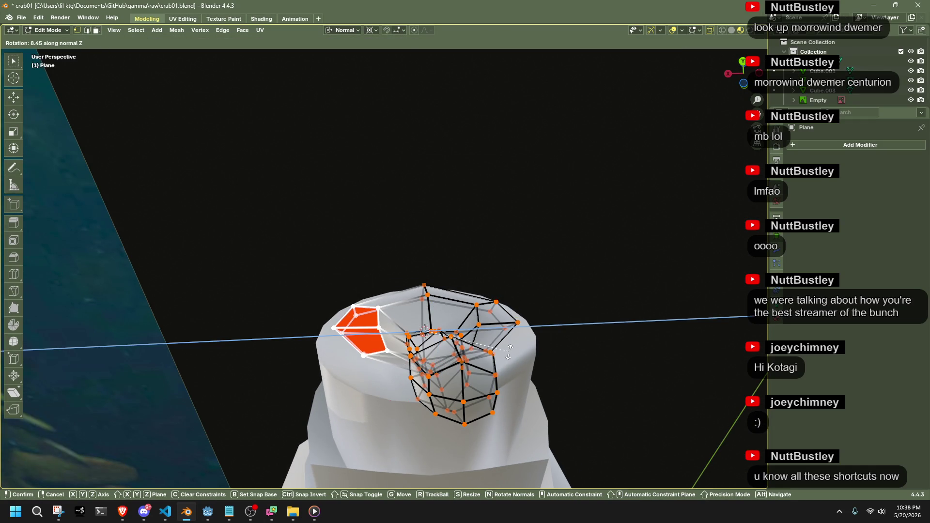
key(y)
key(x)
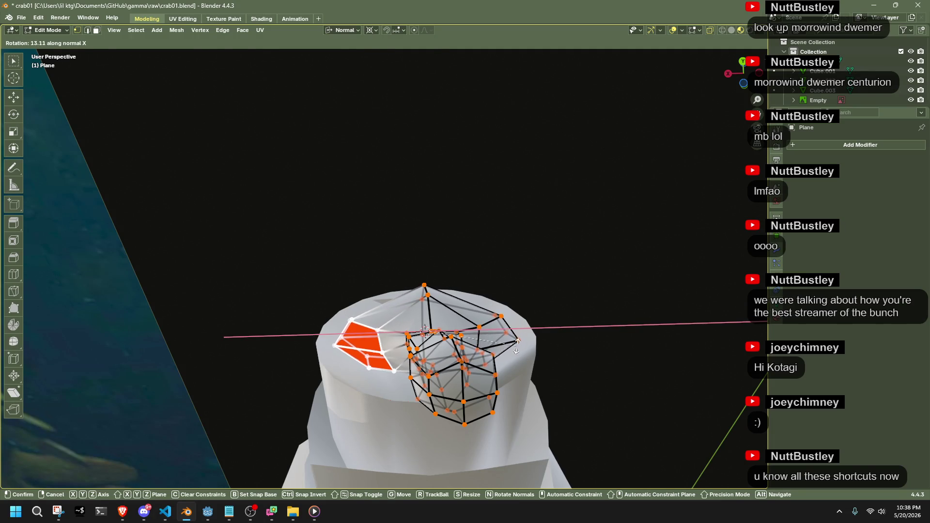
click(517, 345)
key(Tab)
Place the 3D cursor on the trunk's top face.
mouse_move(516, 345)
middle_down()
mouse_move(641, 434)
mouse_move(709, 423)
mouse_move(560, 373)
mouse_move(545, 344)
mouse_move(528, 350)
mouse_move(391, 326)
middle_up()
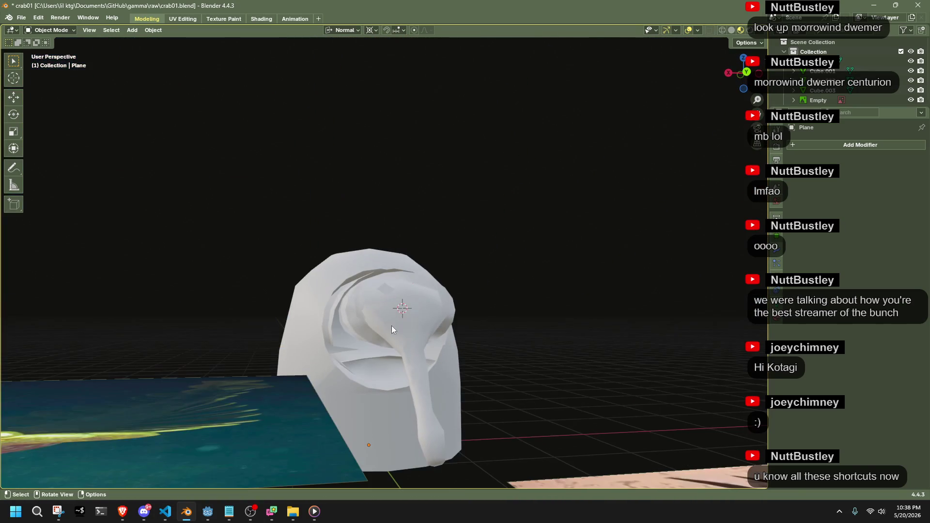
click(385, 291)
mouse_move(385, 292)
middle_down()
mouse_move(443, 319)
mouse_move(354, 342)
middle_up()
key(Tab)
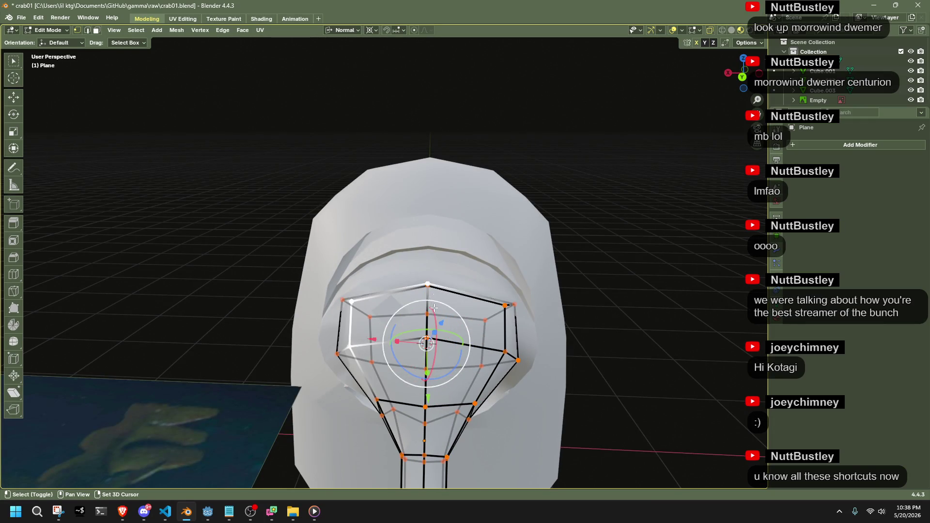
middle_drag(434, 308, 429, 293)
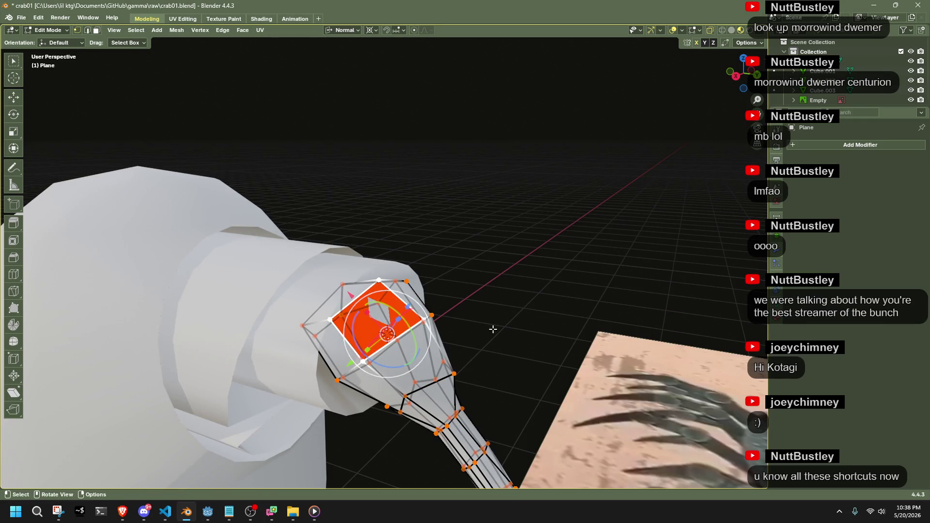
middle_drag(493, 329, 478, 316)
key(shift+s)
click(388, 323)
key(Tab)
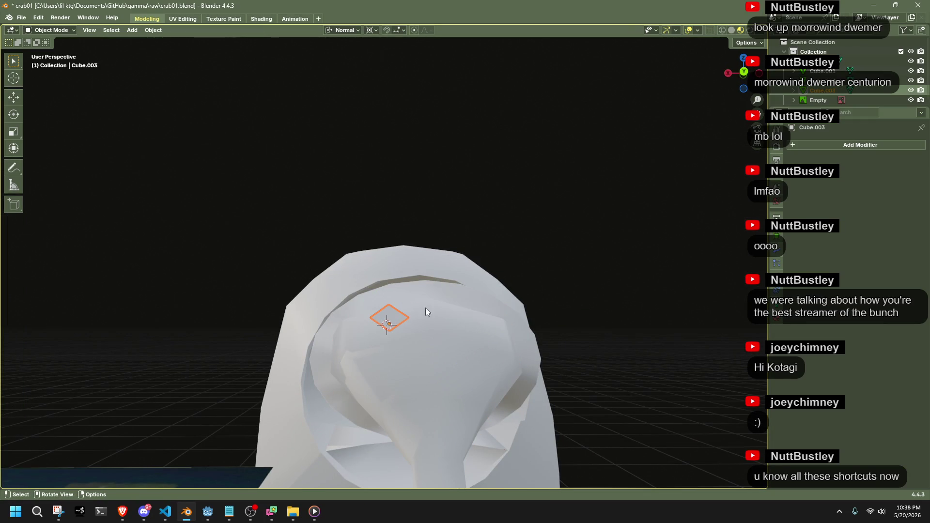
Snap the diamond disc Cube.003 to the 3D cursor on the trunk's head.
key(shift+s)
click(593, 303)
mouse_move(528, 367)
middle_down()
mouse_move(551, 377)
mouse_move(532, 403)
mouse_move(409, 421)
mouse_move(519, 391)
mouse_move(406, 349)
middle_up()
click(406, 349)
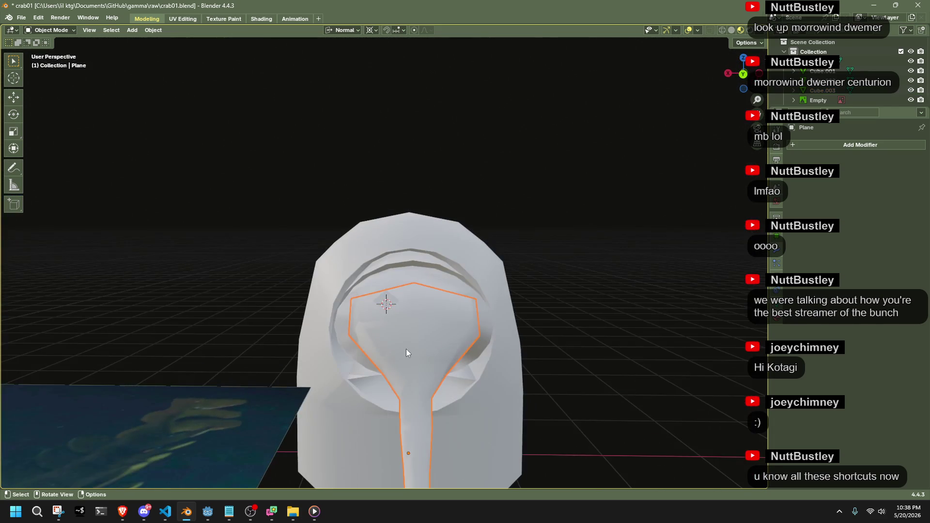
Duplicate the disc geometry and place the copy lower on the shell.
click(387, 301)
key(Tab)
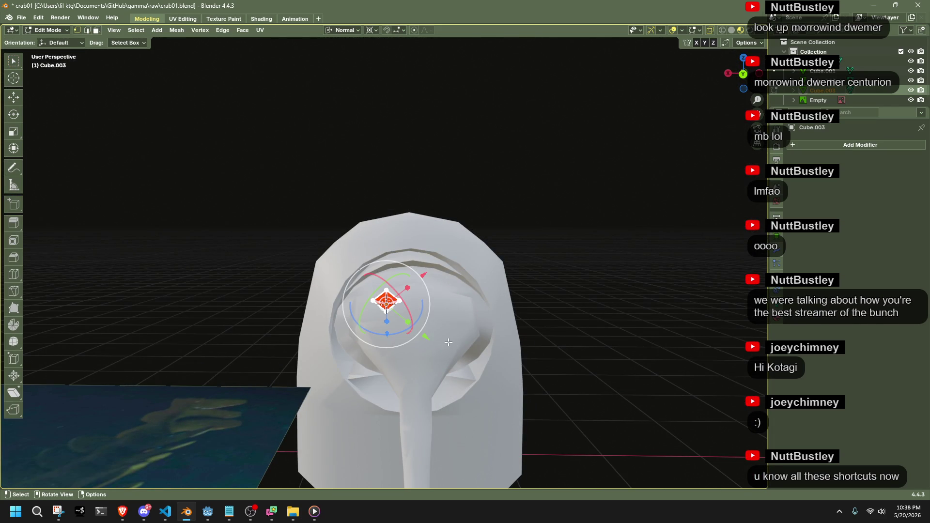
mouse_move(582, 223)
middle_down()
mouse_move(559, 285)
mouse_move(492, 333)
middle_up()
key(shift+d)
click(590, 308)
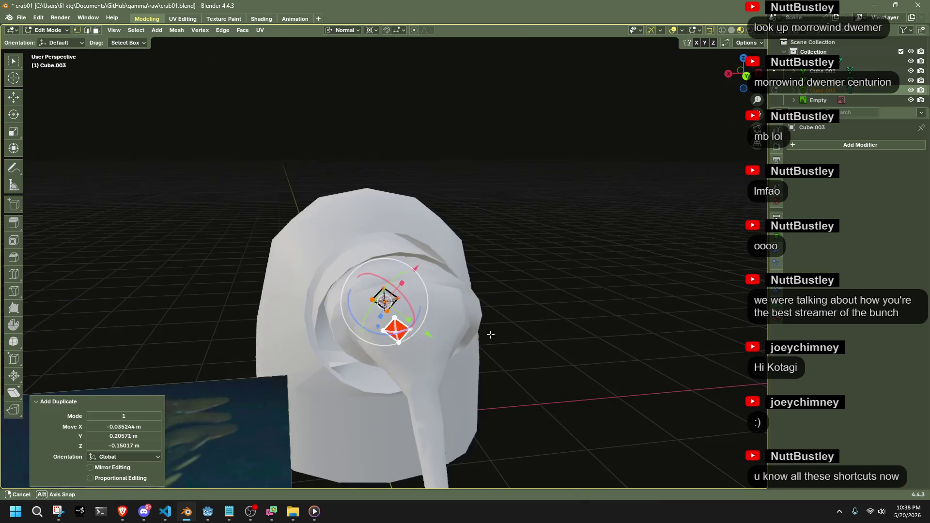
key(Tab)
Snap the disc to the cursor keeping offset, then move it along its normal Z.
click(433, 358)
key(Tab)
middle_drag(433, 357, 383, 359)
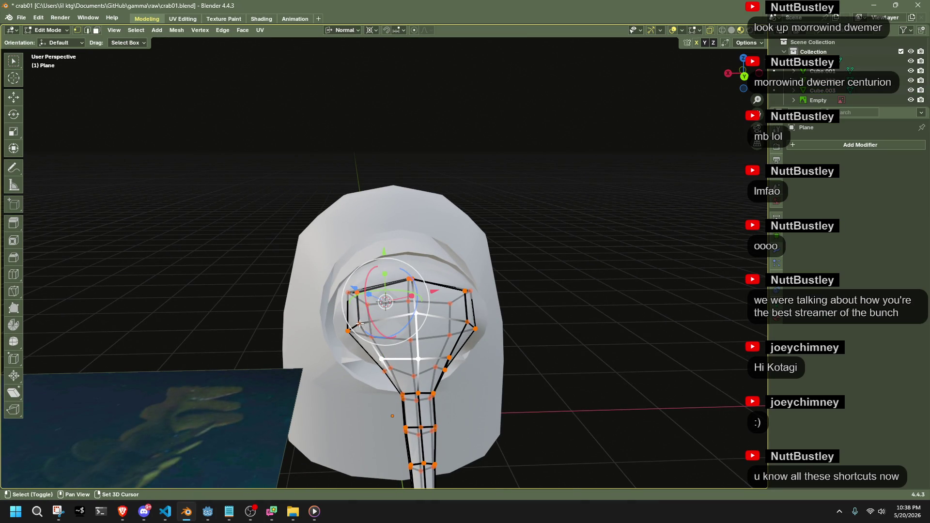
key(Tab)
key(Tab)
middle_drag(414, 330, 484, 329)
key(r)
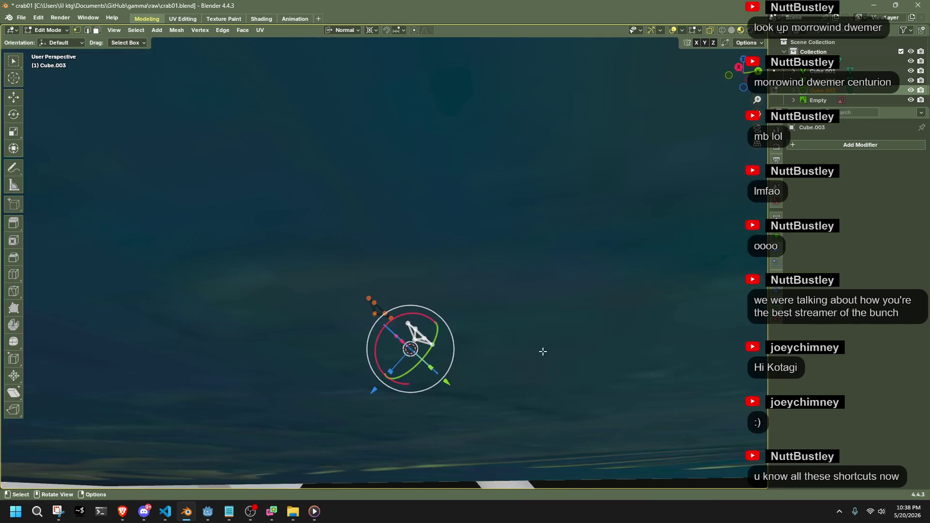
right_click(562, 373)
mouse_move(563, 373)
middle_down()
mouse_move(554, 390)
mouse_move(442, 355)
mouse_move(450, 346)
middle_up()
key(shift+s)
key(7)
key(g)
key(z)
key(z)
click(565, 387)
Tilt the disc face 39.9° about its normal, then rotate it about normal X.
key(r)
key(z)
key(z)
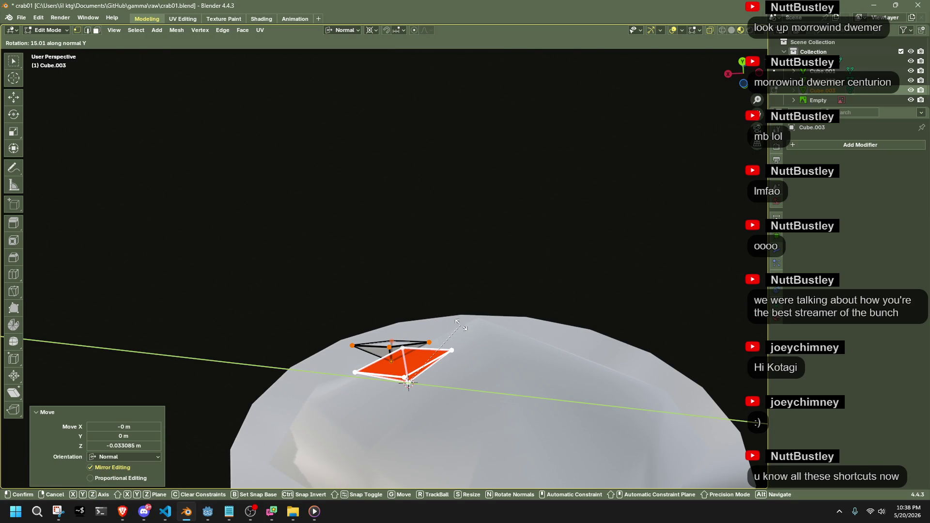
click(440, 309)
mouse_move(439, 309)
middle_down()
mouse_move(484, 339)
mouse_move(601, 366)
mouse_move(493, 376)
mouse_move(397, 361)
middle_up()
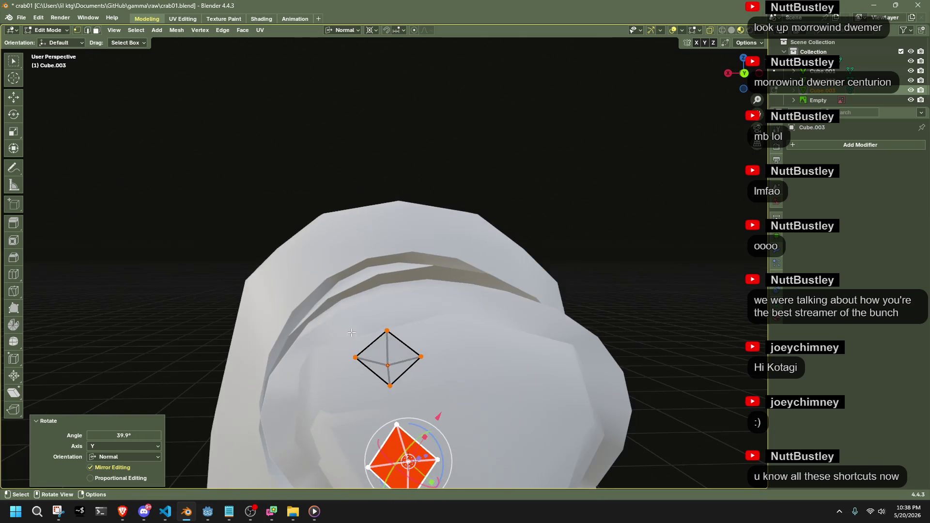
click(388, 358)
key(x)
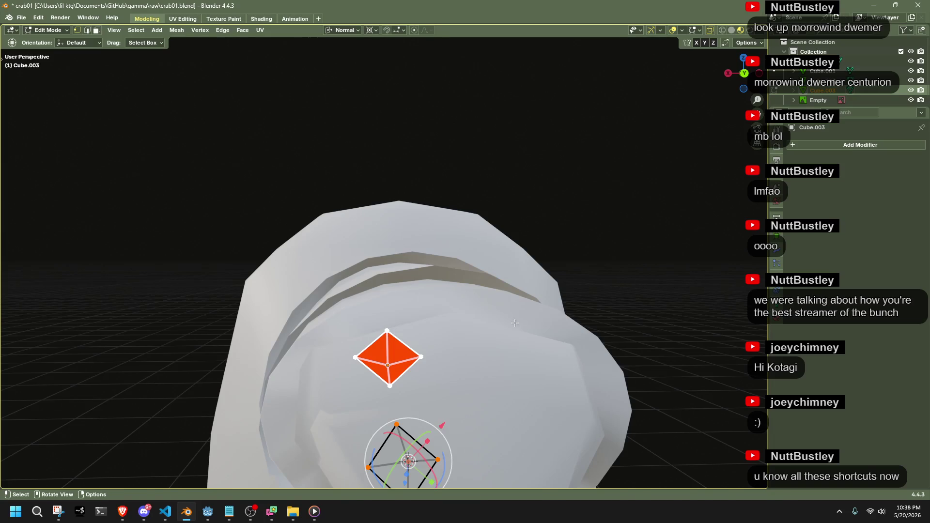
key(r)
key(x)
click(483, 299)
key(Tab)
Select the small diamond face on the shell and move it into position.
middle_drag(483, 299, 228, 300)
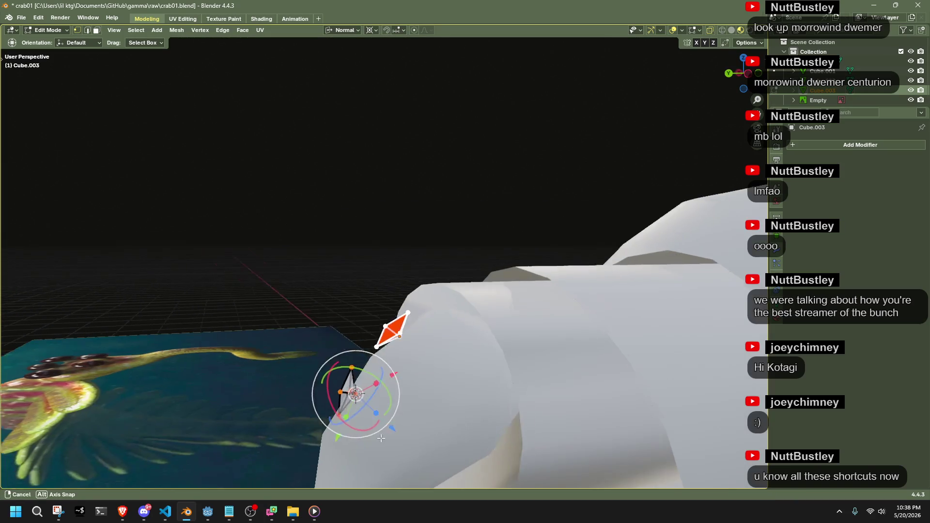
click(235, 290)
mouse_move(400, 357)
middle_down()
mouse_move(374, 321)
mouse_move(423, 368)
mouse_move(398, 342)
middle_up()
key(Tab)
drag(442, 358, 442, 357)
mouse_move(443, 357)
middle_down()
mouse_move(444, 320)
mouse_move(573, 345)
middle_up()
key(g)
click(432, 320)
key(Tab)
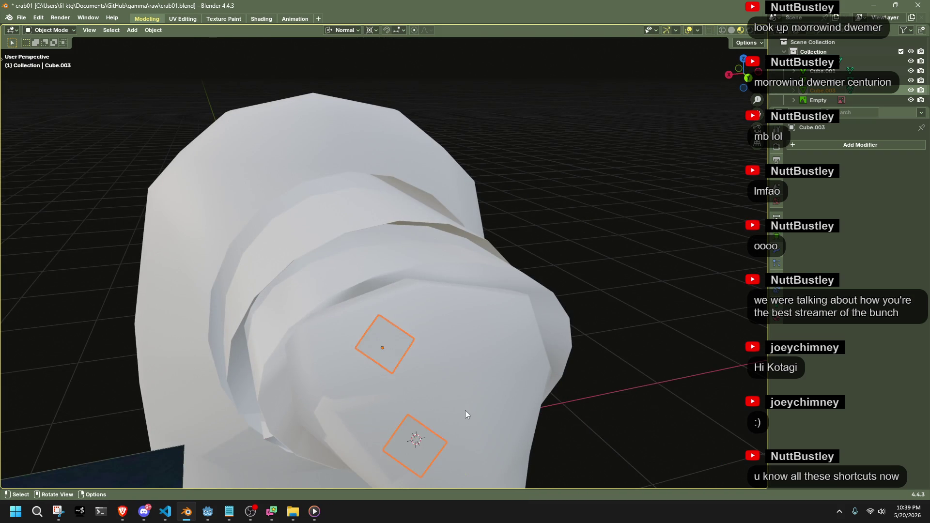
Separate the selected face into its own object, Cube.004, via Mesh > Separate > Selection.
key(Tab)
middle_drag(466, 411, 478, 431)
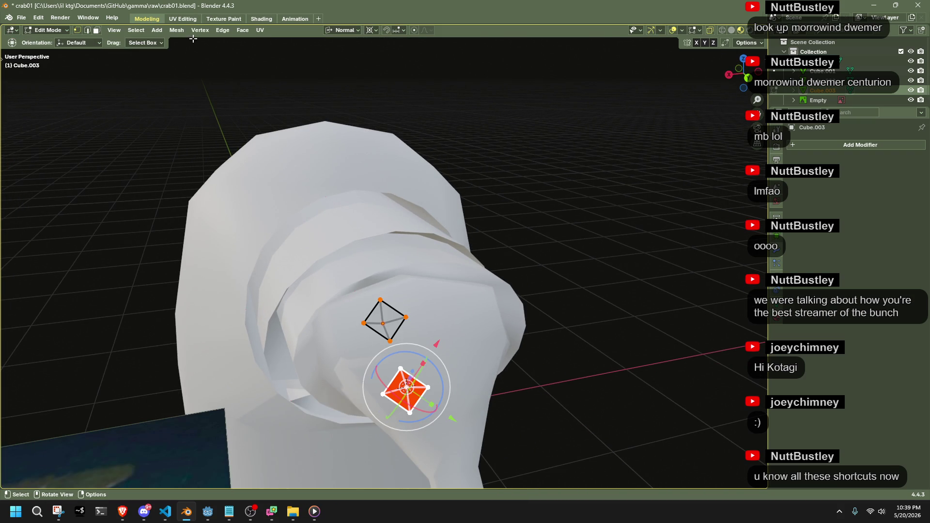
click(176, 30)
mouse_move(209, 127)
click(305, 127)
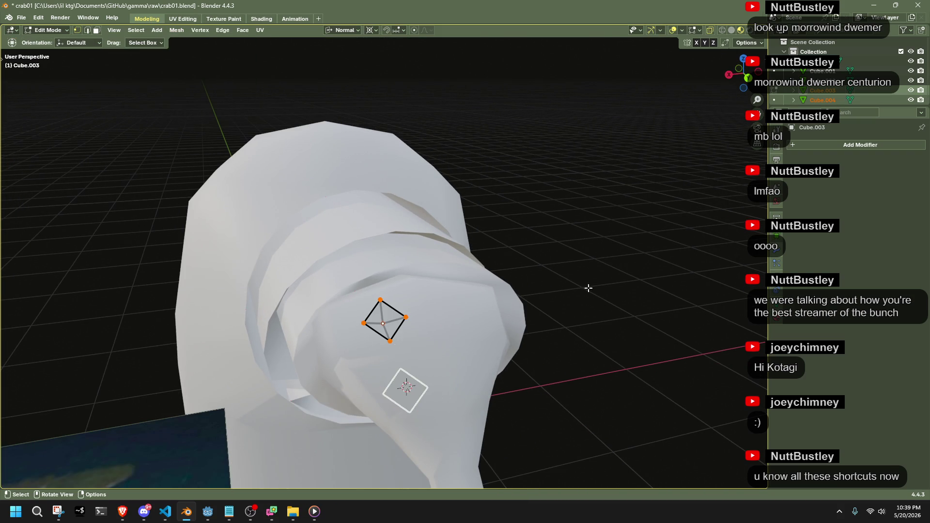
key(Tab)
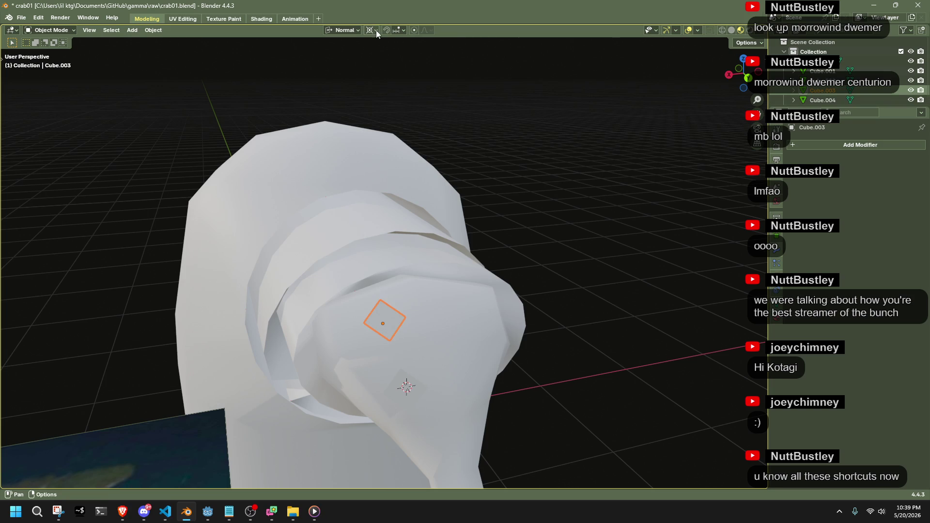
Turn on Face snapping and snap the small square disc onto the shell surface.
click(396, 29)
click(372, 120)
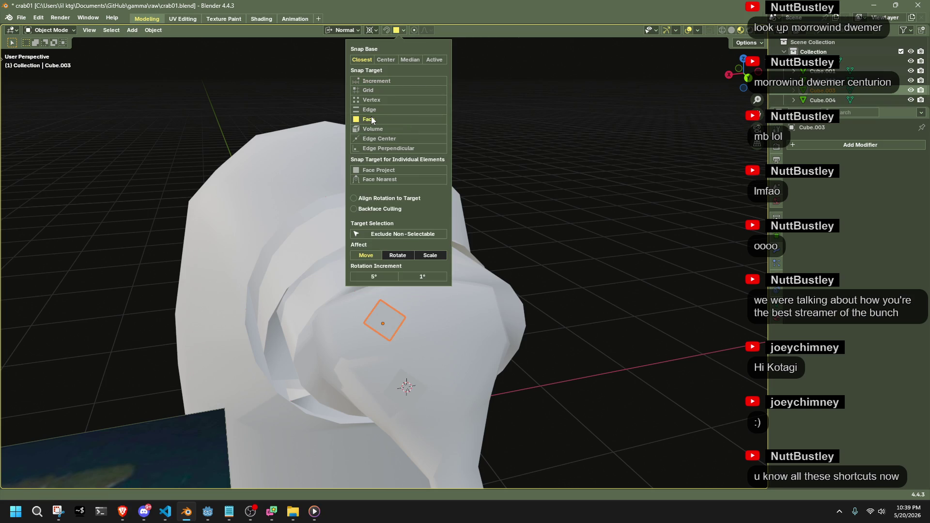
click(386, 30)
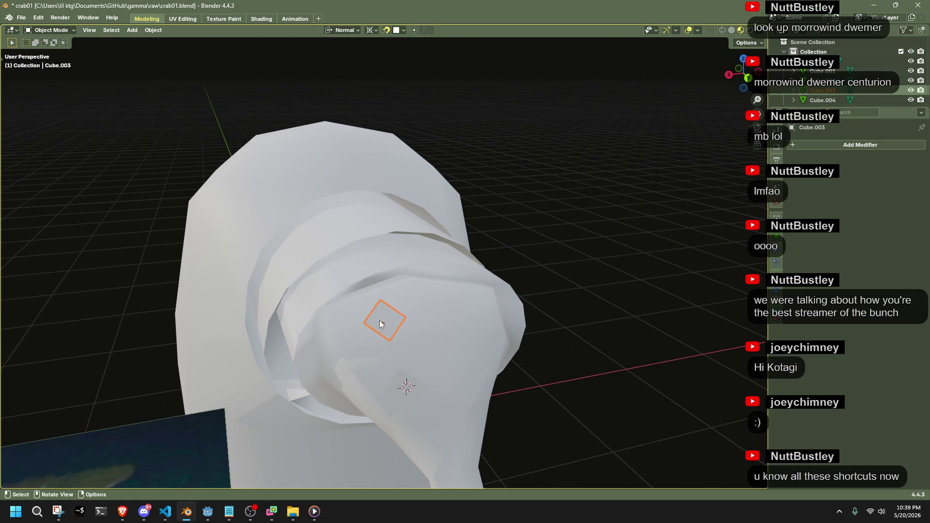
key(g)
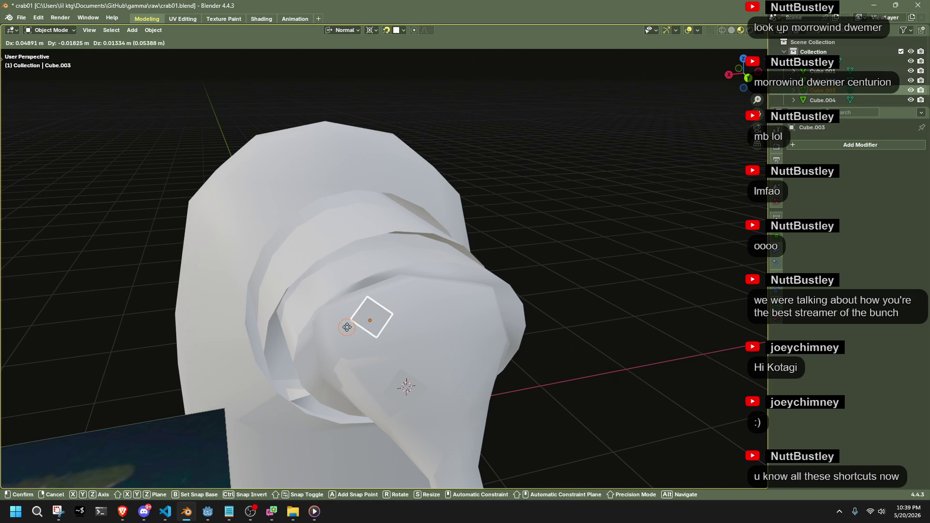
click(337, 326)
mouse_move(339, 330)
middle_down()
mouse_move(442, 321)
mouse_move(438, 297)
mouse_move(638, 268)
middle_up()
click(638, 268)
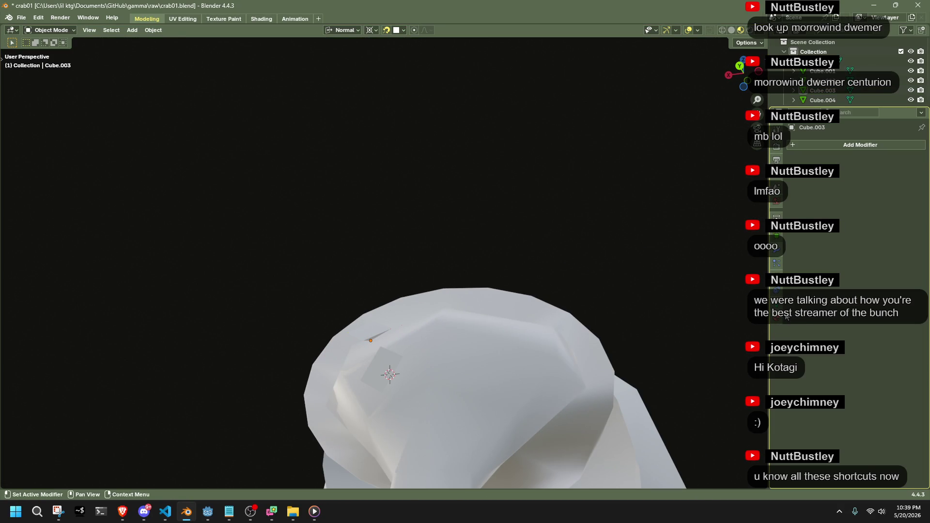
Create a new material with black base colour and roughness 1.000.
click(795, 187)
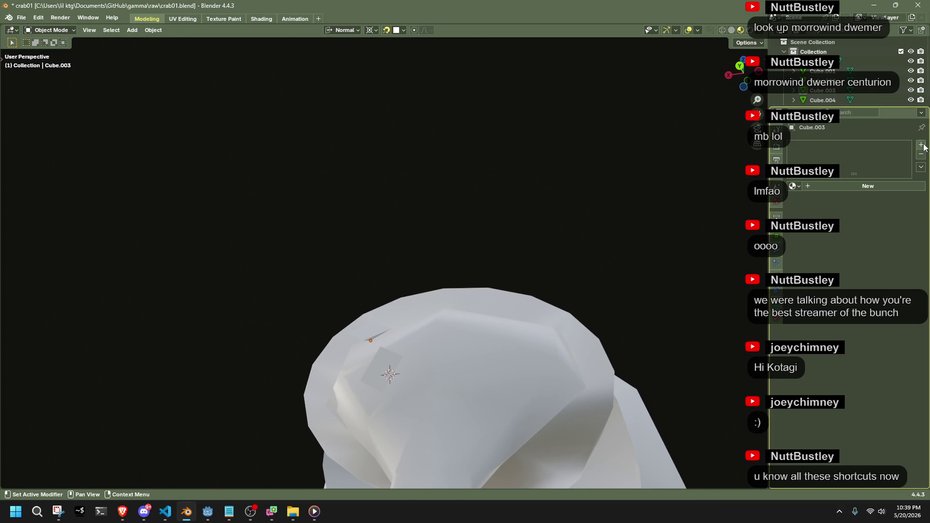
click(859, 186)
click(855, 248)
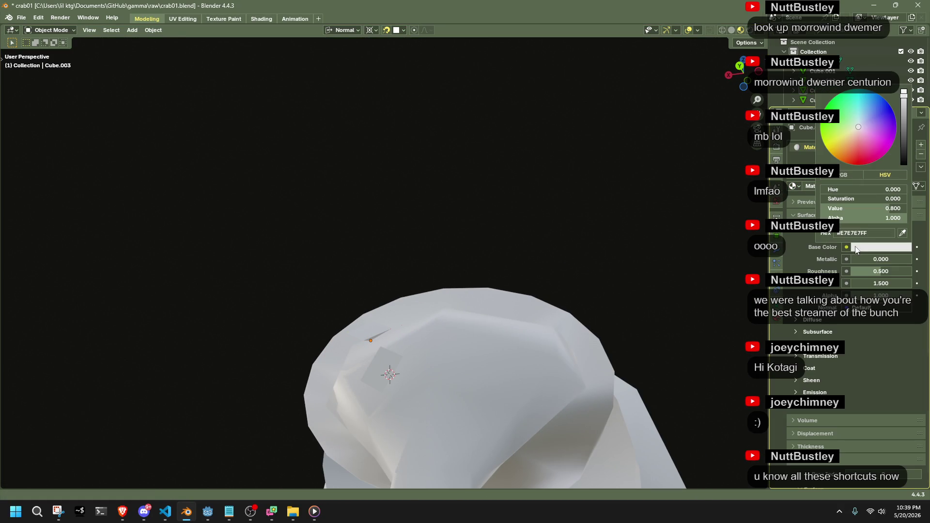
click(903, 162)
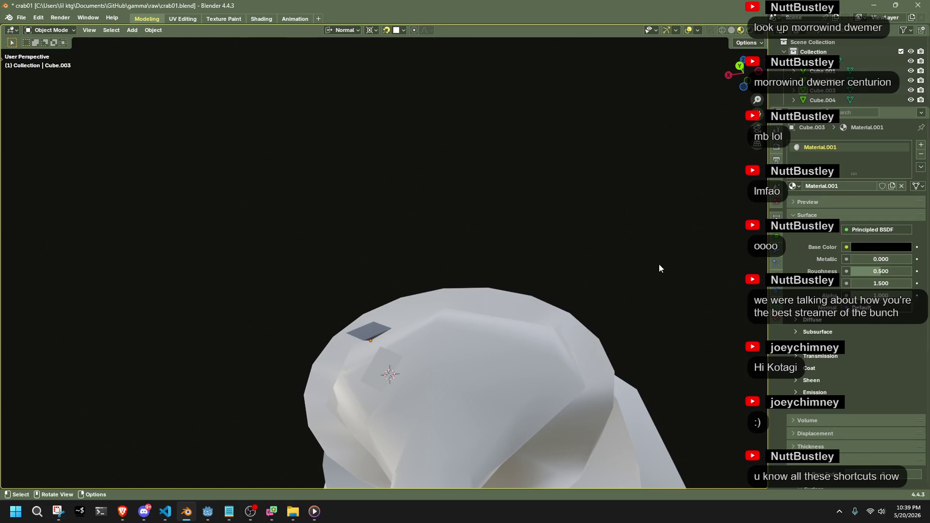
drag(867, 271, 911, 271)
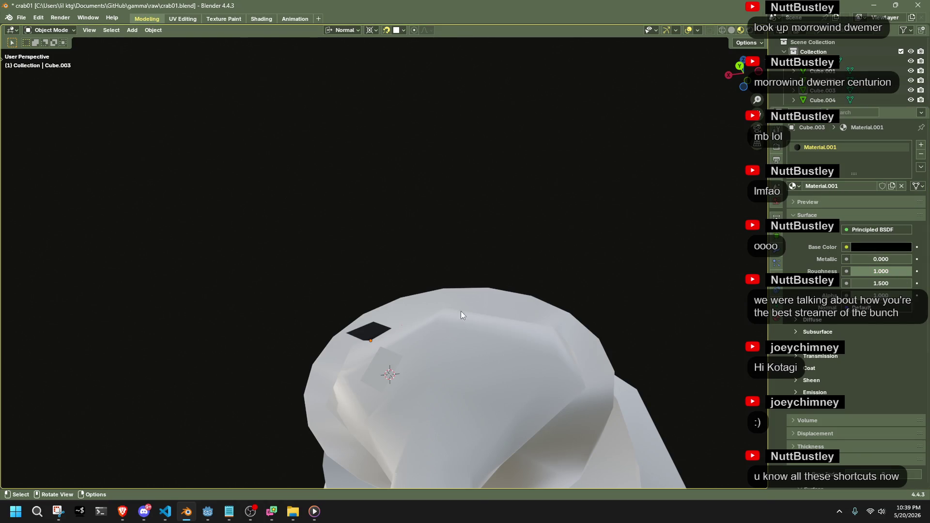
Assign Material.001 to the second small square disc as well.
click(392, 364)
click(793, 186)
click(766, 209)
click(501, 244)
mouse_move(501, 244)
middle_down()
mouse_move(618, 302)
mouse_move(574, 330)
mouse_move(436, 305)
middle_up()
middle_drag(356, 394, 350, 432)
Rotate the disc into place and select the dark triangular disc.
key(r)
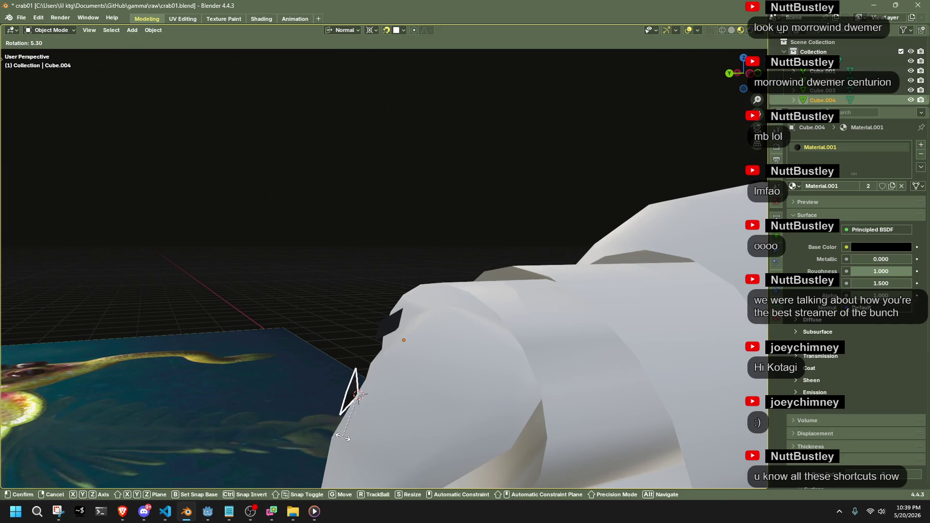
click(338, 436)
click(378, 344)
mouse_move(407, 330)
middle_down()
mouse_move(510, 279)
mouse_move(566, 282)
mouse_move(543, 328)
mouse_move(369, 417)
mouse_move(393, 396)
mouse_move(376, 395)
middle_up()
Flip the quad diagonal of the Plane object's face in Edit Mode.
click(369, 416)
key(Tab)
right_click(410, 392)
mouse_move(412, 393)
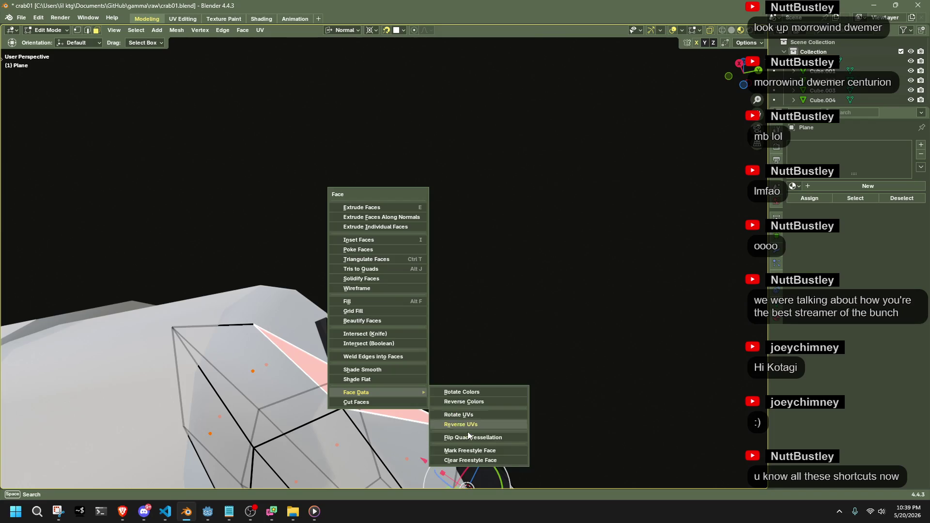
click(466, 436)
key(Tab)
Reposition the black square disc on the shell, undoing one attempt.
mouse_move(510, 353)
middle_down()
mouse_move(435, 382)
mouse_move(348, 379)
mouse_move(351, 387)
mouse_move(351, 362)
mouse_move(522, 277)
mouse_move(525, 333)
mouse_move(441, 368)
middle_up()
click(347, 379)
key(g)
click(320, 367)
key(ctrl+z)
click(383, 344)
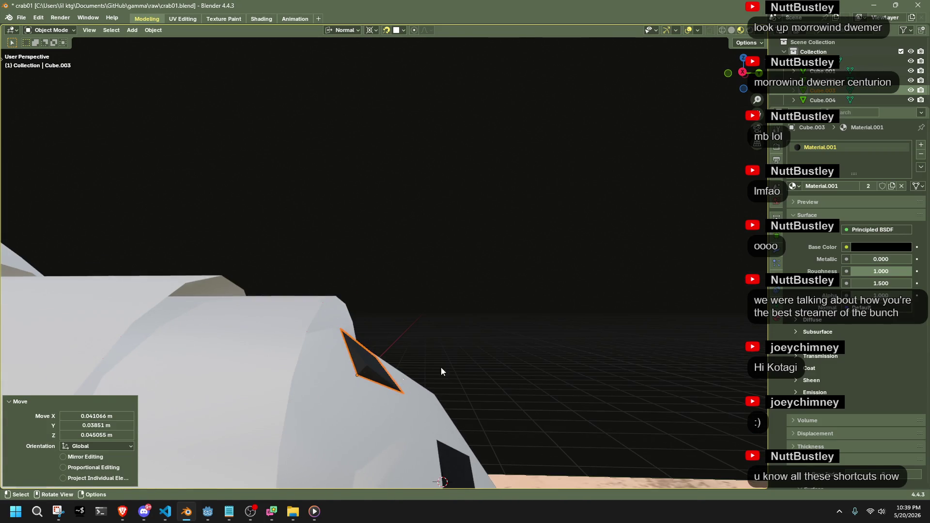
key(g)
click(342, 411)
mouse_move(341, 411)
middle_down()
mouse_move(342, 367)
mouse_move(290, 454)
middle_up()
Nudge the black square further, including a move along its normal Y axis.
key(g)
click(394, 338)
mouse_move(393, 339)
middle_down()
mouse_move(499, 289)
mouse_move(498, 254)
middle_up()
key(g)
key(y)
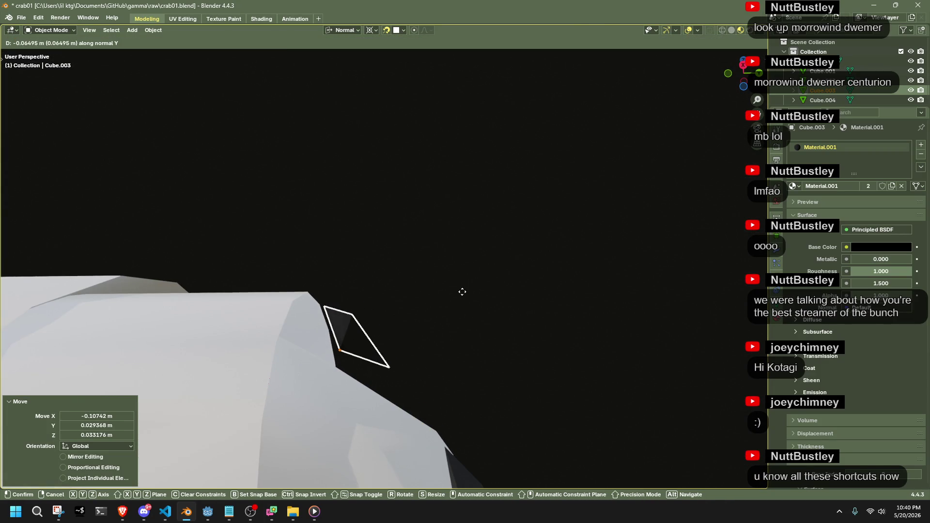
click(427, 307)
key(g)
click(443, 321)
mouse_move(443, 320)
middle_down()
mouse_move(662, 118)
mouse_move(529, 311)
mouse_move(598, 283)
mouse_move(629, 227)
middle_up()
Switch the viewport to solid, then wireframe shading, to inspect the square.
click(732, 30)
click(722, 30)
mouse_move(654, 146)
middle_down()
mouse_move(554, 264)
mouse_move(447, 300)
mouse_move(430, 260)
middle_up()
mouse_move(356, 263)
middle_down()
mouse_move(349, 291)
mouse_move(436, 332)
mouse_move(496, 334)
mouse_move(496, 298)
middle_up()
Set Global orientation, rotate the disc's face -28.1° about Z and raise it slightly.
key(Tab)
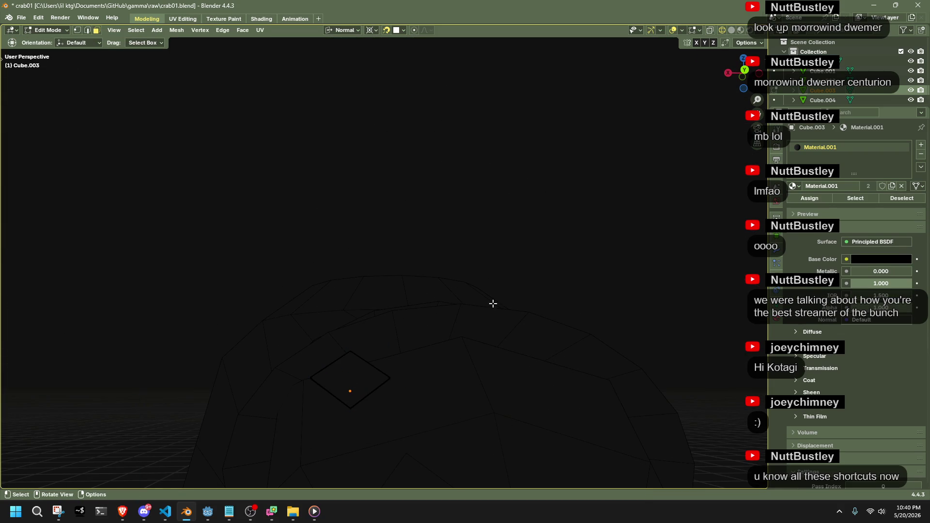
scroll(469, 340, down, 3)
mouse_move(468, 340)
middle_down()
mouse_move(465, 305)
mouse_move(420, 264)
middle_up()
click(343, 31)
click(329, 62)
key(r)
key(x)
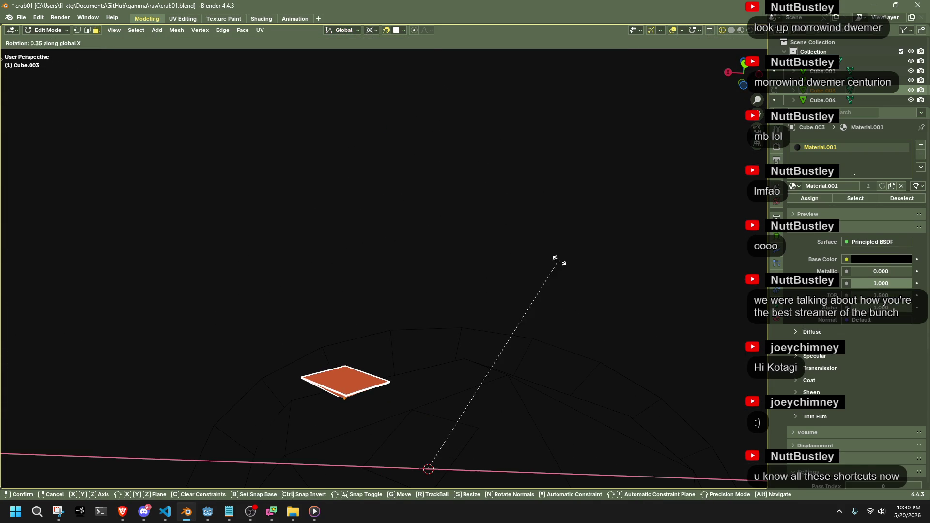
key(Escape)
key(r)
key(z)
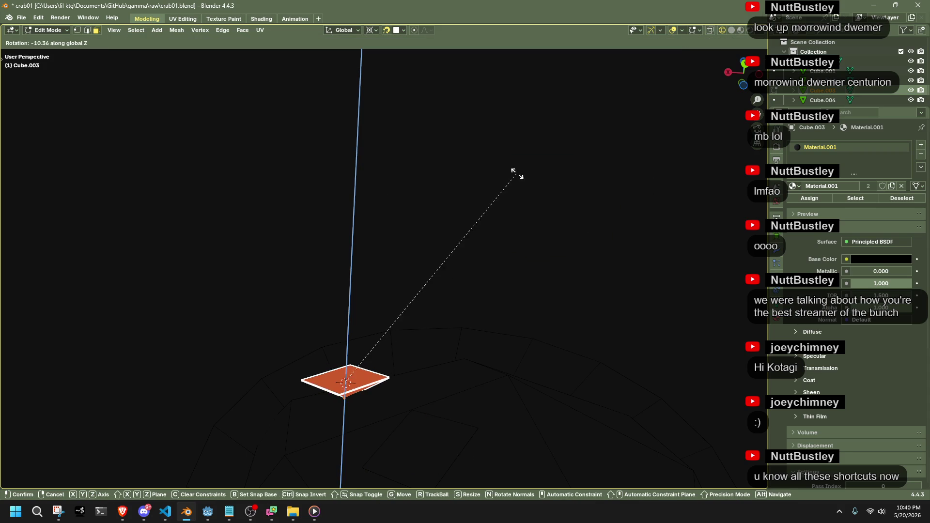
click(458, 126)
mouse_move(458, 127)
middle_down()
mouse_move(438, 228)
mouse_move(438, 338)
mouse_move(420, 363)
mouse_move(462, 368)
mouse_move(439, 344)
mouse_move(431, 354)
middle_up()
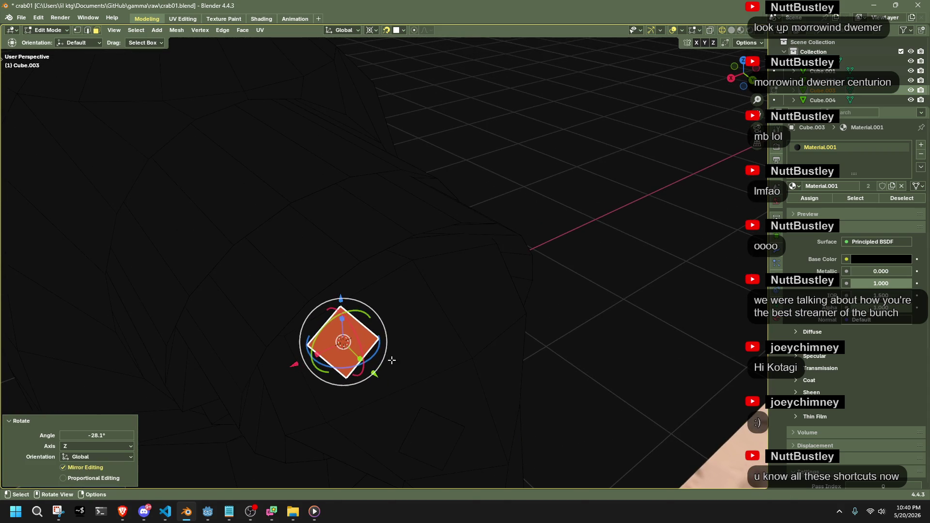
key(g)
click(389, 353)
Refine the face angle with a 10.9° X rotation, small moves and a -4.13° turn.
key(r)
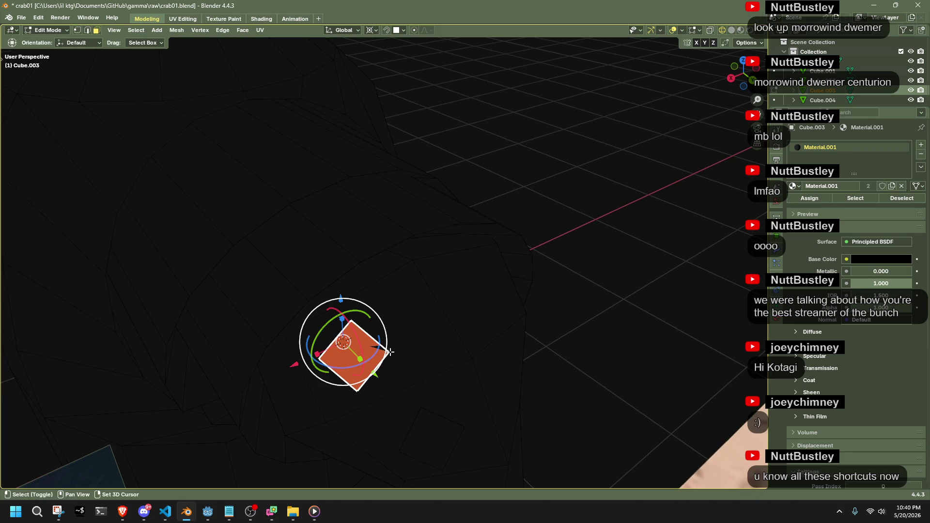
key(x)
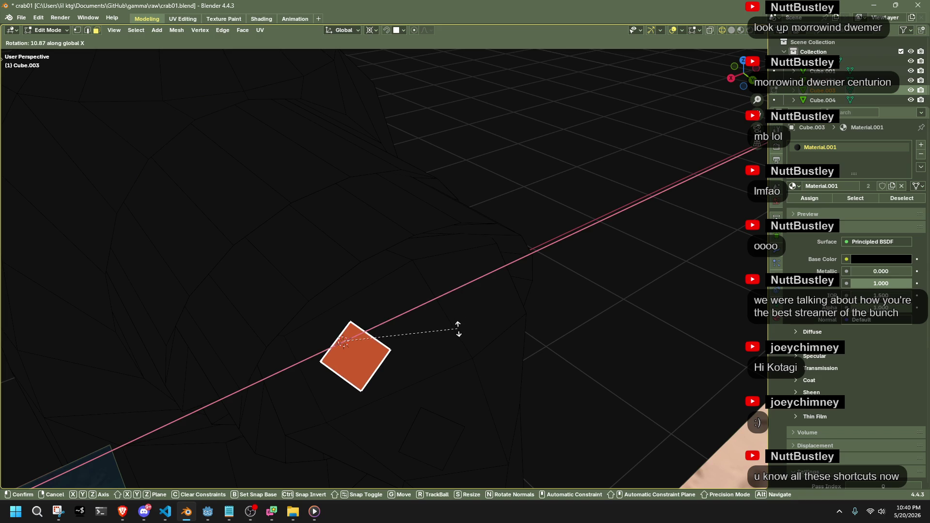
click(458, 329)
key(r)
key(z)
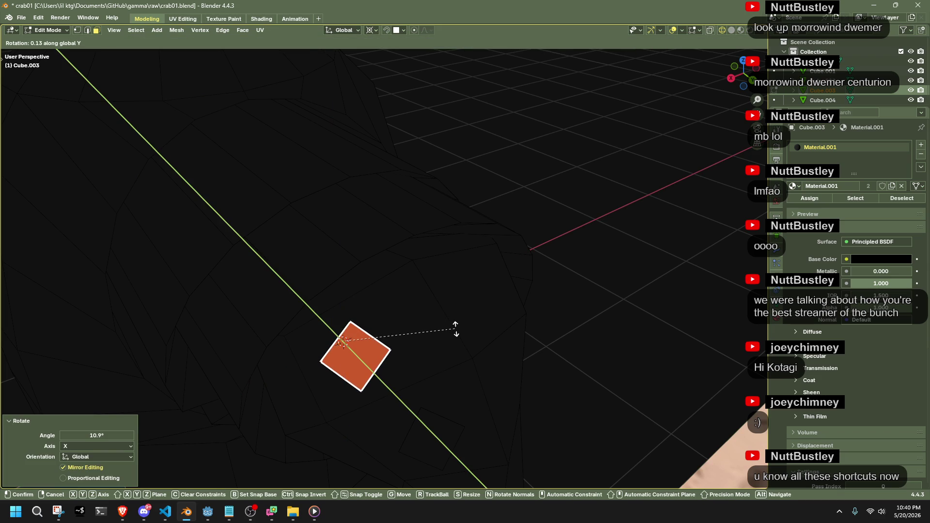
click(462, 328)
middle_drag(463, 327, 508, 324)
key(r)
click(466, 305)
key(g)
click(477, 311)
mouse_move(477, 311)
middle_down()
mouse_move(489, 322)
mouse_move(557, 305)
mouse_move(615, 322)
mouse_move(562, 350)
mouse_move(496, 349)
mouse_move(523, 357)
mouse_move(477, 339)
mouse_move(453, 276)
middle_up()
key(r)
click(530, 343)
Duplicate the face, move the copy, and rotate it 26.6° about Z around the selection.
key(g)
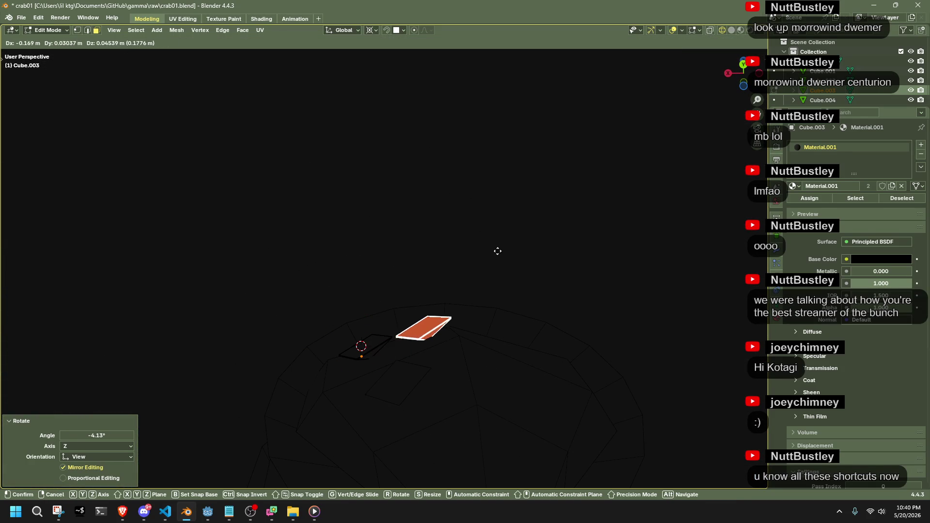
click(520, 241)
mouse_move(512, 276)
middle_down()
mouse_move(497, 356)
mouse_move(506, 365)
middle_up()
key(r)
key(z)
click(512, 364)
key(shift+s)
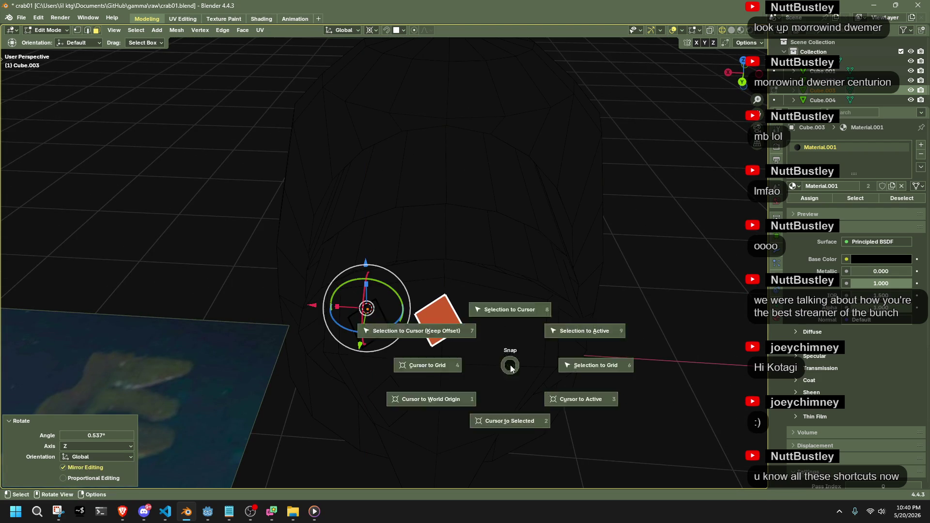
click(501, 412)
middle_drag(509, 326, 513, 297)
key(r)
key(z)
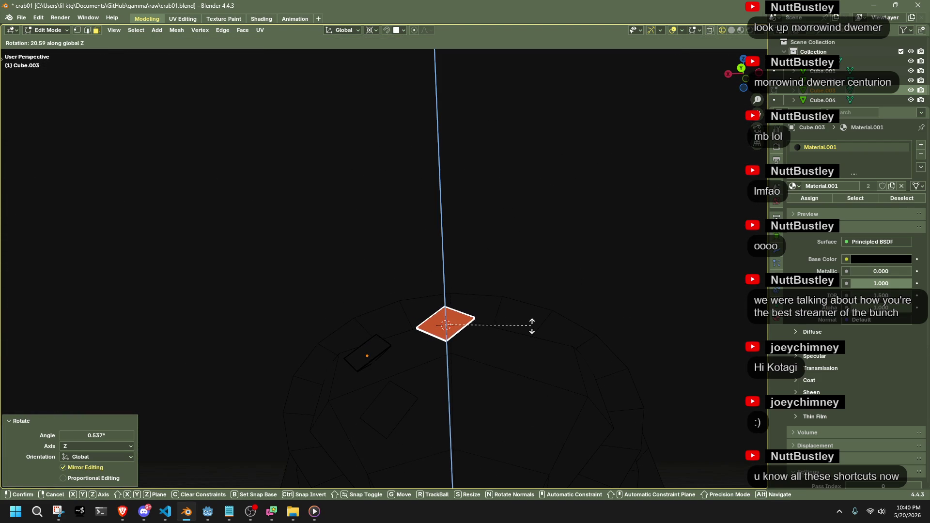
click(533, 335)
Fine-tune the diamond face's angle in back orthographic view, then select the lower diamond object.
click(742, 68)
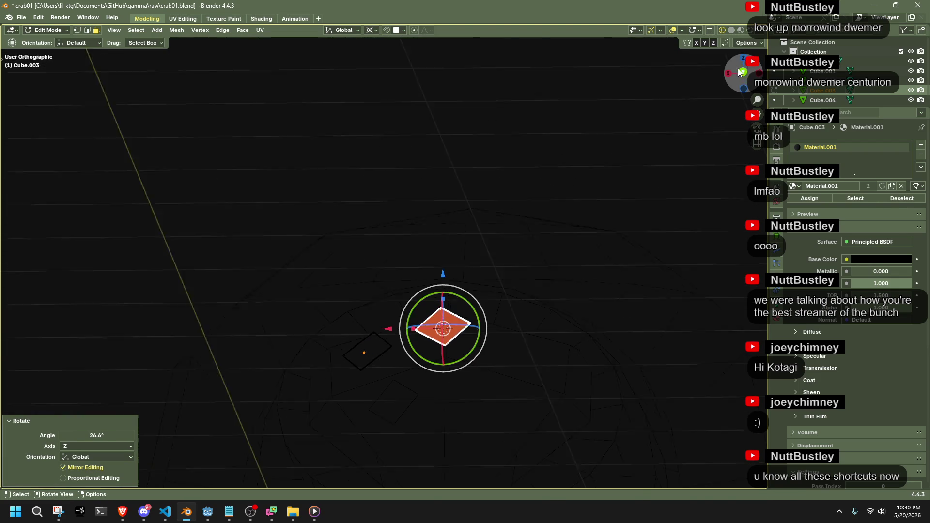
key(r)
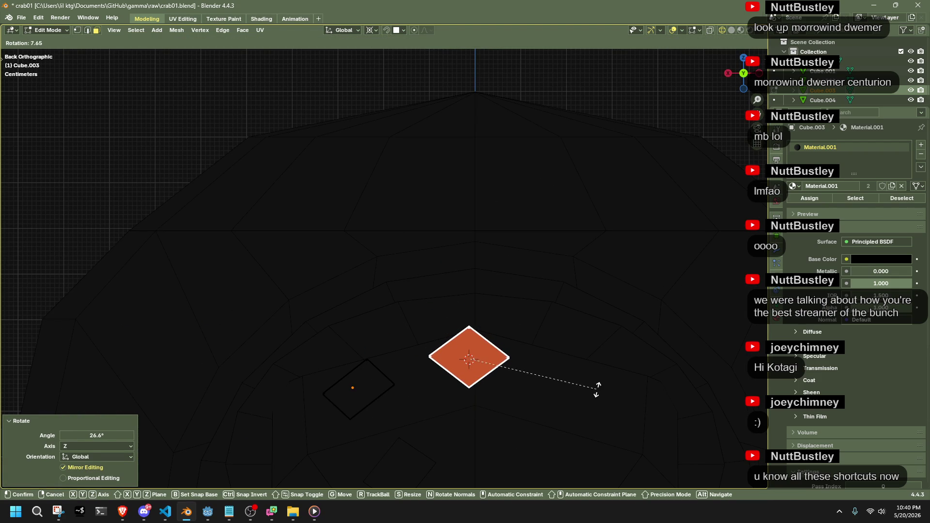
click(603, 390)
mouse_move(601, 392)
middle_down()
mouse_move(474, 395)
mouse_move(528, 351)
mouse_move(370, 354)
middle_up()
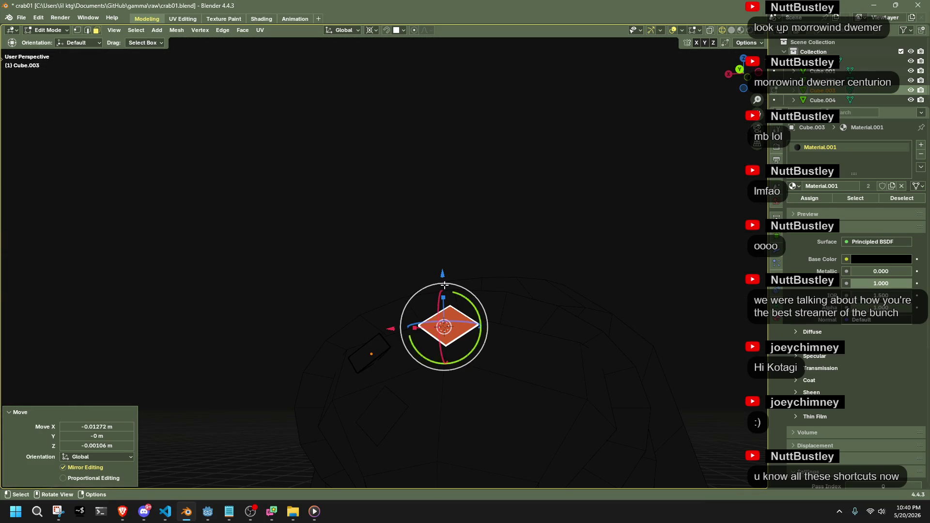
shift+click(370, 353)
key(Tab)
click(395, 407)
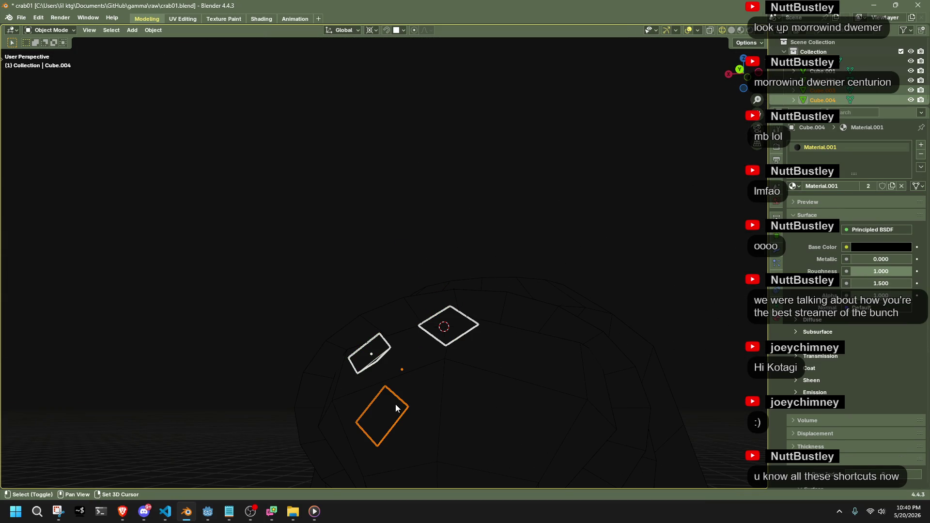
Join the diamond pieces with Ctrl+J, symmetrize the mesh, then apply all transforms.
key(ctrl+j)
key(Tab)
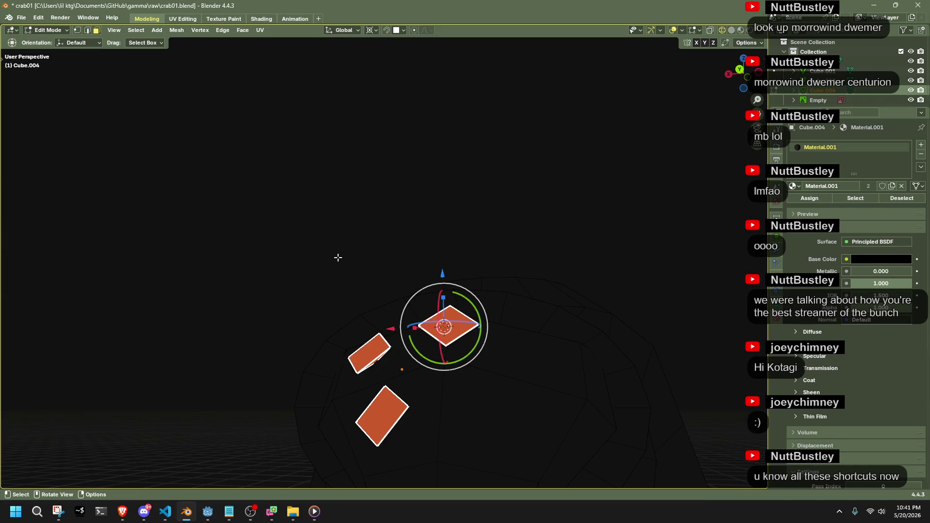
click(182, 31)
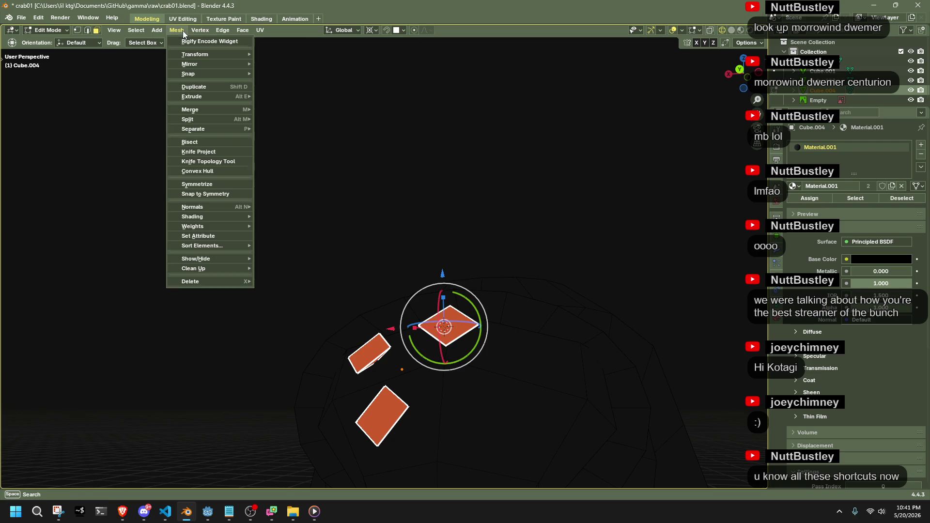
click(195, 184)
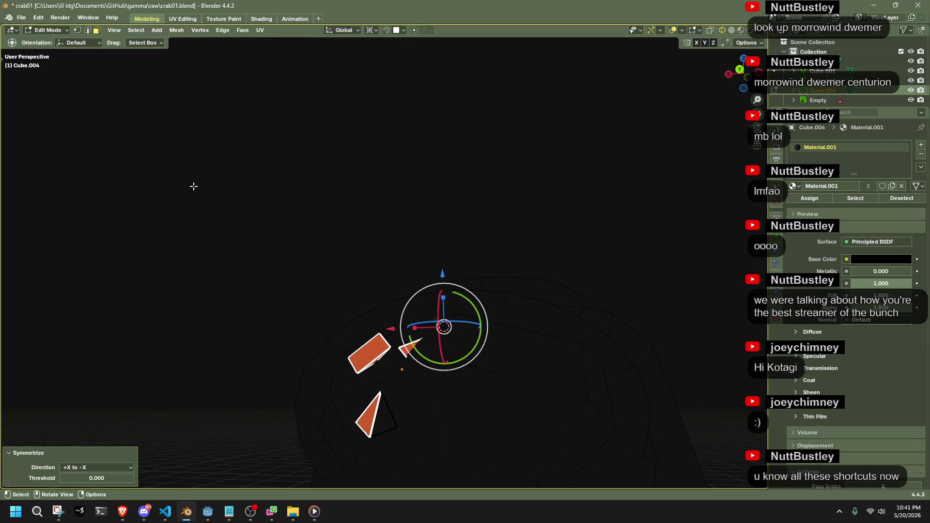
key(Tab)
key(a)
key(ctrl+a)
click(271, 306)
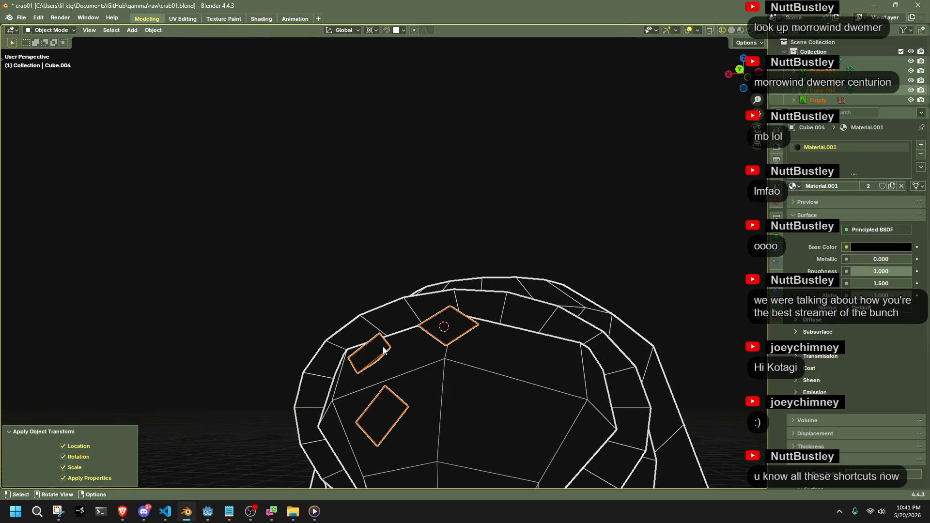
Symmetrize the mesh again to get five diamonds across the head, then return to Object Mode.
key(Tab)
click(178, 30)
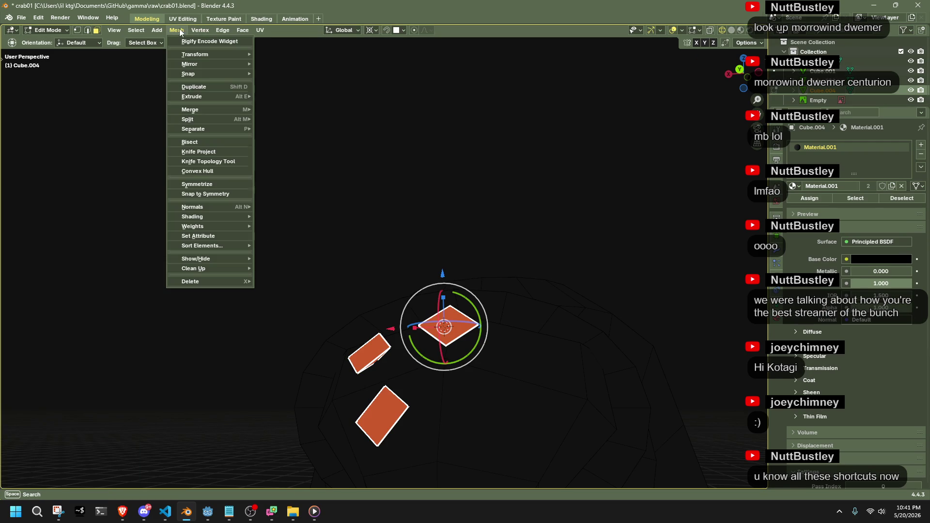
click(209, 183)
click(426, 203)
mouse_move(470, 319)
middle_down()
mouse_move(475, 355)
mouse_move(583, 390)
mouse_move(473, 423)
mouse_move(415, 409)
mouse_move(488, 365)
middle_up()
scroll(488, 364, down, 3)
key(Tab)
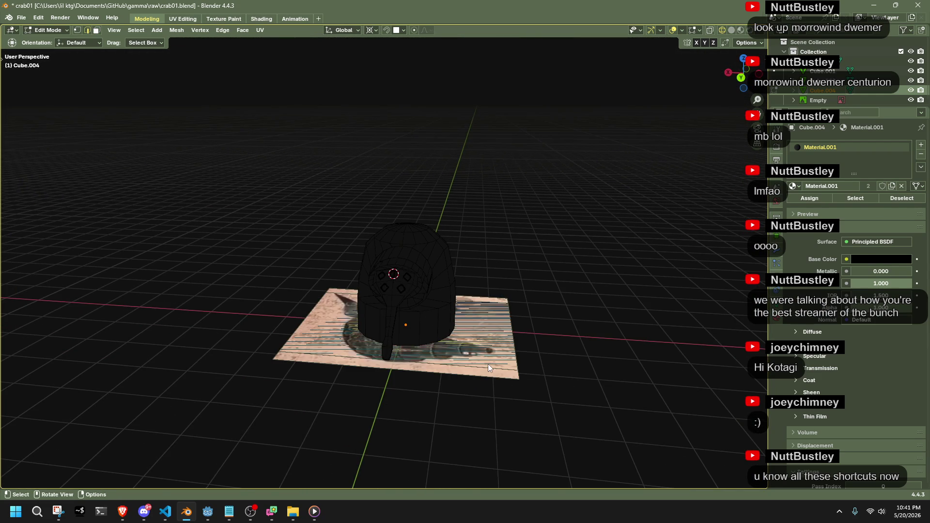
Move the crab reference image plane aside by 2.0297 m in X and 3.0653 m in Y.
click(485, 362)
key(g)
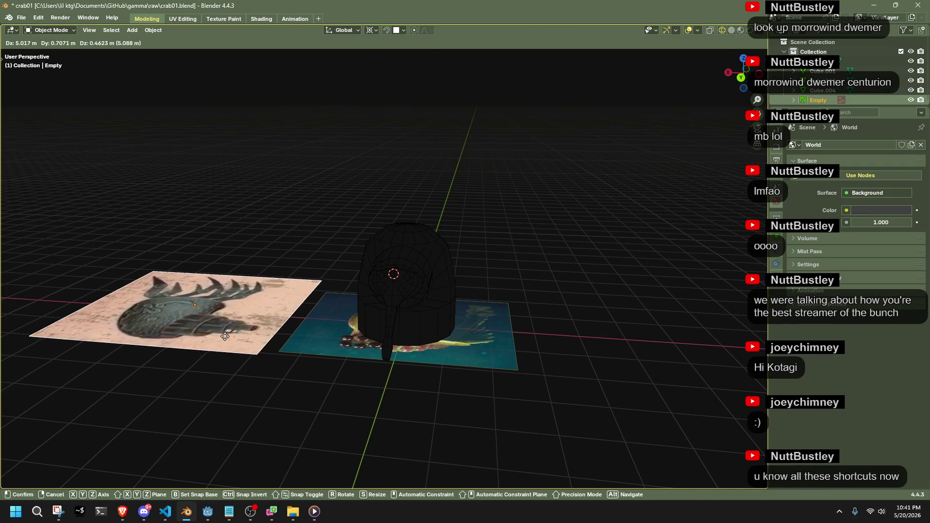
click(235, 341)
mouse_move(235, 341)
middle_down()
mouse_move(491, 330)
mouse_move(305, 387)
mouse_move(268, 365)
mouse_move(336, 380)
middle_up()
Slide the turtle image flat beside the crab picture, then enter Edit Mode on the shell.
click(337, 380)
key(g)
key(shift+z)
click(387, 315)
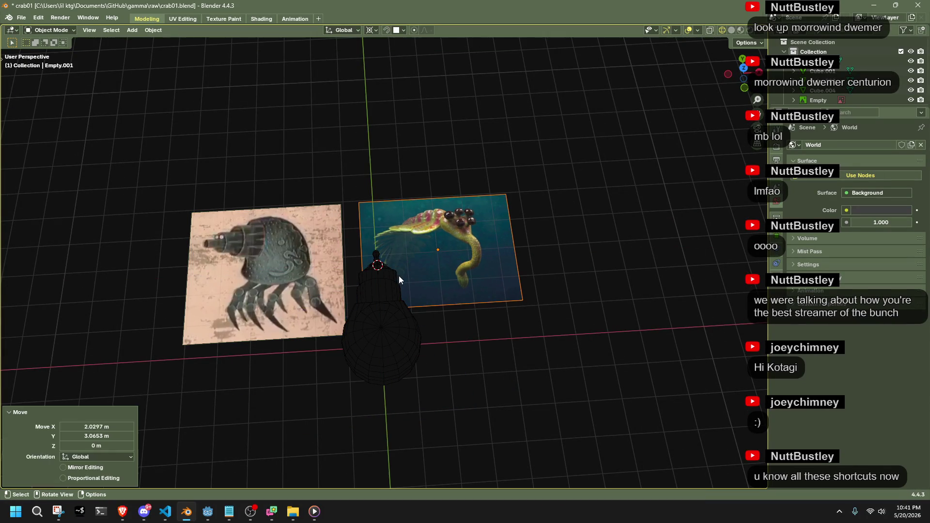
mouse_move(465, 332)
middle_down()
mouse_move(304, 419)
mouse_move(449, 392)
mouse_move(488, 326)
mouse_move(479, 320)
middle_up()
mouse_move(390, 325)
middle_down()
mouse_move(430, 341)
mouse_move(339, 411)
mouse_move(391, 396)
mouse_move(355, 397)
mouse_move(401, 401)
middle_up()
click(430, 341)
key(Tab)
scroll(380, 274, up, 2)
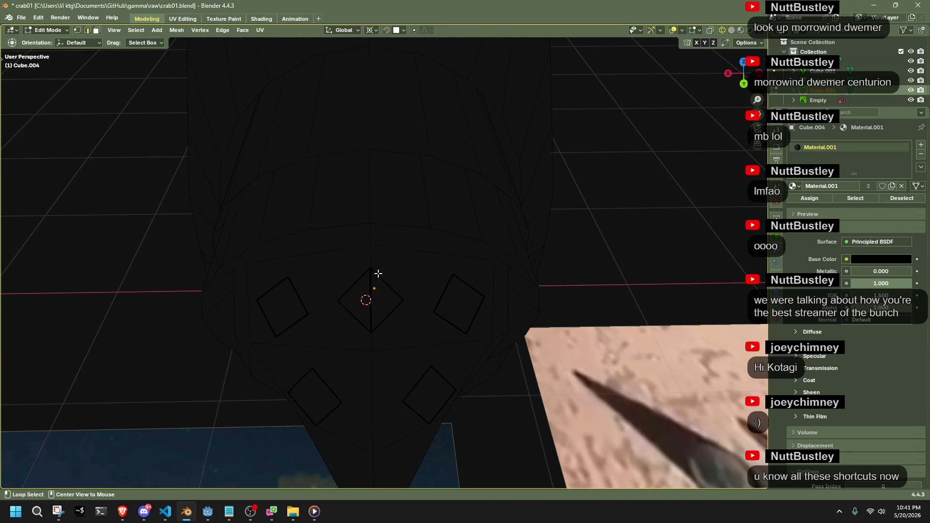
Select the middle diamond face and raise it along Z, refining its position.
click(370, 300)
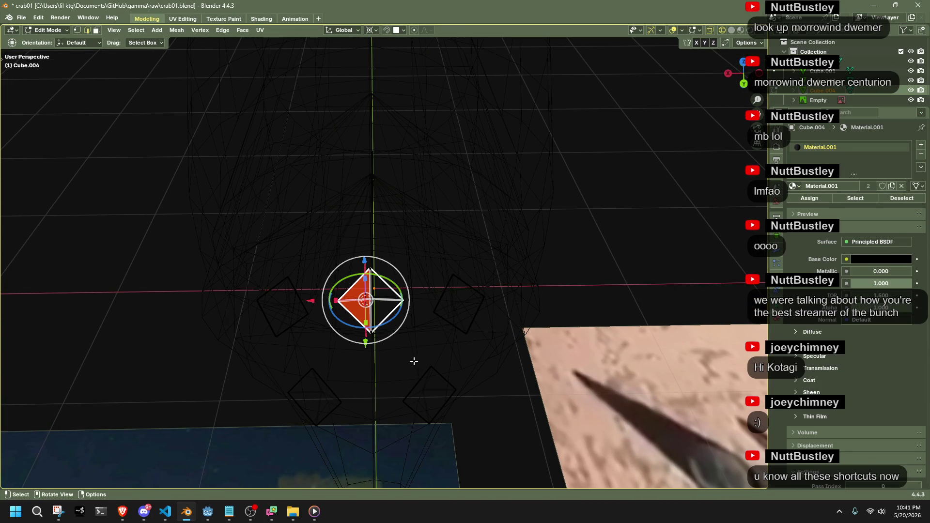
key(g)
key(z)
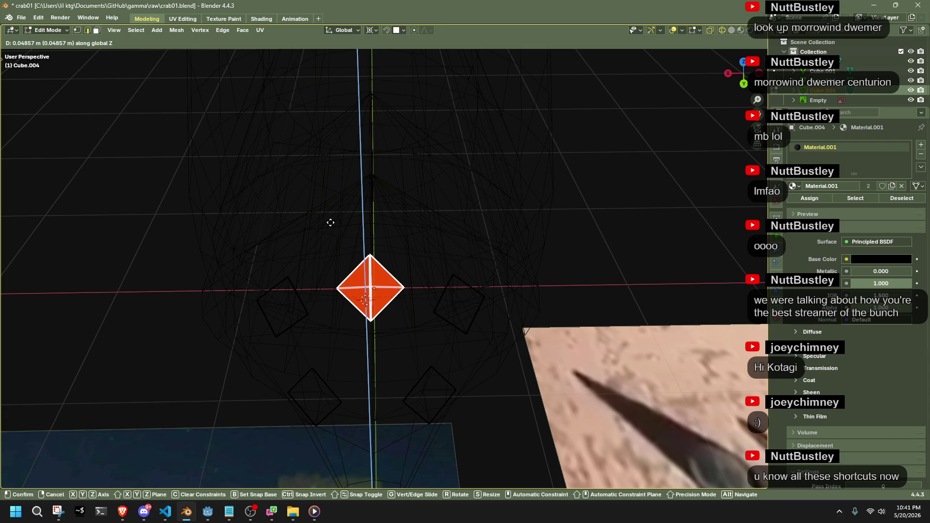
click(331, 222)
mouse_move(329, 216)
middle_down()
mouse_move(501, 225)
mouse_move(588, 199)
mouse_move(478, 220)
mouse_move(295, 156)
mouse_move(525, 282)
mouse_move(554, 257)
mouse_move(534, 277)
mouse_move(542, 312)
mouse_move(588, 289)
middle_up()
key(g)
click(298, 154)
key(g)
click(531, 260)
key(shift+s)
key(Escape)
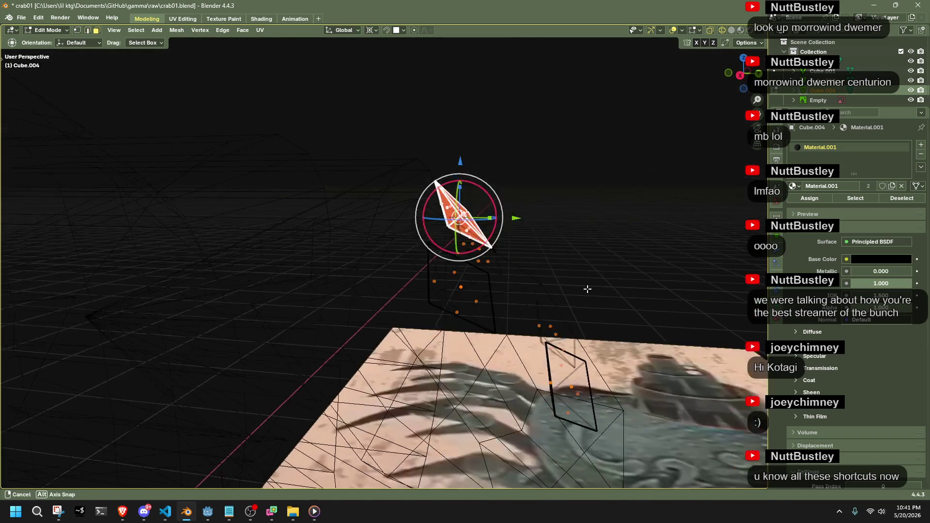
Tilt the middle diamond face about the Y axis.
key(r)
key(y)
click(588, 256)
mouse_move(583, 254)
middle_down()
mouse_move(664, 297)
mouse_move(601, 318)
middle_up()
scroll(269, 288, down, 5)
mouse_move(268, 288)
middle_down()
mouse_move(555, 359)
mouse_move(543, 354)
mouse_move(533, 367)
middle_up()
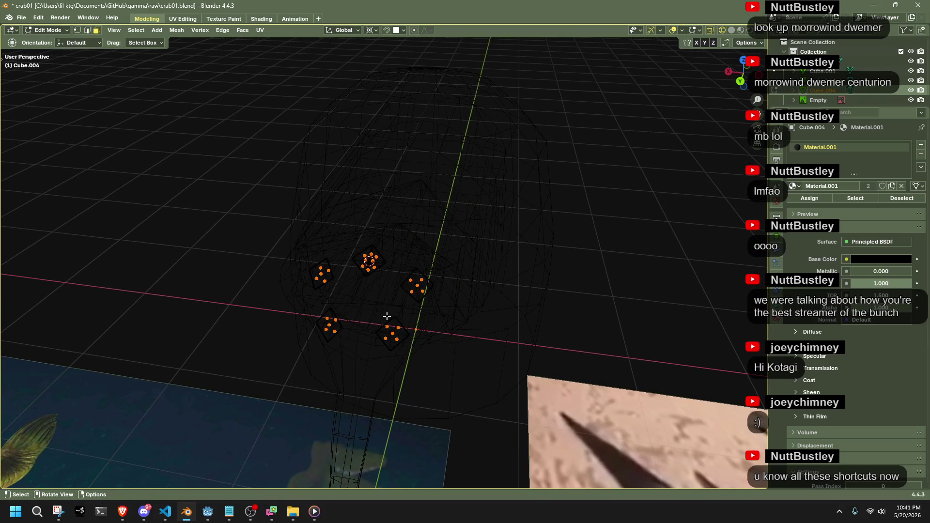
middle_drag(446, 366, 439, 360)
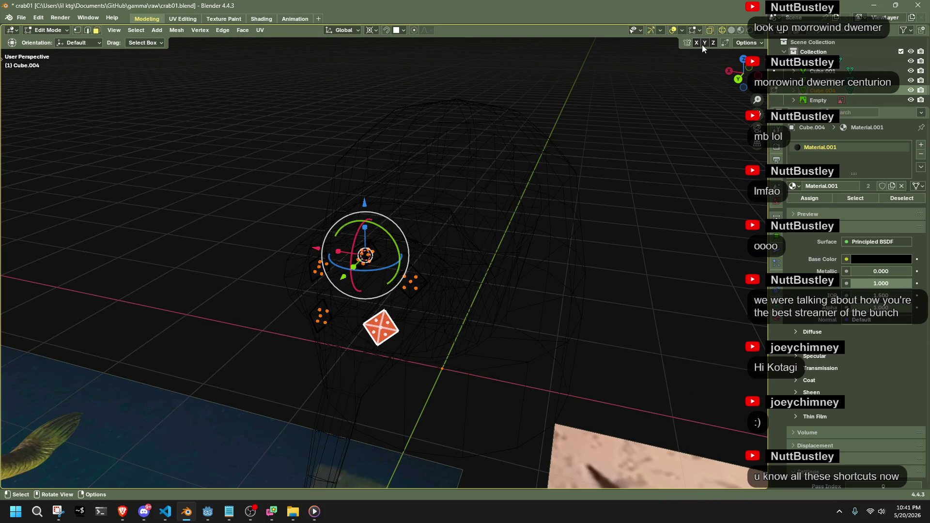
drag(386, 335, 389, 337)
middle_drag(389, 337, 520, 331)
Enlarge all five diamonds about their own centres using the Individual Origins pivot, then exit Edit Mode.
mouse_move(539, 373)
mouse_down()
mouse_move(455, 264)
mouse_move(335, 170)
mouse_up()
middle_drag(511, 251, 446, 247)
click(371, 31)
click(388, 72)
key(s)
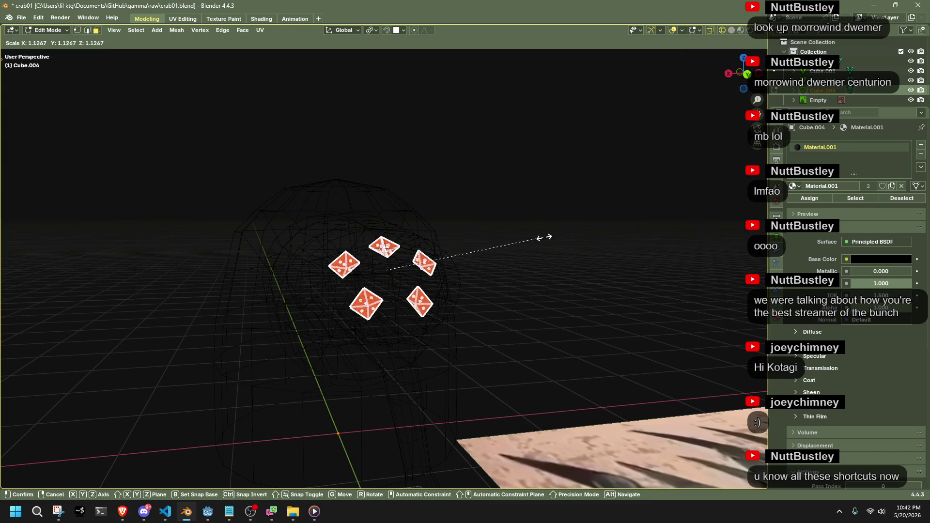
click(628, 261)
key(Tab)
Shrink the five diamonds slightly to 0.873 scale and return to Object Mode.
mouse_move(601, 281)
middle_down()
mouse_move(426, 314)
mouse_move(509, 380)
mouse_move(548, 309)
mouse_move(388, 329)
mouse_move(473, 346)
mouse_move(496, 339)
mouse_move(496, 327)
mouse_move(449, 333)
mouse_move(515, 327)
middle_up()
key(Tab)
key(s)
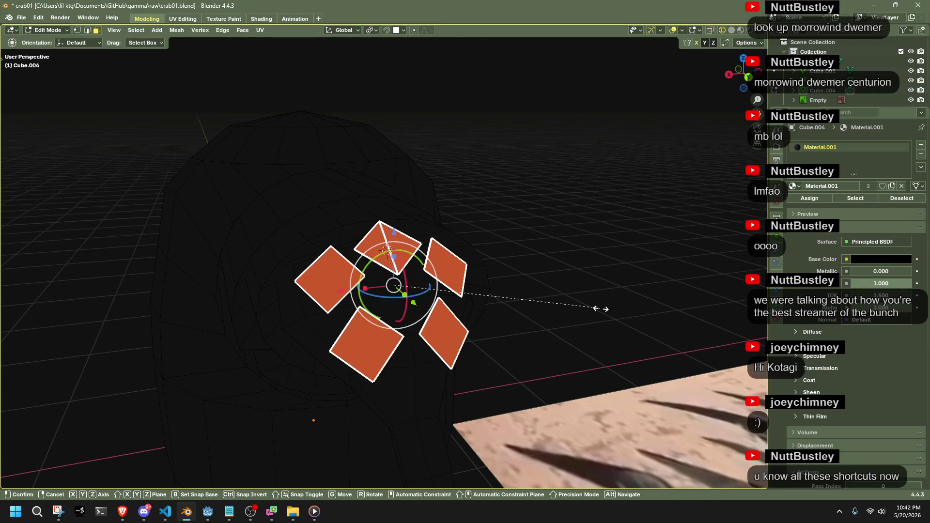
click(574, 308)
key(Tab)
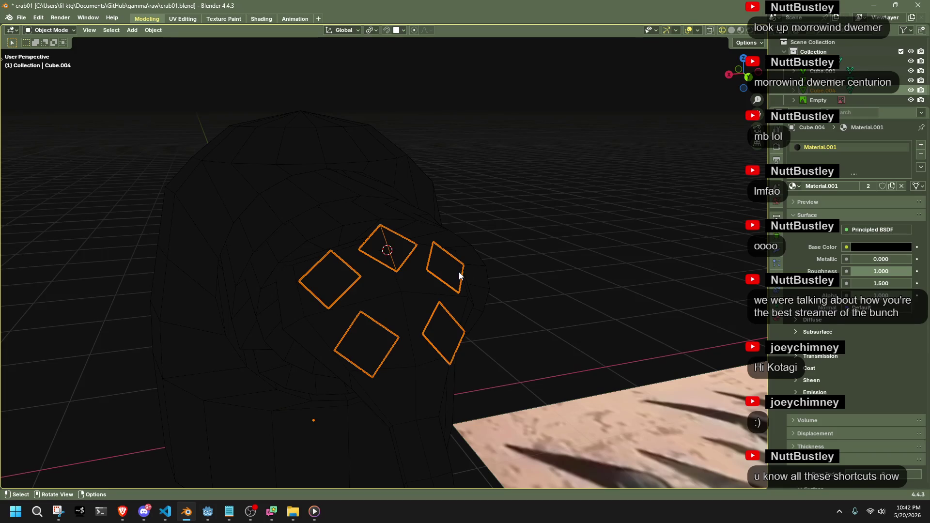
Add a Subdivision Surface modifier to preview the smoothed shell, then undo it.
click(777, 262)
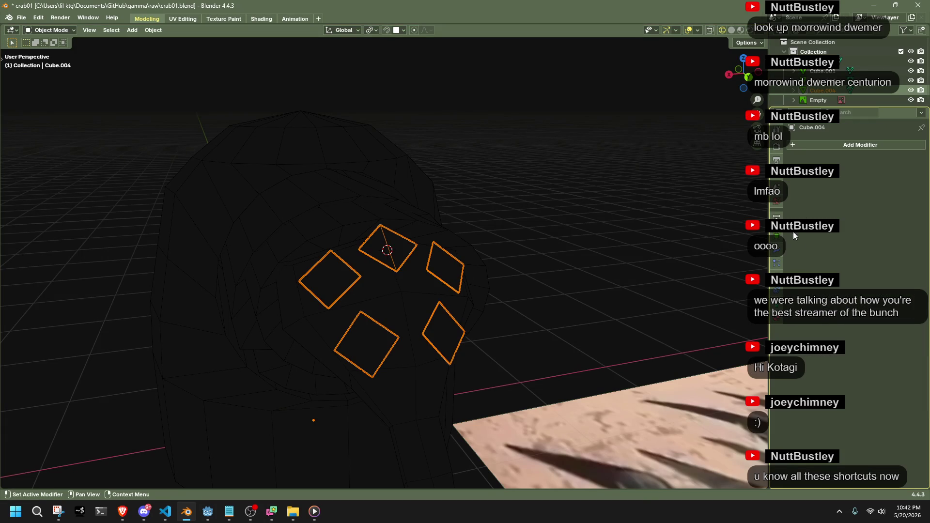
click(800, 146)
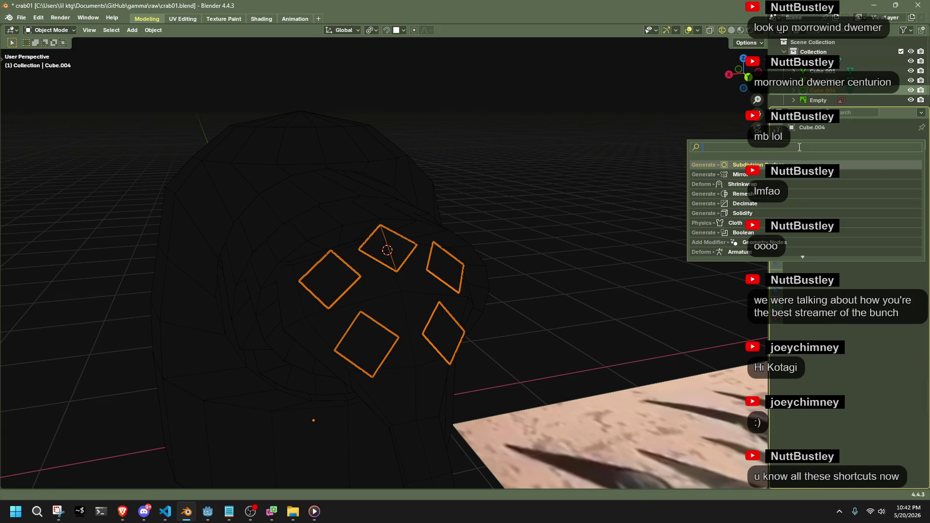
key(Return)
scroll(543, 267, up, 2)
mouse_move(542, 267)
middle_down()
mouse_move(595, 248)
mouse_move(604, 223)
mouse_move(617, 234)
mouse_move(603, 286)
mouse_move(577, 292)
middle_up()
key(ctrl+z)
Re-enter Edit Mode on Cube.004 and select an edge inside a diamond.
middle_drag(649, 264, 438, 236)
key(Tab)
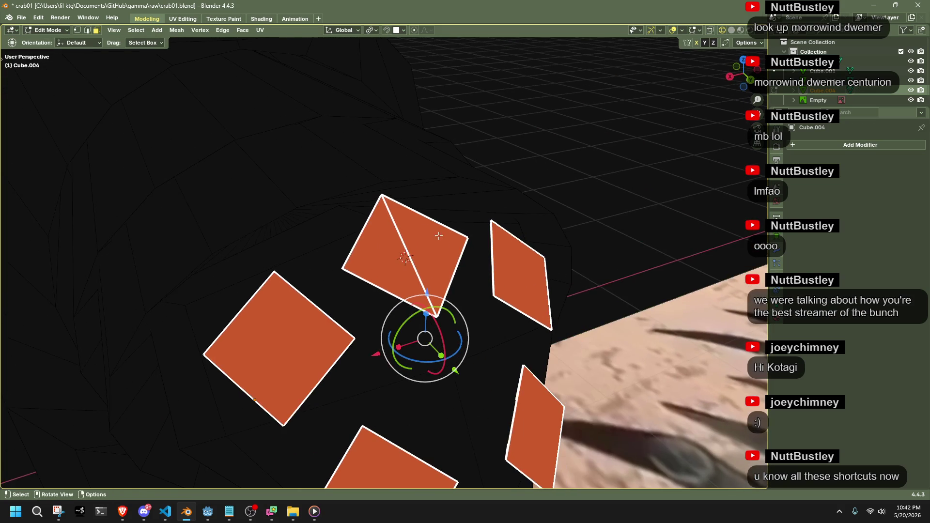
mouse_move(365, 268)
middle_down()
mouse_move(486, 290)
mouse_move(465, 261)
middle_up()
click(440, 218)
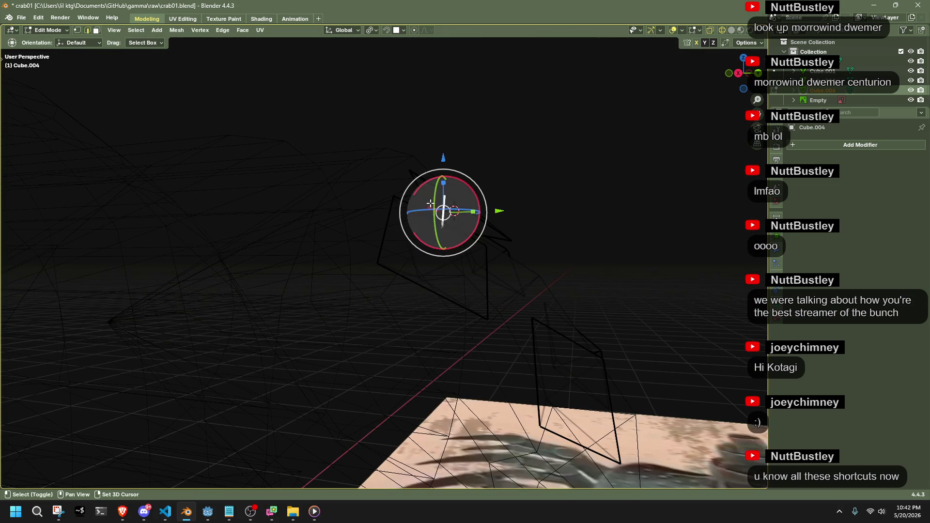
scroll(440, 218, up, 2)
mouse_move(440, 217)
middle_down()
mouse_move(409, 223)
mouse_move(530, 214)
mouse_move(352, 208)
middle_up()
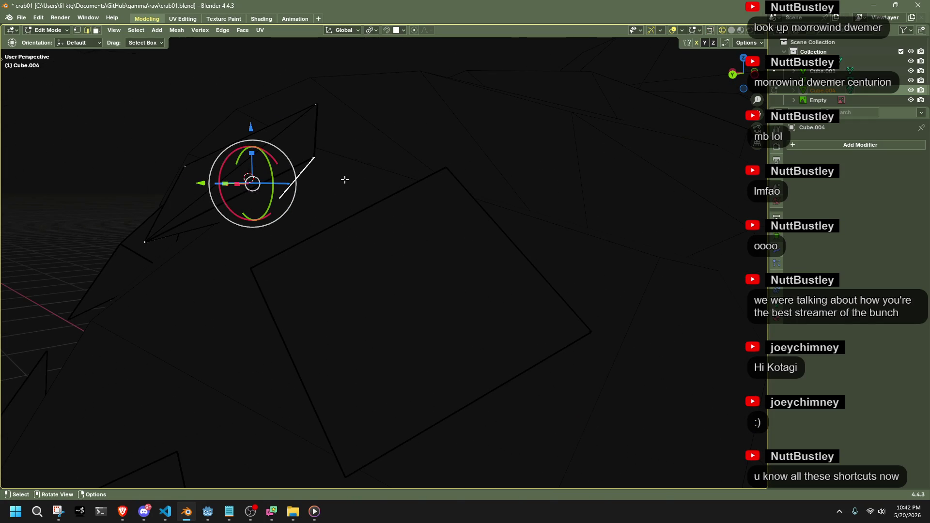
Bevel the selected cross edges, then add the lower-right diamond's edges to the selection.
key(ctrl+b)
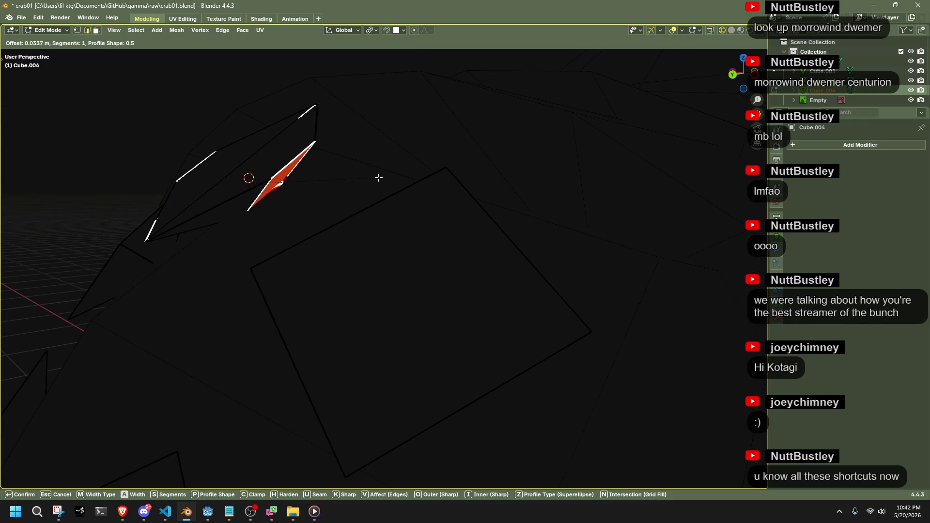
click(384, 176)
mouse_move(384, 177)
middle_down()
mouse_move(470, 220)
mouse_move(478, 214)
mouse_move(355, 193)
mouse_move(394, 186)
middle_up()
mouse_move(415, 126)
middle_down()
mouse_move(378, 152)
mouse_move(438, 146)
mouse_move(338, 157)
mouse_move(232, 208)
mouse_move(197, 239)
mouse_move(214, 274)
mouse_move(355, 346)
mouse_move(377, 372)
middle_up()
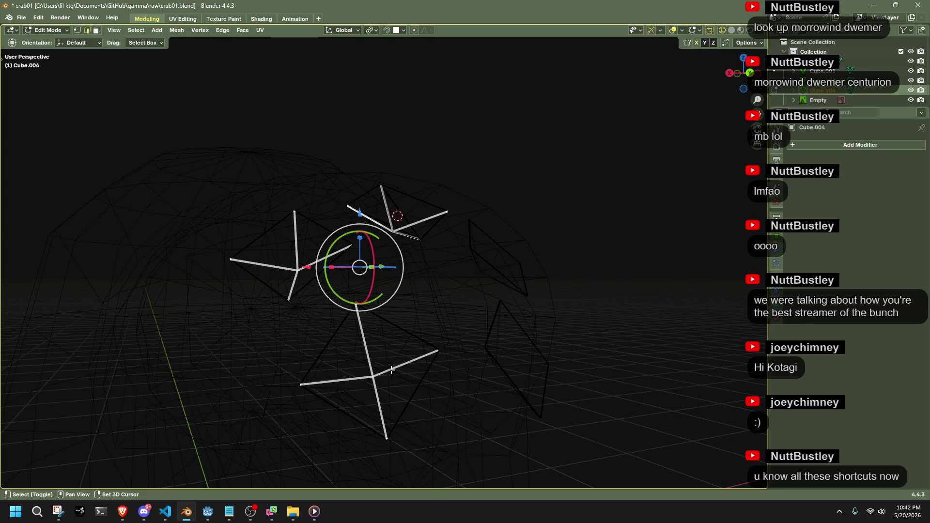
middle_drag(512, 354, 473, 364)
drag(428, 402, 429, 400)
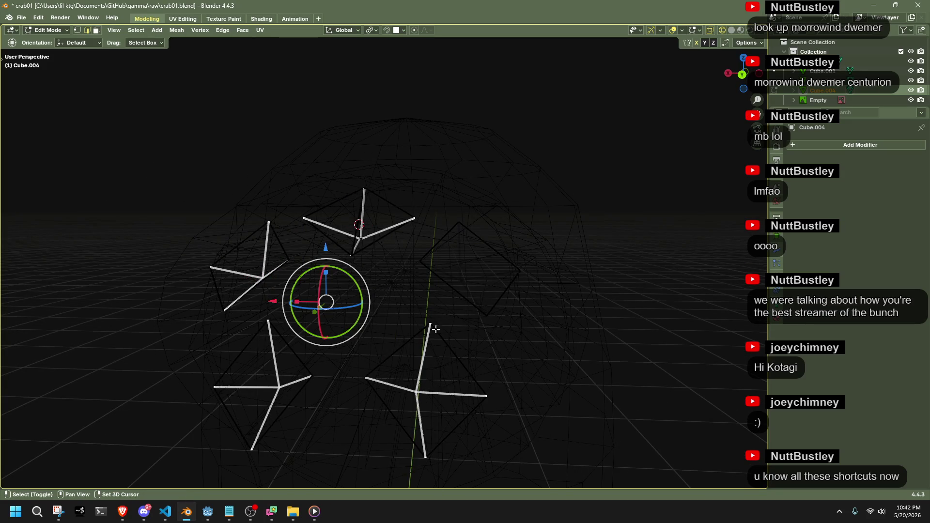
mouse_move(461, 273)
middle_down()
mouse_move(442, 298)
mouse_move(422, 288)
middle_up()
Bevel all five diamonds' cross edges at 0.0389 m, one segment, then reopen Cube.004 for editing.
key(ctrl+b)
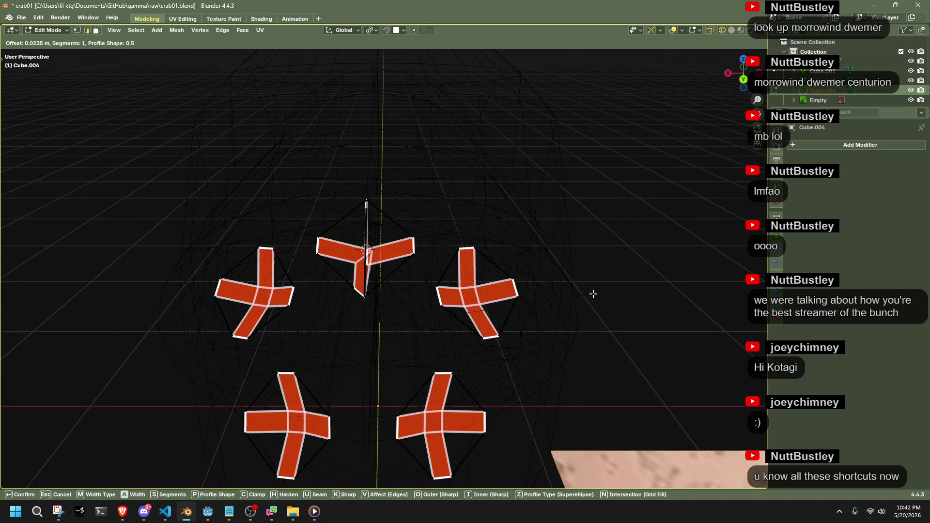
click(599, 294)
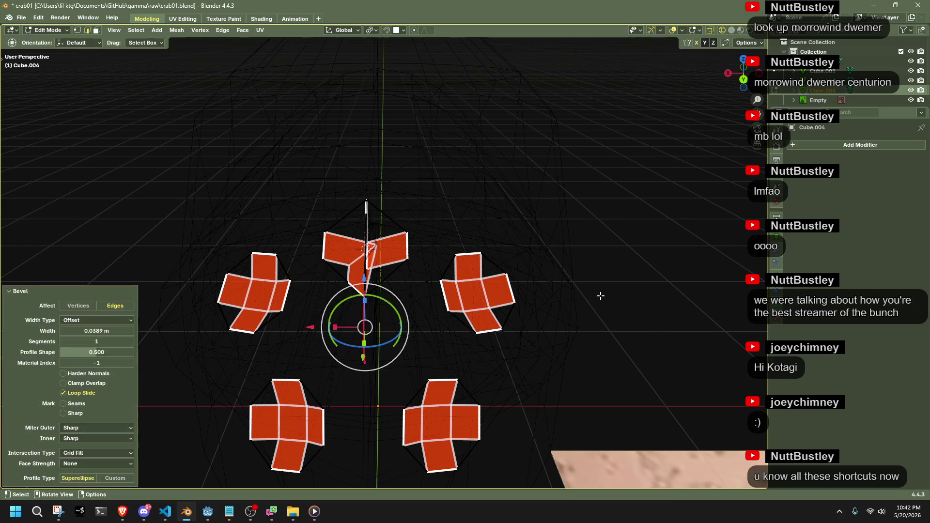
key(Tab)
scroll(662, 343, up, 5)
mouse_move(551, 372)
middle_down()
mouse_move(582, 351)
mouse_move(534, 367)
middle_up()
click(533, 364)
key(Tab)
scroll(531, 356, up, 6)
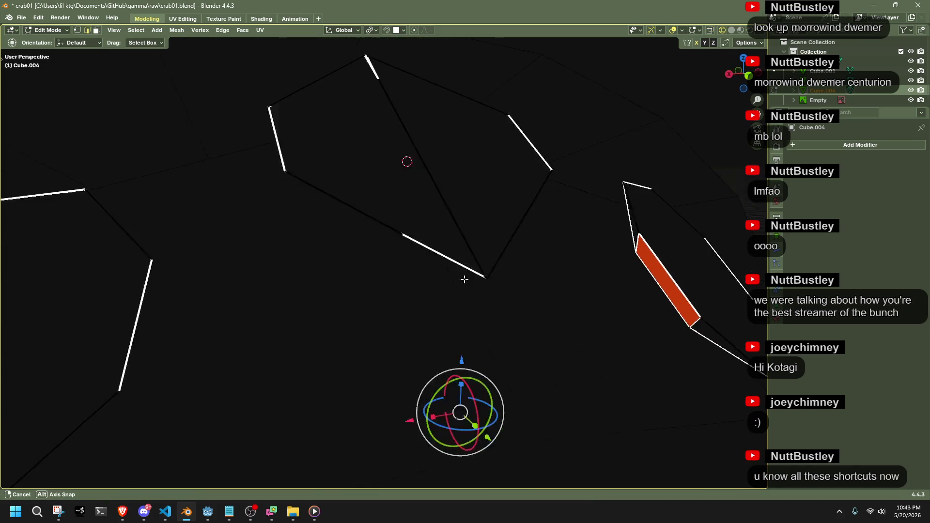
Select the whole shell mesh and apply Mesh > Symmetrize.
click(480, 319)
middle_drag(481, 320, 460, 291)
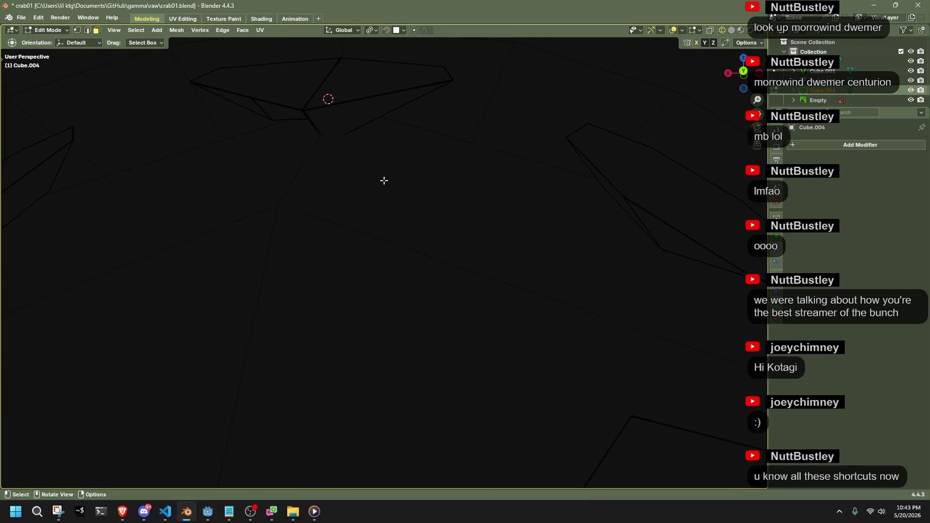
mouse_move(370, 123)
middle_down()
mouse_move(365, 114)
mouse_move(435, 145)
mouse_move(423, 144)
middle_up()
key(a)
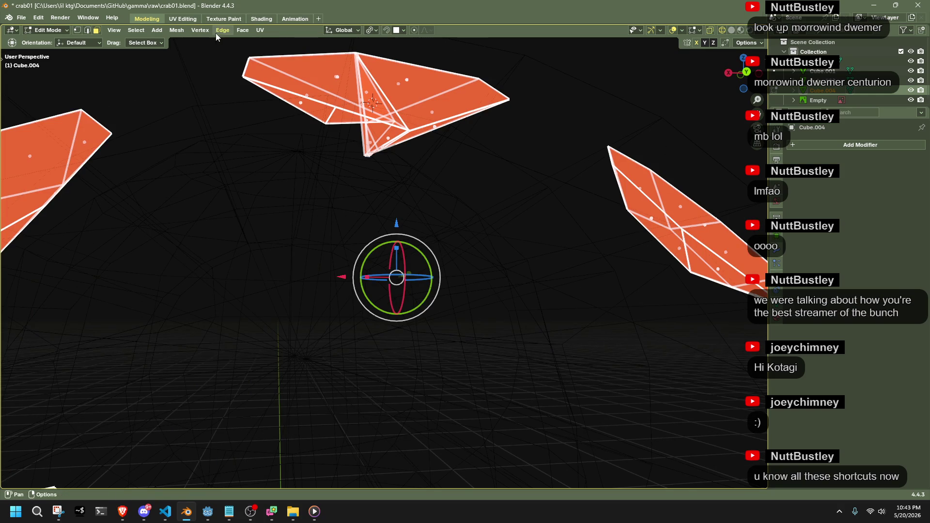
click(182, 32)
click(230, 187)
mouse_move(405, 170)
middle_down()
mouse_move(393, 191)
mouse_move(437, 209)
mouse_move(444, 196)
mouse_move(544, 191)
mouse_move(535, 180)
mouse_move(544, 218)
mouse_move(489, 328)
mouse_move(517, 313)
mouse_move(367, 253)
mouse_move(367, 211)
mouse_move(393, 196)
mouse_move(465, 275)
mouse_move(478, 275)
mouse_move(466, 275)
mouse_move(470, 342)
mouse_move(528, 368)
mouse_move(609, 320)
mouse_move(315, 304)
mouse_move(420, 286)
mouse_move(432, 322)
middle_up()
Delete the vertices of the vertical stick.
drag(432, 321, 297, 256)
key(x)
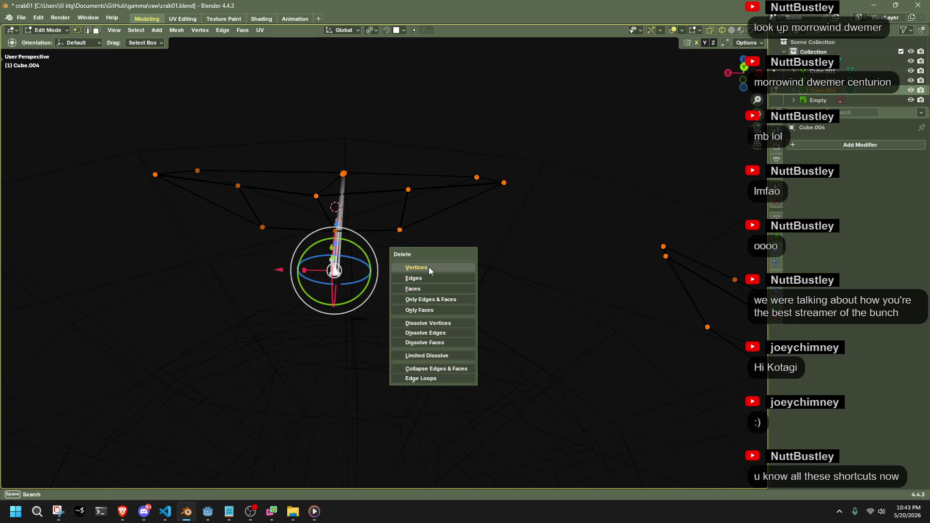
click(429, 270)
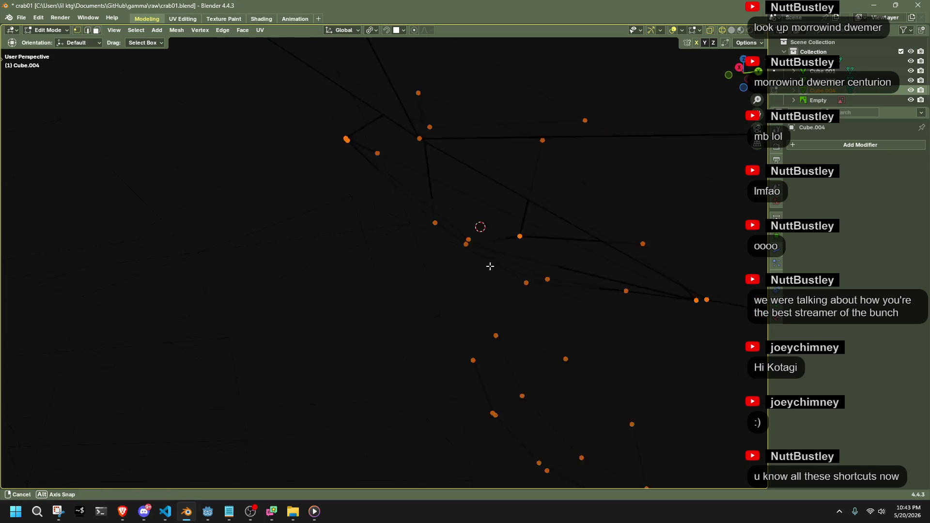
Slide two vertices along their edges to the corners.
middle_drag(490, 266, 486, 314)
click(377, 183)
key(g)
key(g)
click(297, 103)
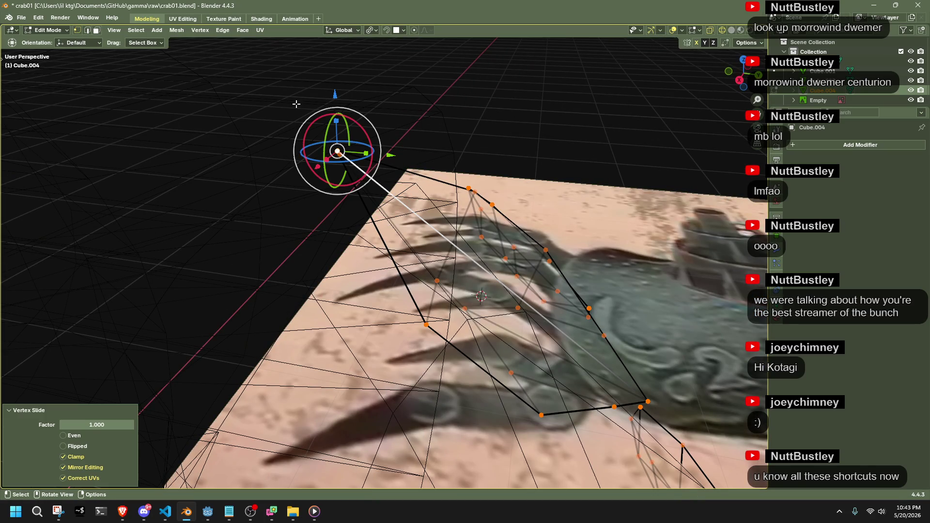
click(347, 158)
key(g)
key(g)
click(307, 107)
Merge the selected lower vertices at their centre.
mouse_move(492, 135)
middle_down()
mouse_move(408, 138)
mouse_move(397, 111)
mouse_move(407, 57)
middle_up()
mouse_move(545, 41)
middle_down()
mouse_move(545, 96)
mouse_move(507, 112)
mouse_move(430, 269)
mouse_move(450, 268)
middle_up()
drag(459, 271, 151, 176)
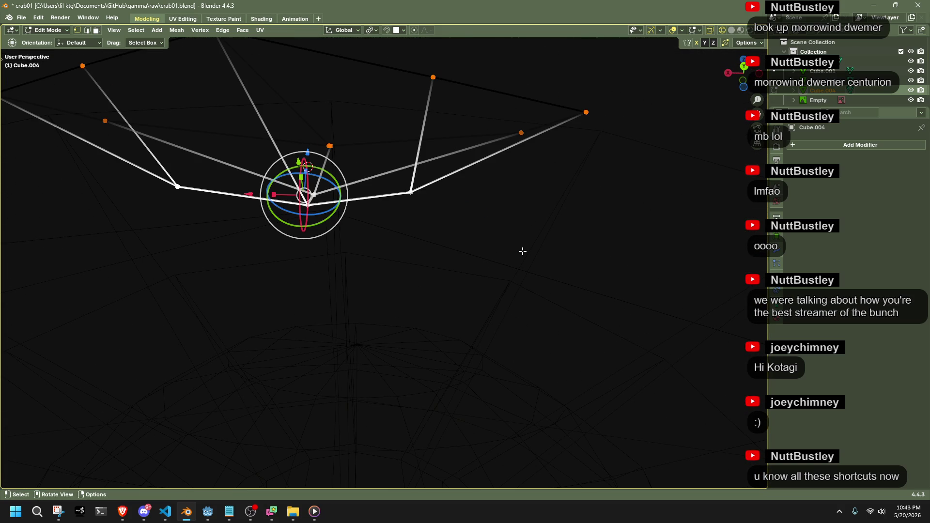
key(m)
click(524, 252)
Snap the 3D cursor to the top vertex and scale the selection about it.
mouse_move(395, 204)
middle_down()
mouse_move(416, 232)
mouse_move(399, 242)
middle_up()
scroll(399, 242, down, 3)
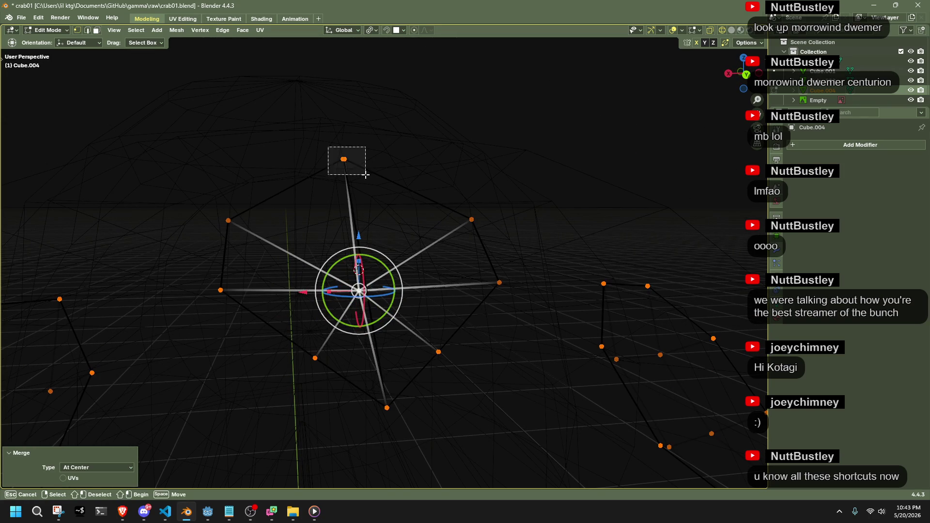
drag(365, 174, 366, 174)
key(shift+s)
click(357, 231)
key(s)
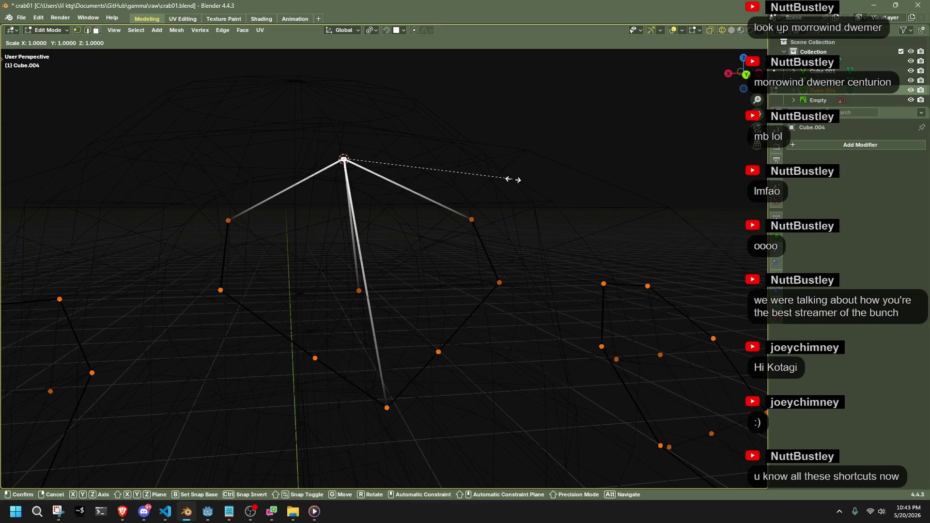
key(Return)
click(531, 208)
scroll(532, 210, down, 5)
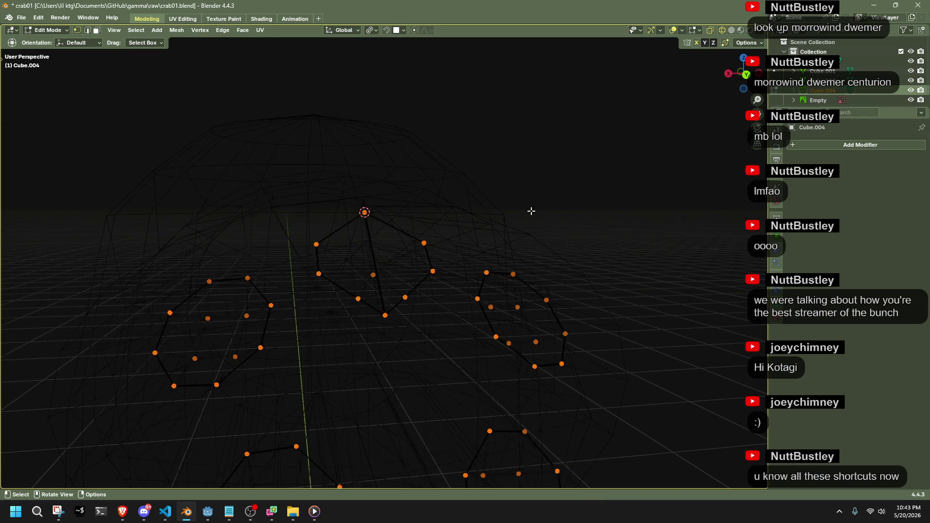
Run Merge by Distance on the whole mesh with an increased merge distance.
key(a)
click(176, 30)
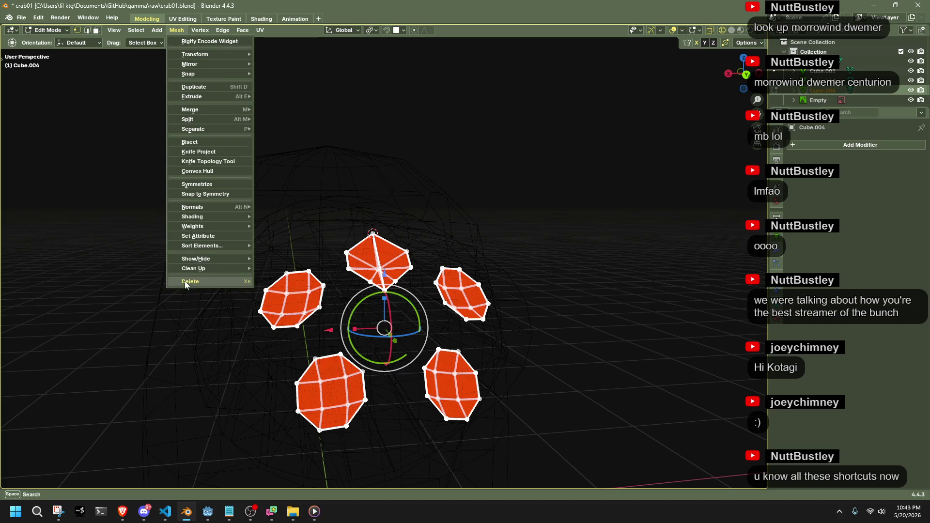
mouse_move(184, 267)
click(310, 340)
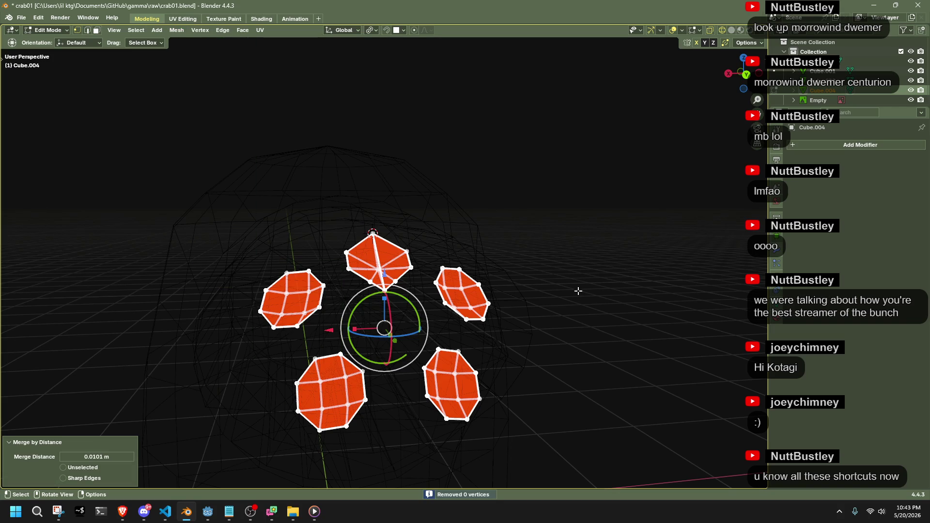
mouse_move(130, 458)
mouse_down()
mouse_move(203, 458)
mouse_move(380, 336)
mouse_up()
middle_drag(380, 336, 292, 301)
Fill faces across the inner vertices of the four disc rings.
drag(328, 336, 331, 336)
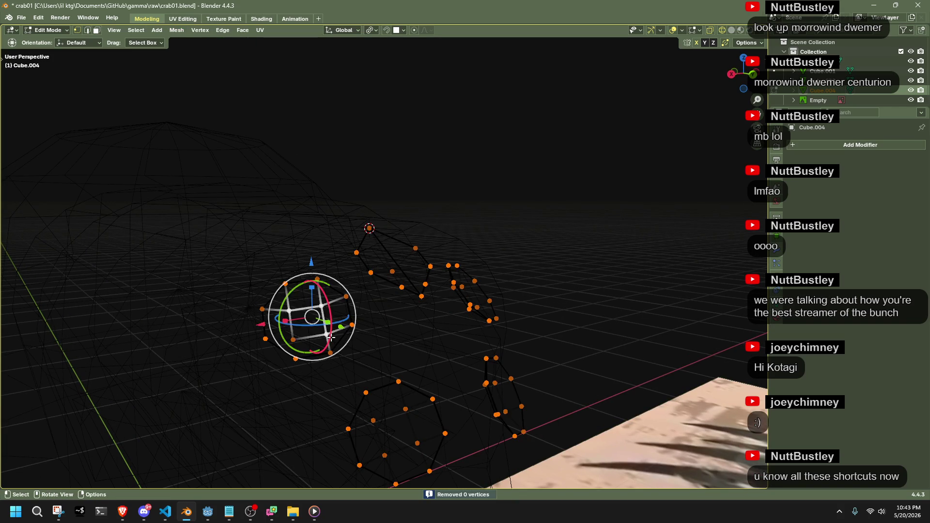
shift+click(293, 340)
key(f)
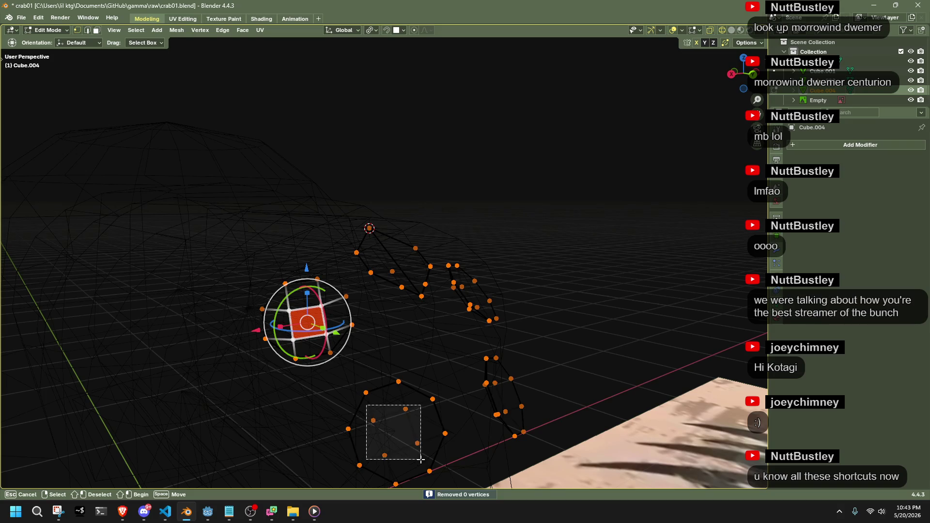
shift+drag(421, 459, 421, 459)
key(f)
middle_drag(421, 459, 418, 384)
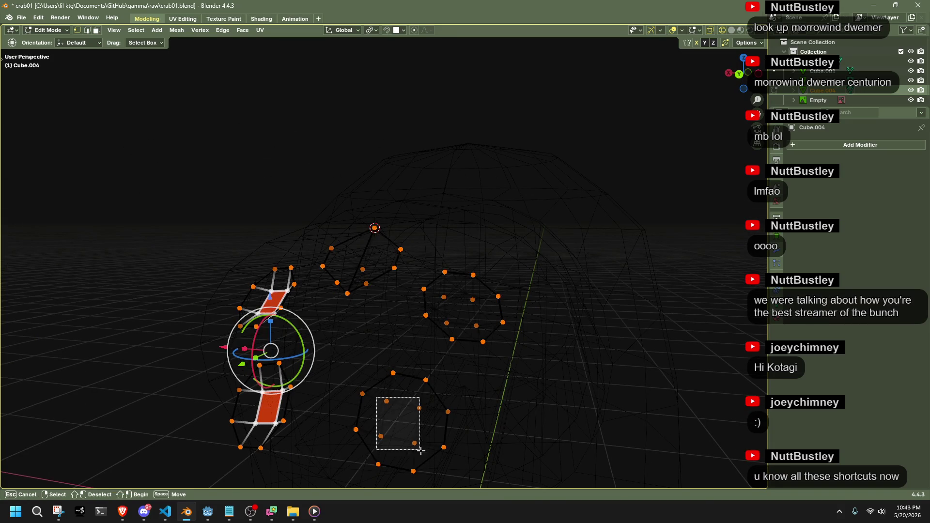
shift+drag(421, 450, 420, 451)
key(f)
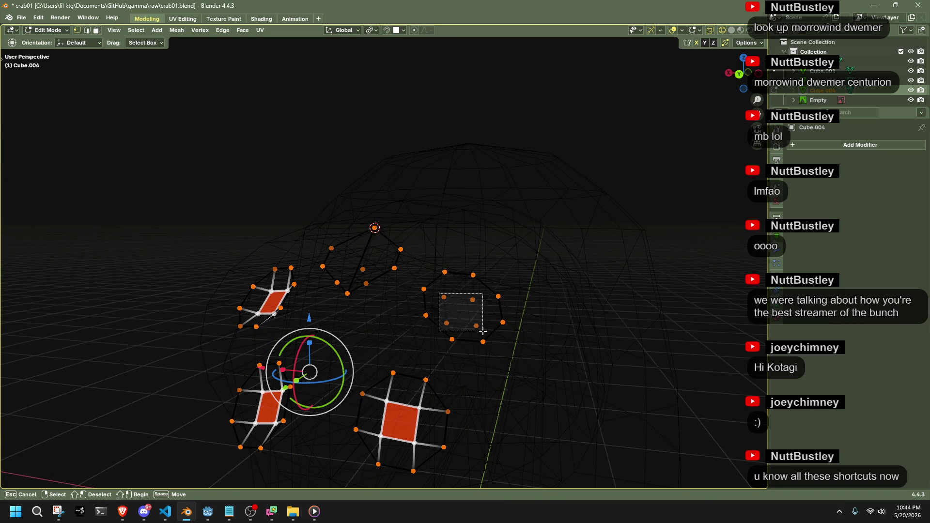
shift+drag(483, 331, 483, 332)
key(f)
Scale the new centre faces to points using Individual Origins.
key(m)
click(566, 327)
key(ctrl+z)
click(378, 30)
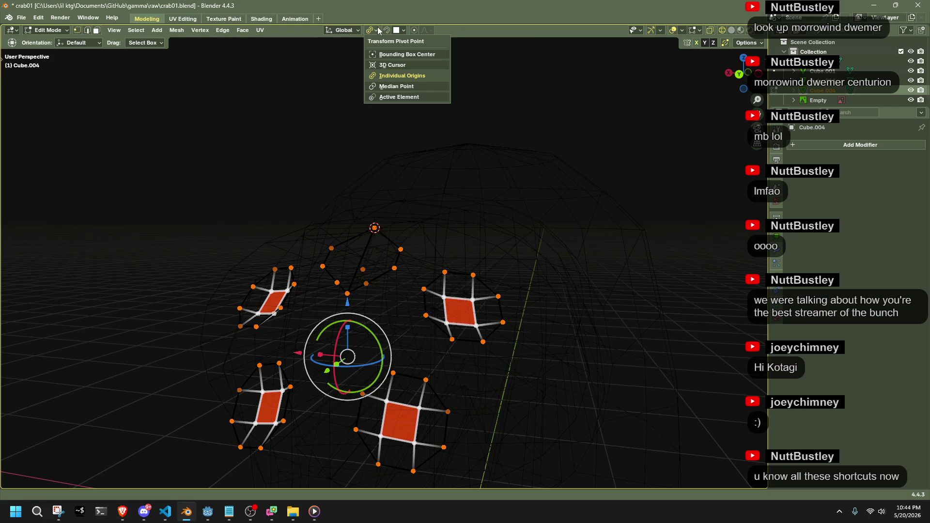
scroll(592, 266, down, 5)
scroll(421, 352, up, 5)
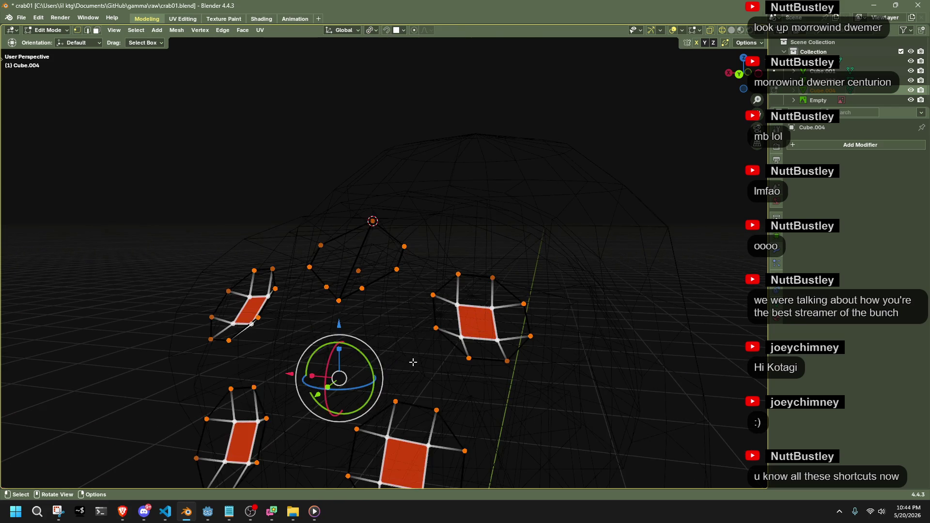
key(s)
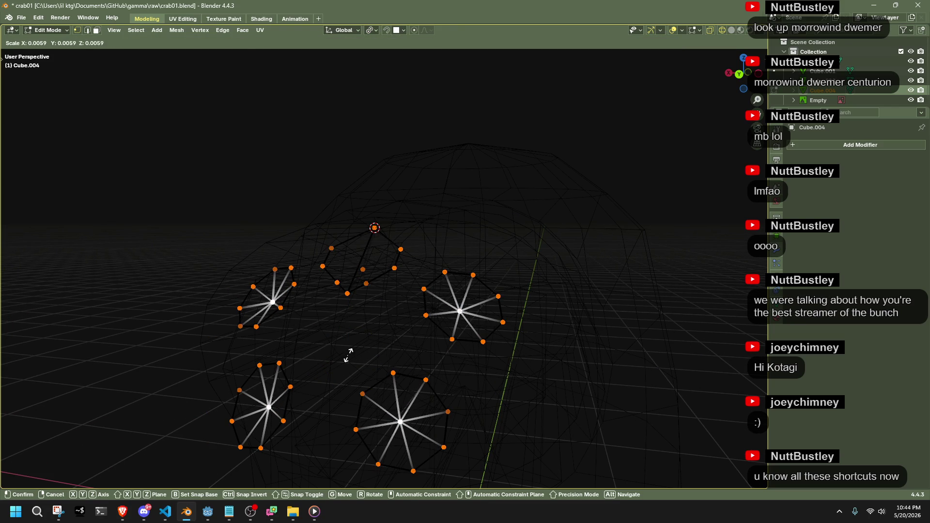
click(347, 355)
Switch to solid shading and select the left half of the middle disc.
click(693, 228)
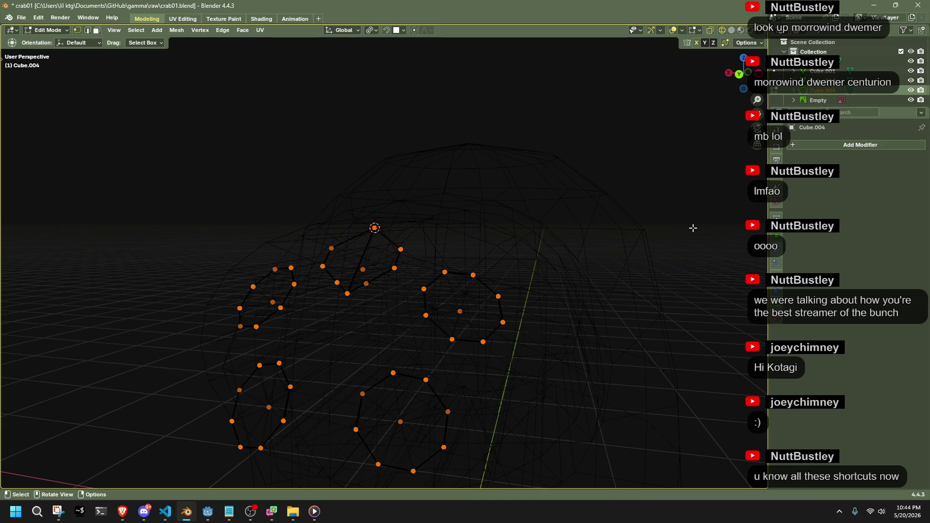
key(shift+z)
mouse_move(693, 227)
middle_down()
mouse_move(504, 254)
mouse_move(377, 301)
mouse_move(378, 312)
mouse_move(403, 272)
mouse_move(415, 311)
mouse_move(328, 264)
middle_up()
click(308, 249)
Round the middle disc's vertices outward and make it a perfect circle with LoopTools.
shift+click(418, 242)
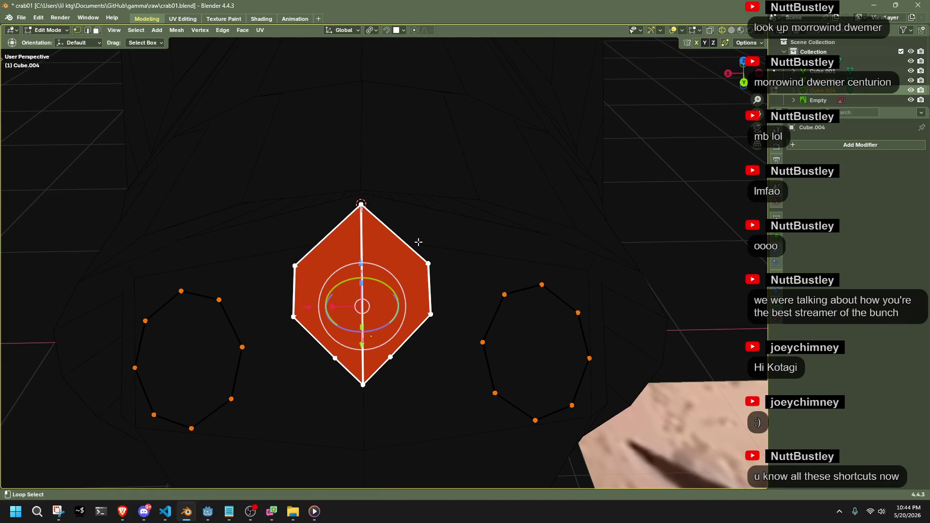
scroll(419, 242, down, 3)
key(shift+alt+s)
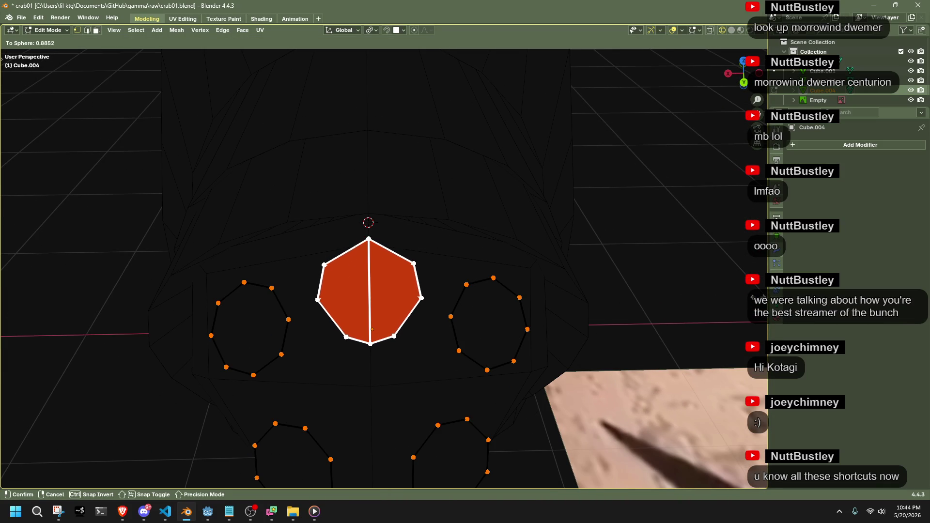
click(230, 312)
right_click(308, 195)
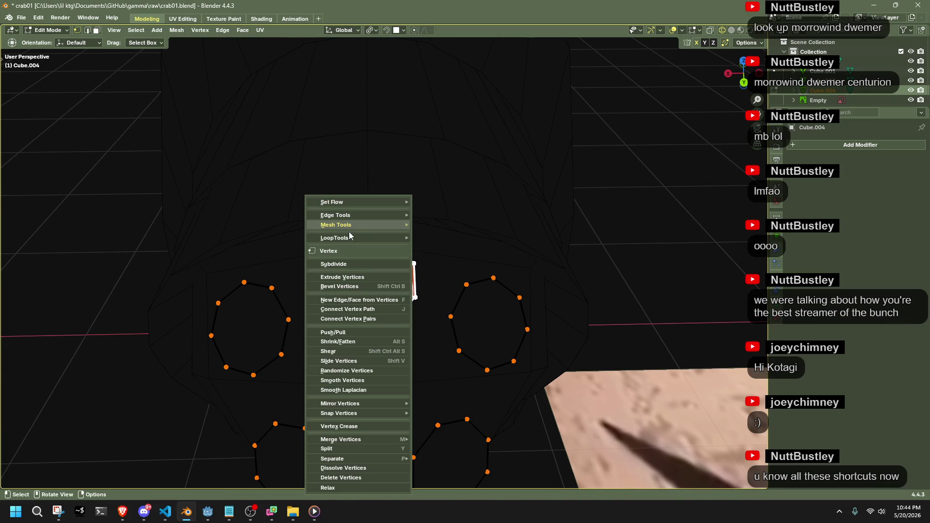
mouse_move(349, 238)
click(457, 244)
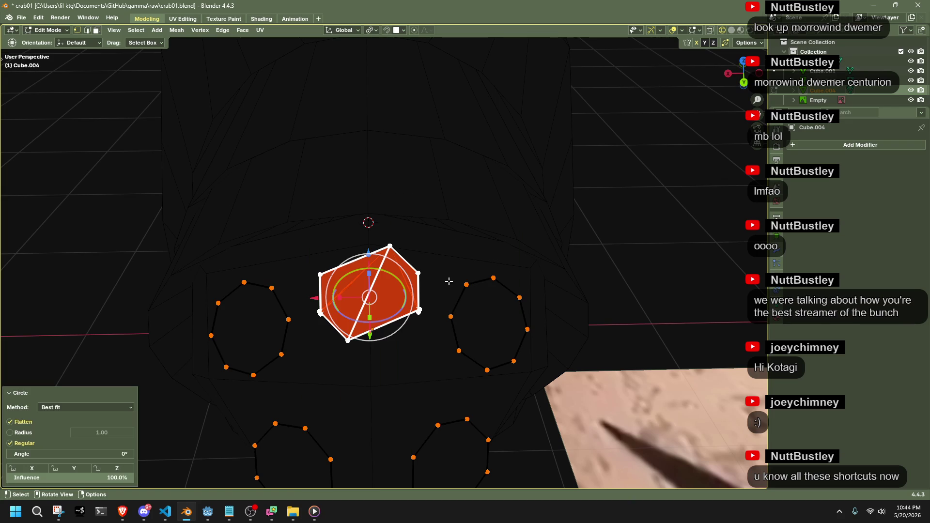
Centre the view on the middle disc, merge vertices by distance, and subdivide the selected edges.
key(KP_Decimal)
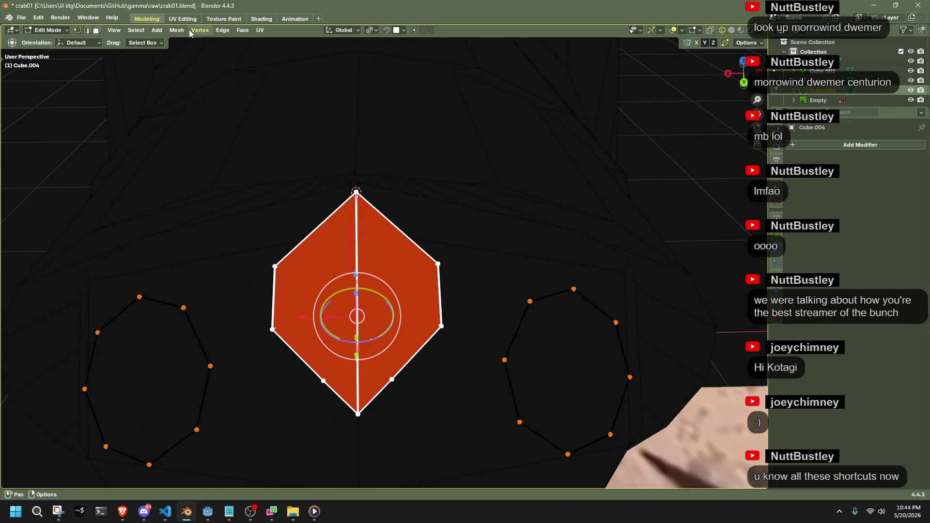
click(179, 30)
mouse_move(209, 269)
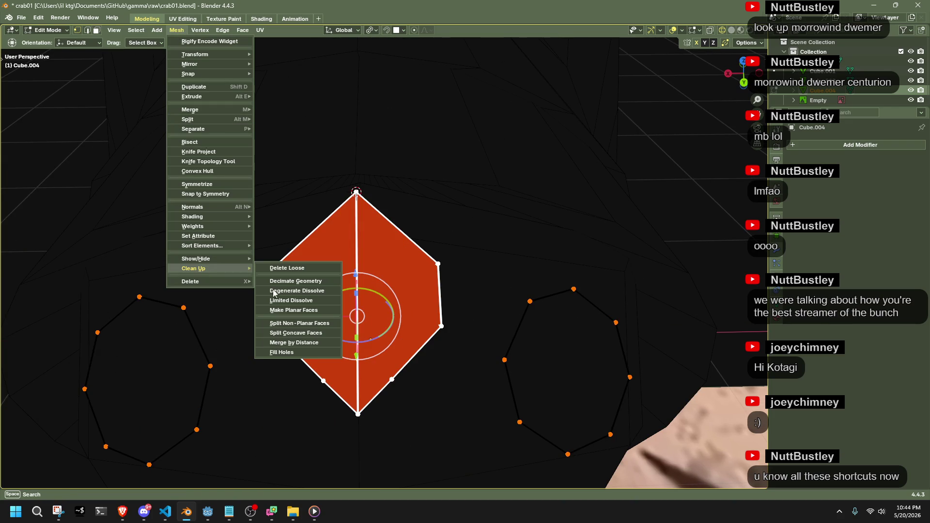
click(296, 344)
mouse_move(301, 418)
middle_down()
mouse_move(366, 332)
mouse_move(365, 370)
mouse_move(390, 387)
mouse_move(315, 420)
middle_up()
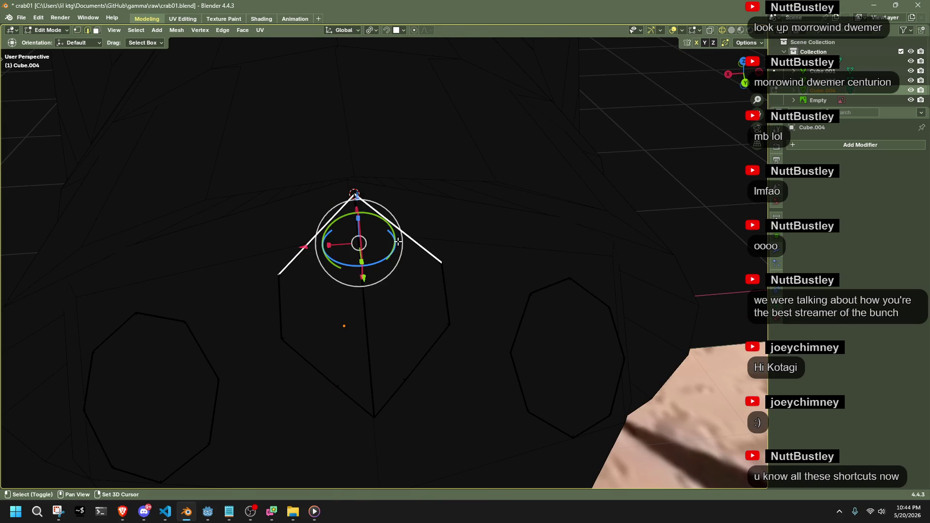
right_click(397, 241)
click(357, 198)
Orbit to face the rings and select the centre ring's right half.
mouse_move(423, 250)
middle_down()
mouse_move(529, 195)
mouse_move(400, 212)
mouse_move(442, 284)
mouse_move(475, 257)
mouse_move(493, 310)
mouse_move(376, 242)
middle_up()
mouse_move(292, 275)
middle_down()
mouse_move(484, 282)
mouse_move(484, 268)
mouse_move(512, 300)
middle_up()
mouse_move(441, 408)
middle_down()
mouse_move(428, 378)
mouse_move(436, 364)
mouse_move(431, 374)
middle_up()
alt+click(420, 238)
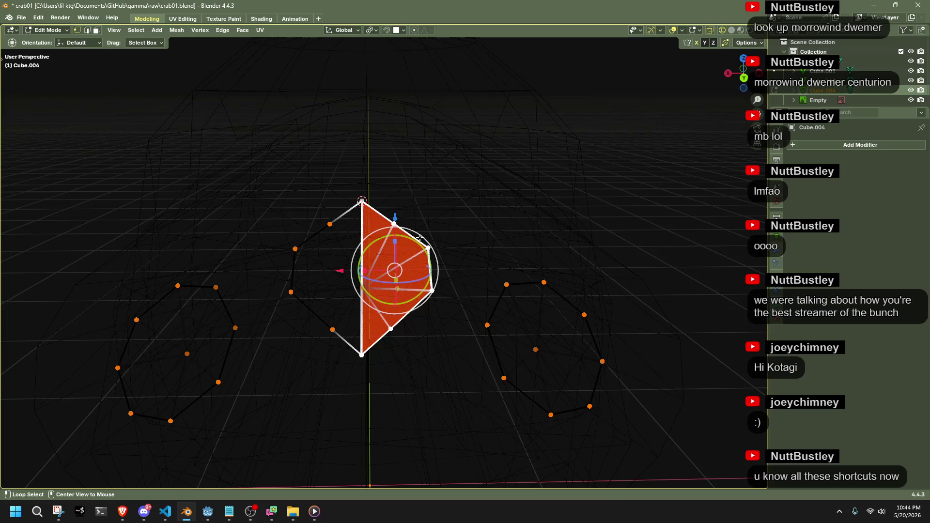
alt+click(334, 220)
alt+click(498, 299)
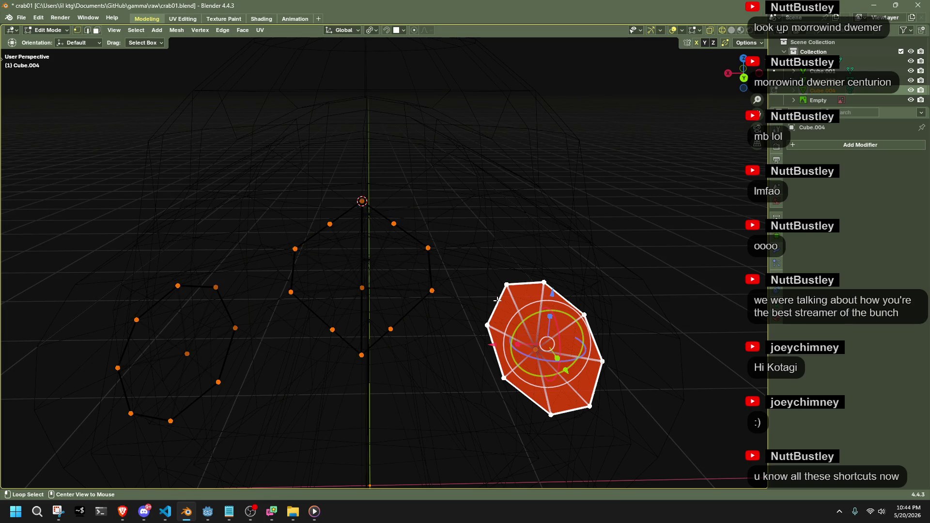
alt+click(364, 221)
Test-move the centre ring's right and left halves, undoing each trial move.
key(g)
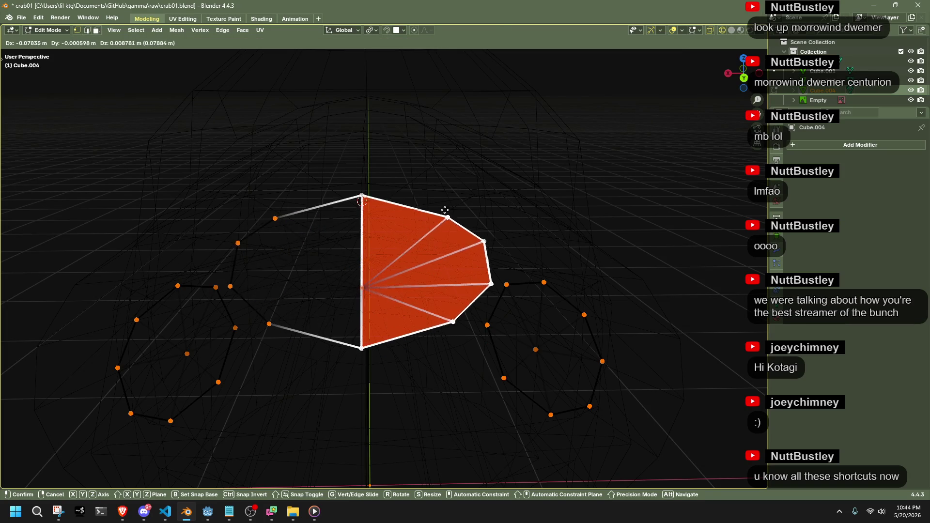
click(407, 153)
key(ctrl+z)
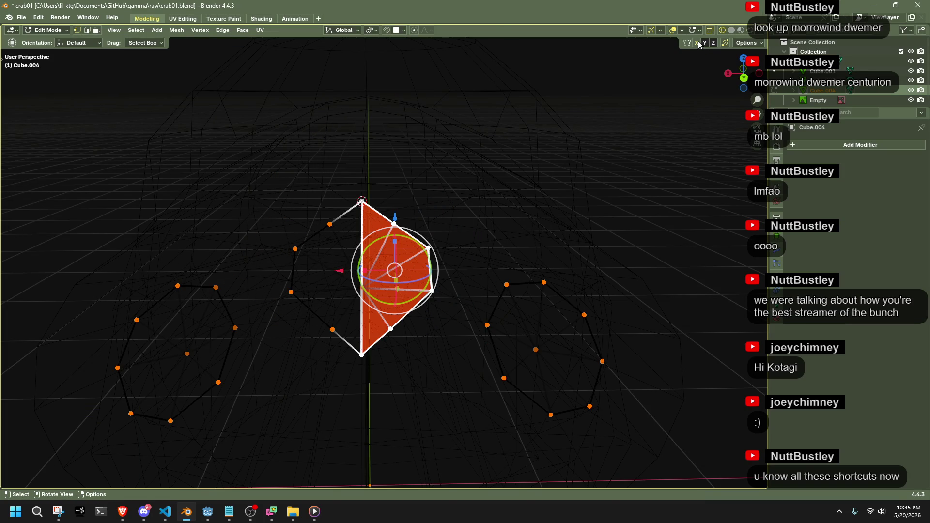
key(g)
click(435, 228)
key(ctrl+z)
alt+click(296, 239)
key(g)
click(202, 205)
key(ctrl+z)
key(ctrl+z)
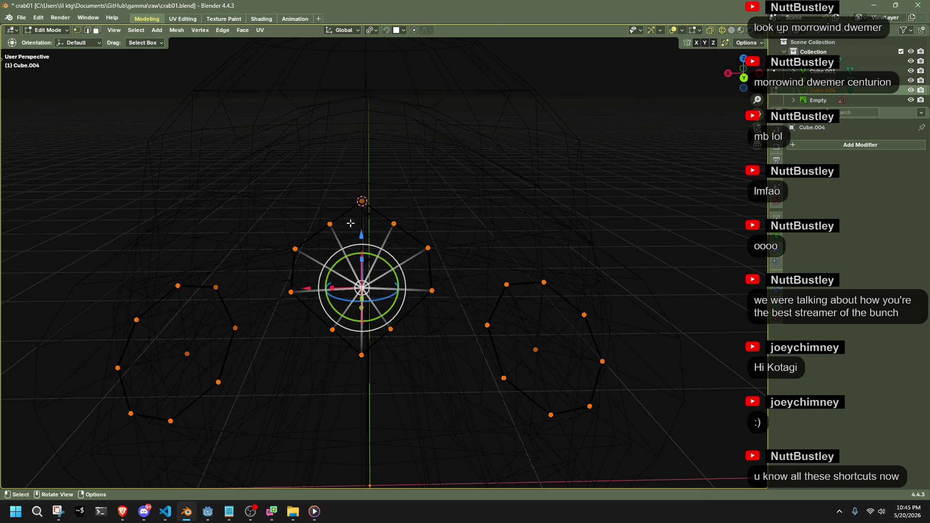
Select the whole centre heptagon and delete its faces.
key(a)
alt+click(327, 219)
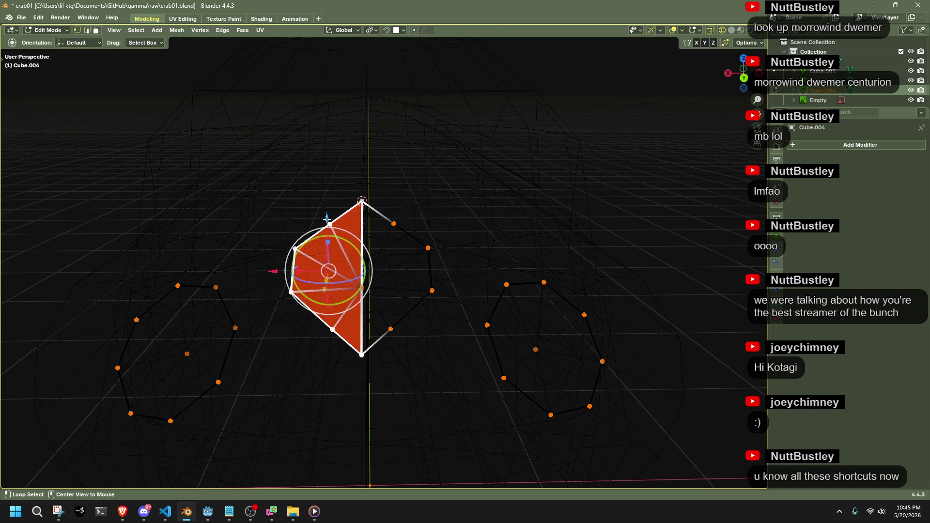
alt+shift+click(409, 231)
scroll(378, 193, up, 5)
mouse_move(364, 191)
middle_down()
mouse_move(239, 205)
mouse_move(286, 223)
middle_up()
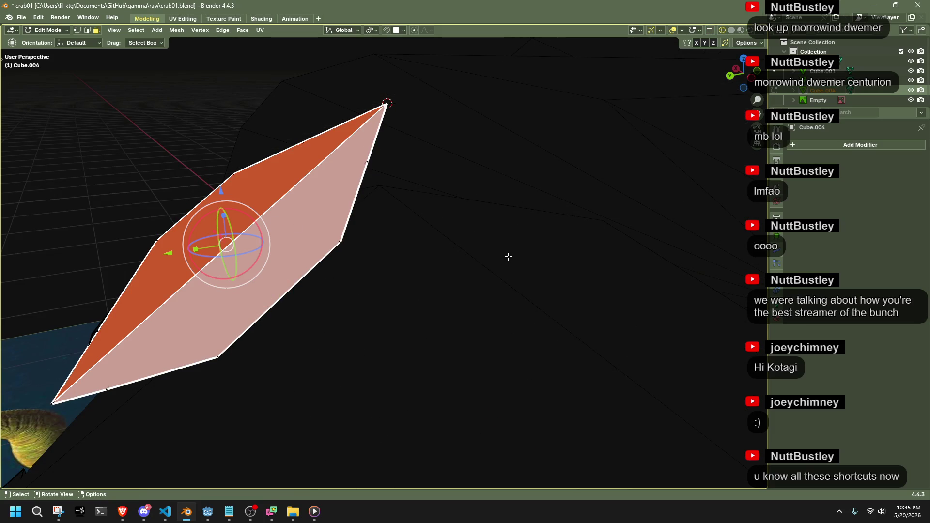
middle_drag(491, 255, 530, 279)
key(x)
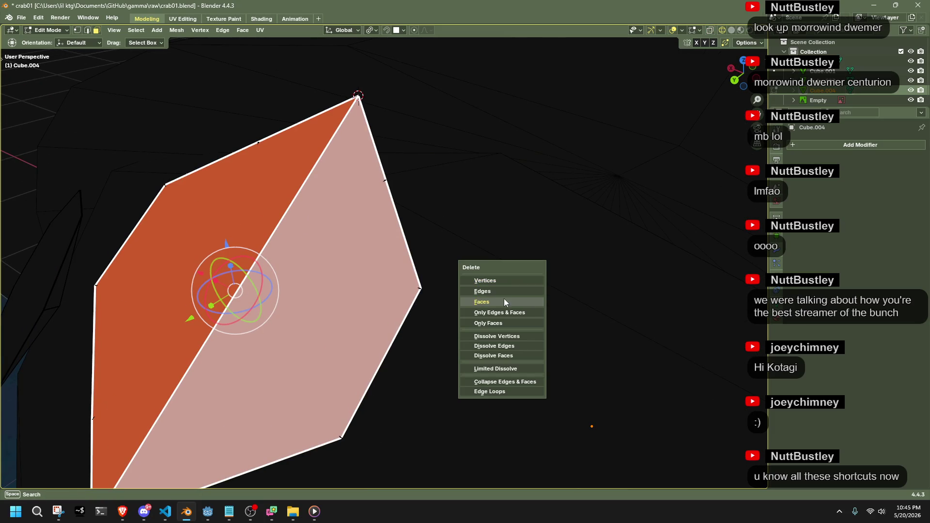
click(504, 302)
Reduce the fan to its outline and join the ring's top and bottom vertices with one edge.
middle_drag(366, 281, 348, 235)
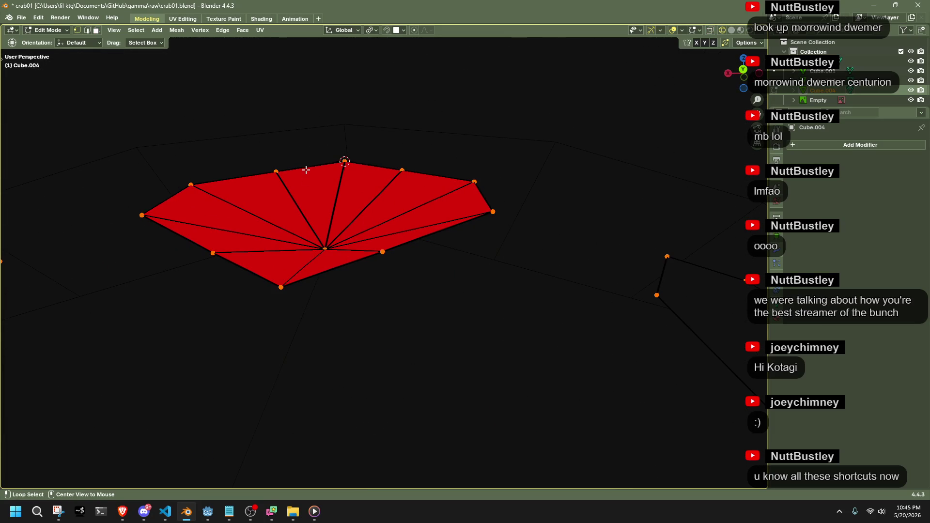
key(ctrl+z)
key(ctrl+z)
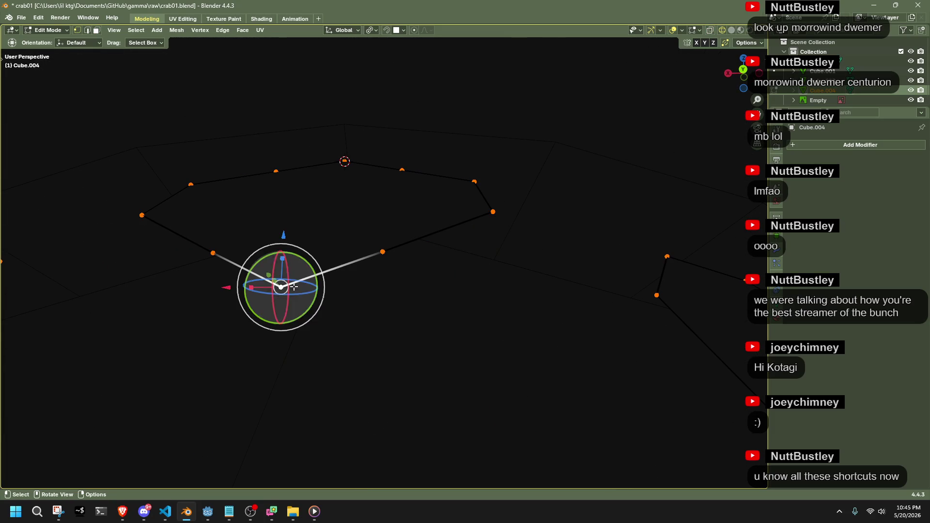
shift+click(345, 161)
key(j)
middle_drag(345, 162, 361, 259)
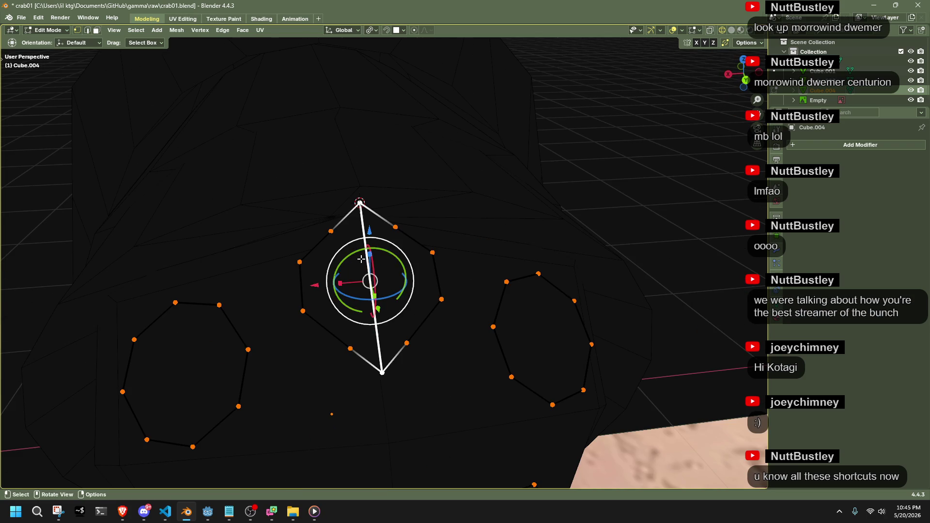
Connect pairs of centre ring vertices with new edges, then undo the cuts.
middle_drag(505, 229, 335, 329)
scroll(410, 348, down, 4)
scroll(434, 357, up, 5)
click(275, 260)
shift+click(436, 257)
key(j)
click(279, 325)
shift+click(445, 316)
key(j)
key(alt+a)
mouse_move(453, 347)
middle_down()
mouse_move(438, 384)
mouse_move(326, 357)
mouse_move(405, 371)
middle_up()
key(ctrl+z)
key(ctrl+z)
key(ctrl+z)
key(ctrl+z)
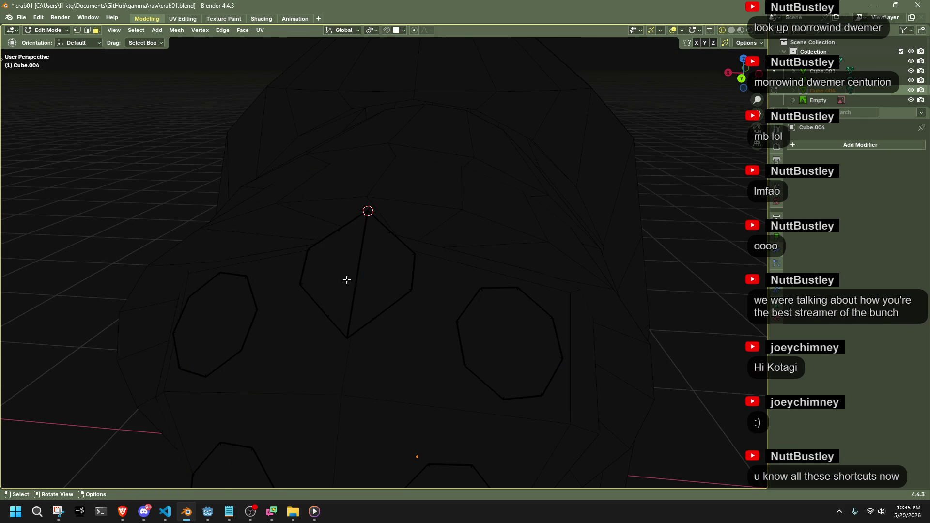
Delete the centre ring's face and its red triangle fan, leaving a hole.
key(x)
click(517, 277)
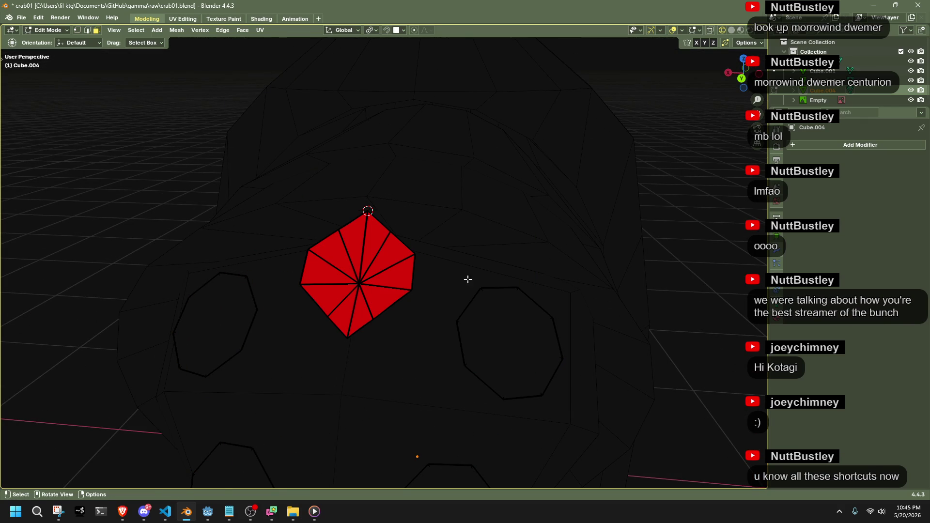
key(l)
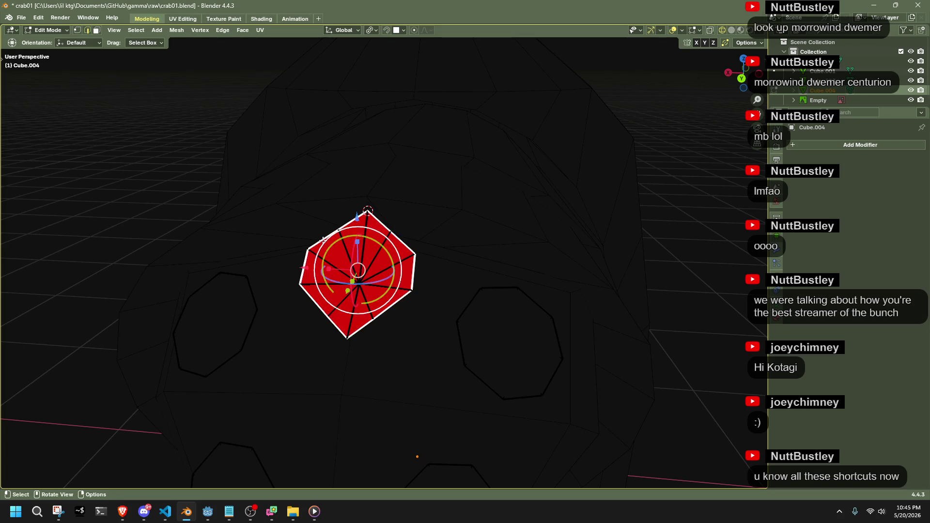
key(x)
click(322, 406)
Fill the centre hexagon hole and poke it and the octagonal discs into triangle fans.
shift+click(352, 276)
shift+click(228, 326)
scroll(229, 326, down, 2)
shift+click(286, 424)
shift+click(412, 434)
key(f)
right_click(464, 309)
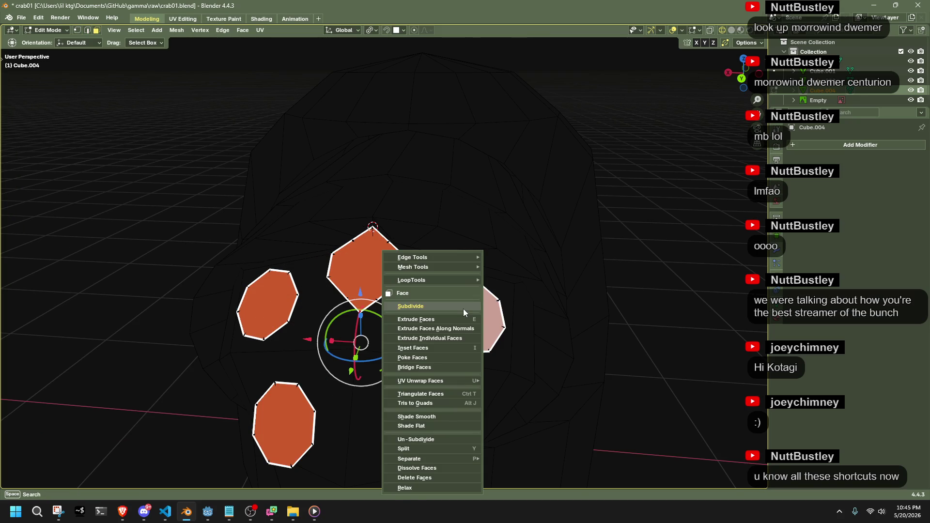
click(418, 358)
Select the hexagon's boundary loop and snap the 3D cursor to its centre.
key(1)
middle_drag(432, 353, 397, 319)
key(alt+a)
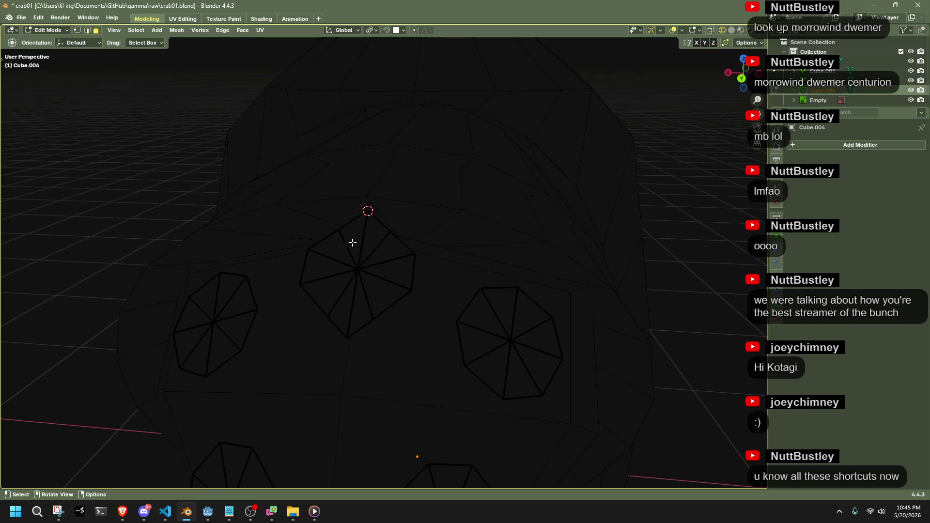
key(2)
alt+click(353, 241)
key(shift+s)
click(438, 314)
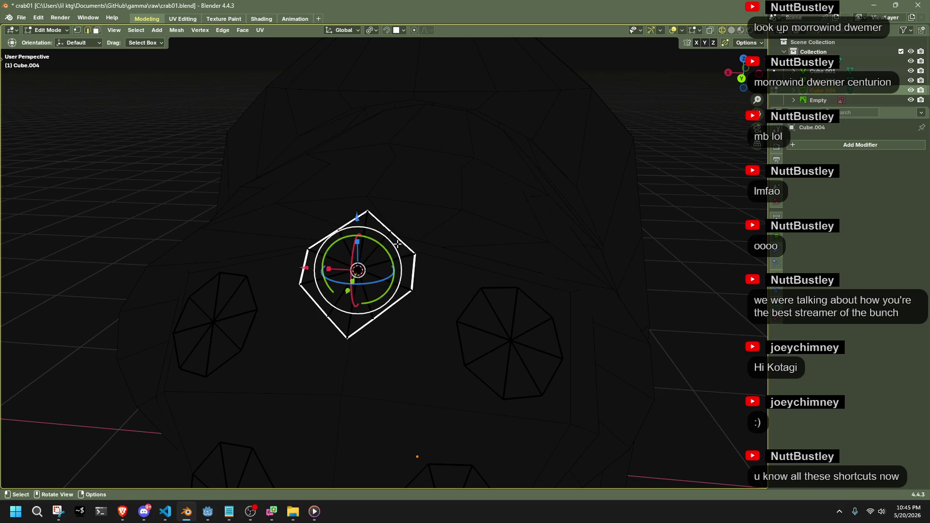
Round the hexagon loop at full roundness and make it a perfect LoopTools circle.
key(shift+alt+s)
click(214, 255)
right_click(304, 266)
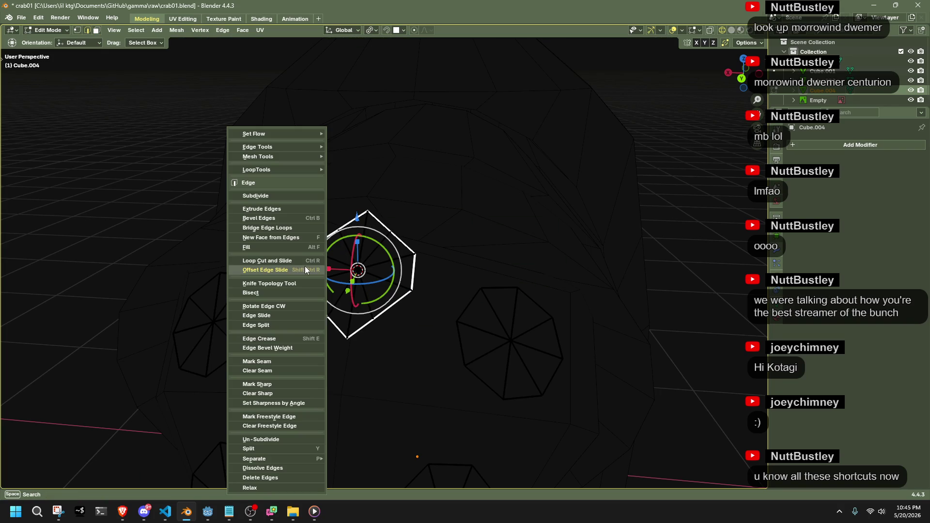
mouse_move(267, 167)
click(377, 181)
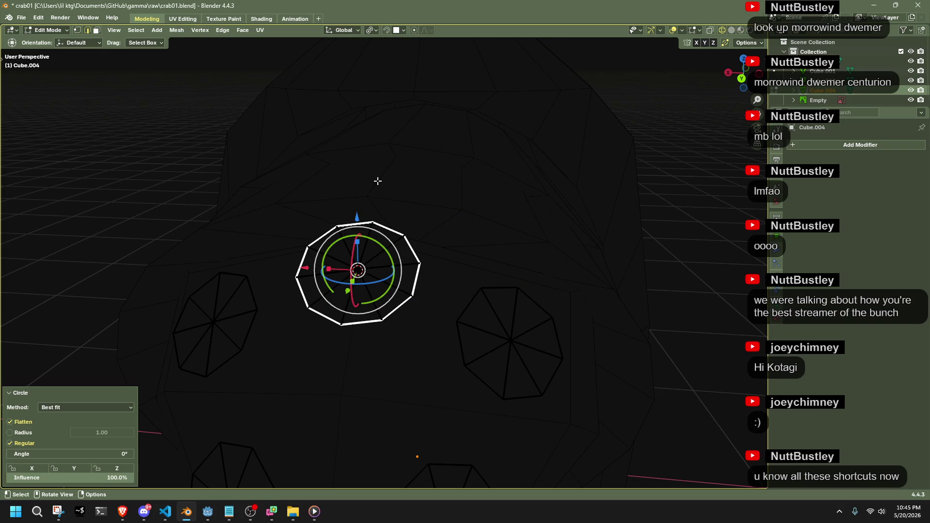
mouse_move(465, 281)
middle_down()
mouse_move(515, 283)
mouse_move(564, 255)
middle_up()
key(alt+a)
Select the centre vertices of all five discs.
key(Tab)
key(Tab)
key(1)
click(369, 333)
shift+click(420, 252)
middle_drag(527, 316, 517, 326)
shift+click(516, 328)
scroll(515, 329, down, 2)
shift+click(449, 421)
shift+click(289, 429)
middle_drag(339, 426, 427, 394)
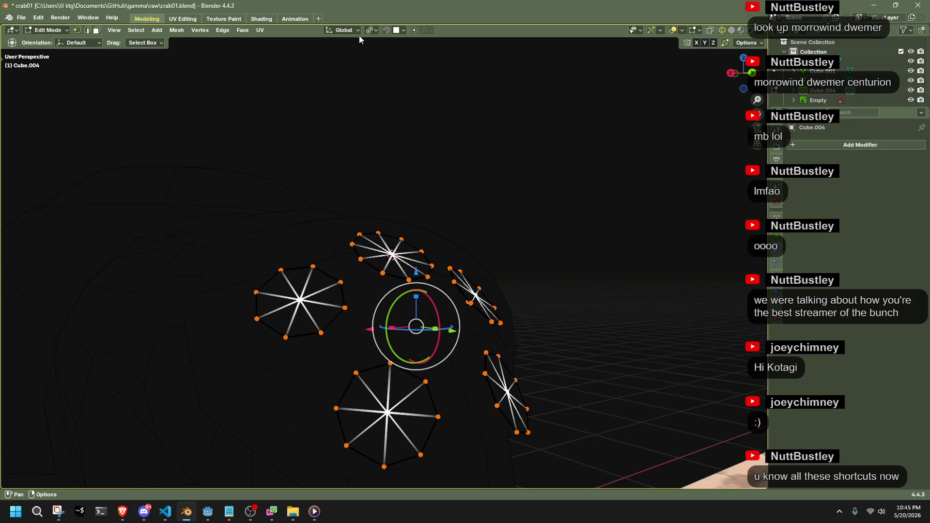
Push the five disc centres outward along the Normal Z axis and inspect the shell.
click(344, 30)
click(333, 80)
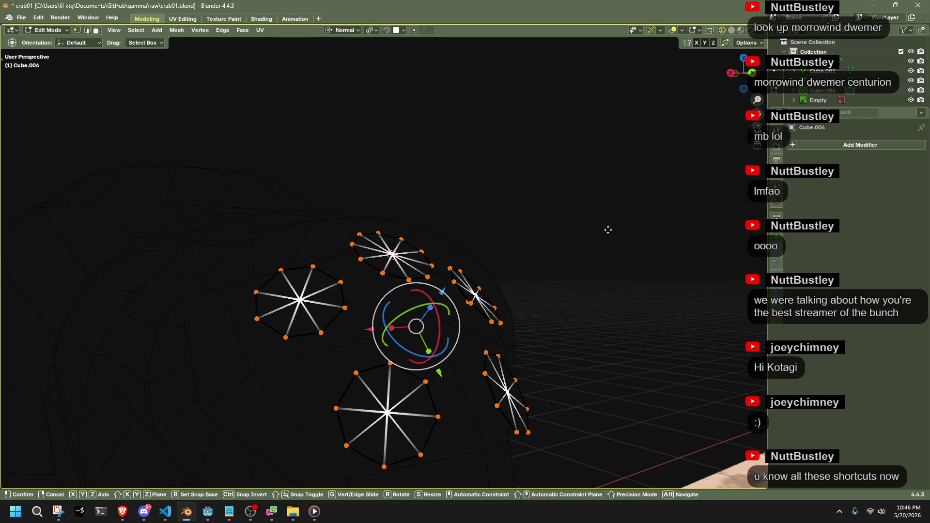
key(g)
key(z)
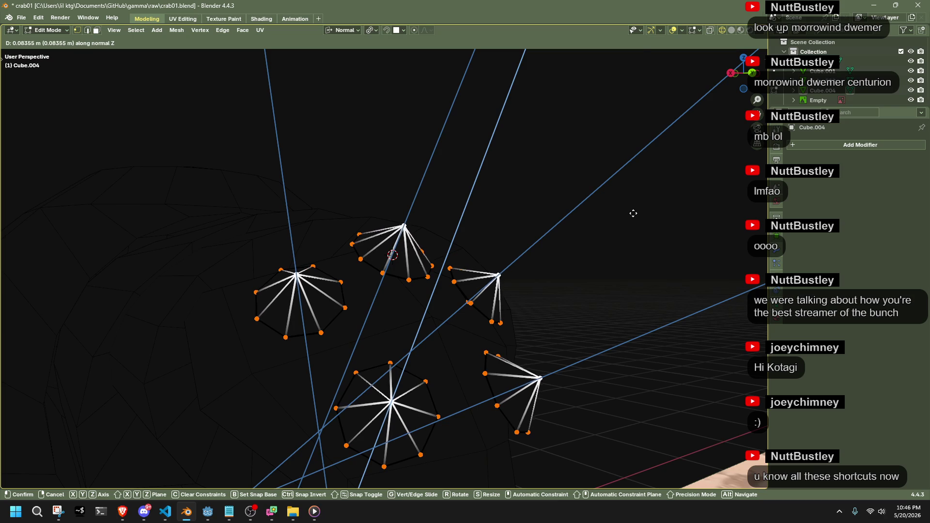
click(633, 209)
key(Tab)
mouse_move(633, 212)
middle_down()
mouse_move(613, 295)
mouse_move(489, 271)
mouse_move(438, 281)
mouse_move(558, 324)
mouse_move(531, 328)
mouse_move(443, 307)
mouse_move(560, 294)
mouse_move(452, 249)
mouse_move(449, 275)
middle_up()
key(Tab)
Assign the black Material.001 to the disc faces and turn off X-ray.
key(3)
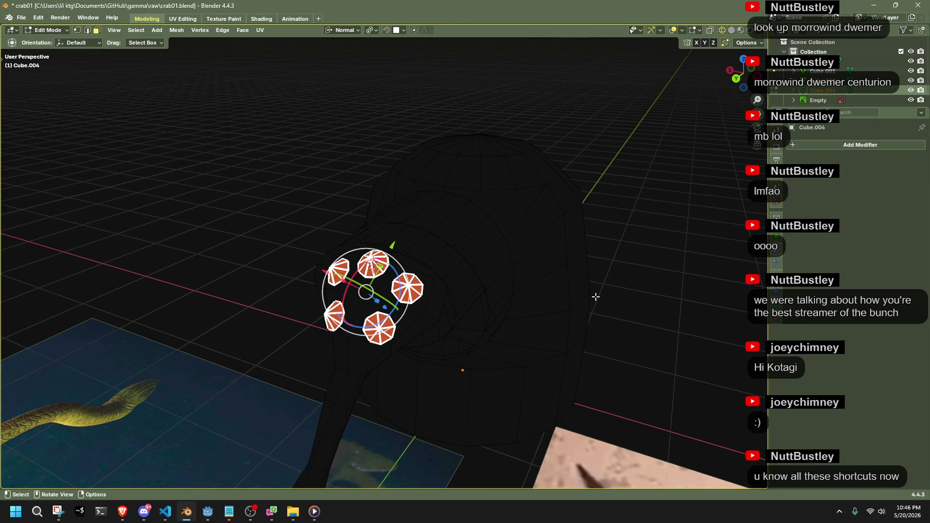
click(777, 318)
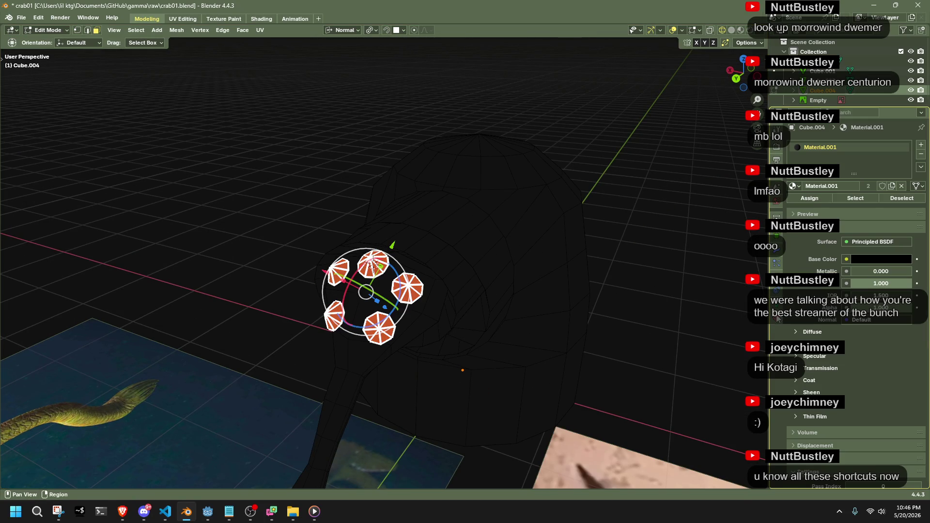
click(810, 198)
key(Tab)
key(alt+z)
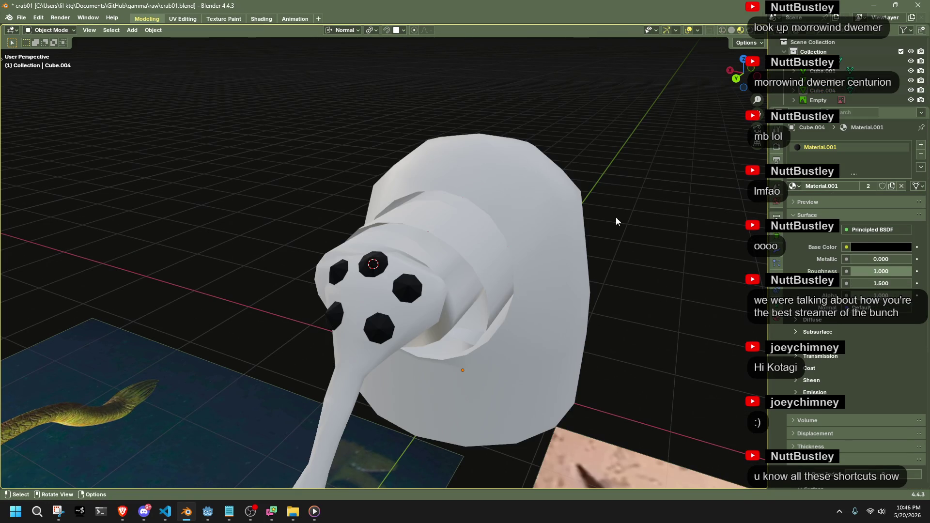
middle_drag(617, 216, 563, 223)
scroll(434, 339, up, 5)
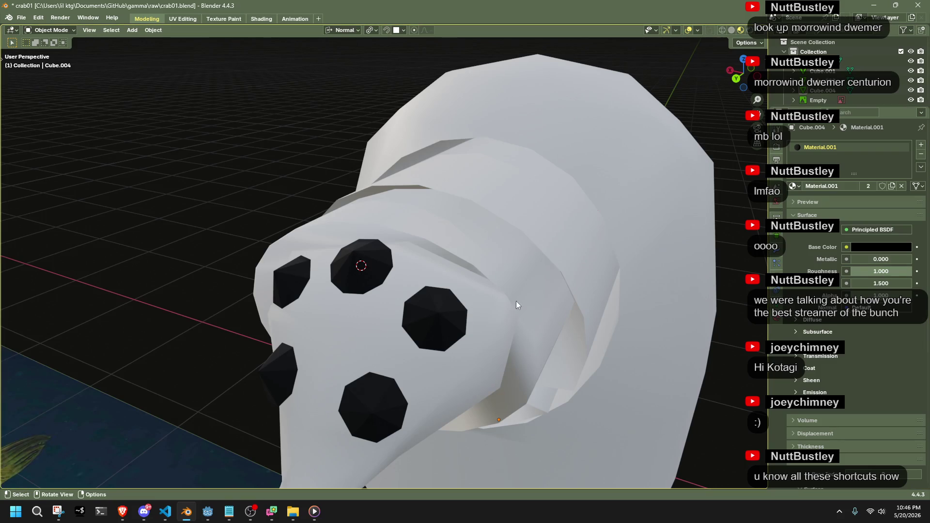
Average the disc normals by face area and view the dark discs in Object Mode.
click(438, 334)
key(Tab)
key(alt+n)
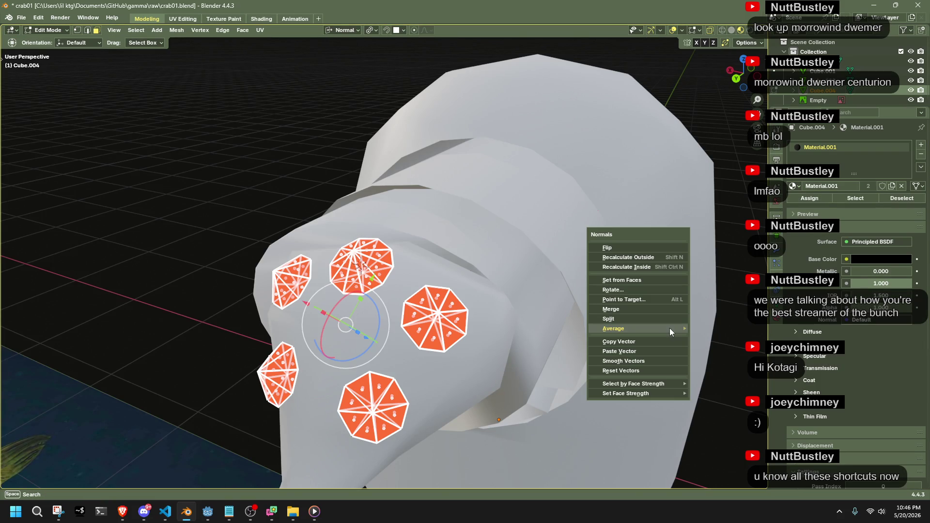
mouse_move(670, 329)
click(719, 339)
key(Tab)
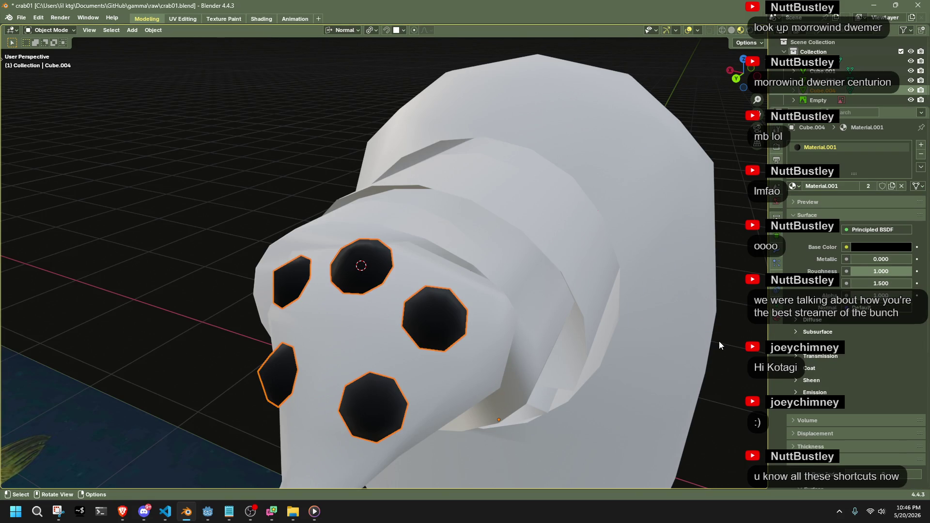
scroll(469, 294, up, 5)
mouse_move(541, 292)
middle_down()
mouse_move(598, 272)
mouse_move(568, 260)
mouse_move(624, 247)
mouse_move(517, 287)
middle_up()
scroll(620, 246, down, 8)
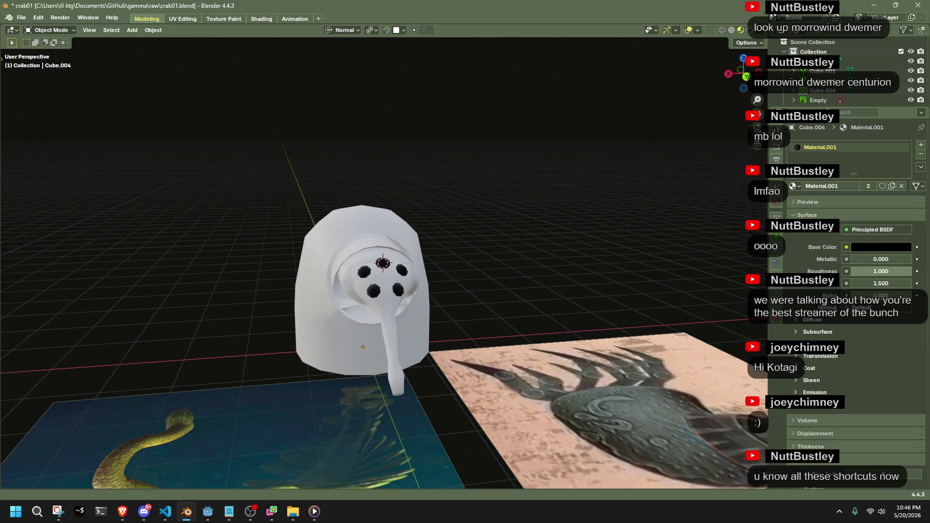
key(alt+Tab)
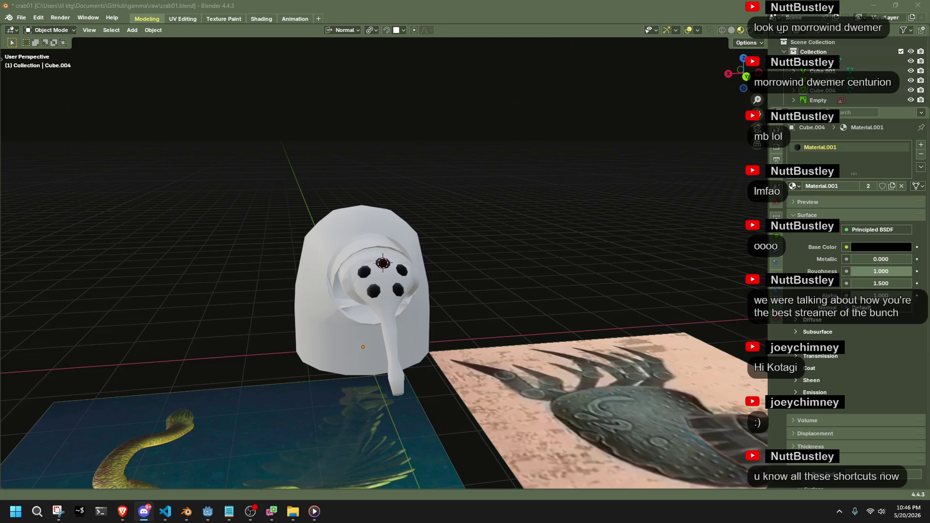
mouse_move(675, 295)
middle_down()
mouse_move(581, 296)
mouse_move(478, 269)
mouse_move(491, 254)
mouse_move(583, 284)
mouse_move(586, 297)
middle_up()
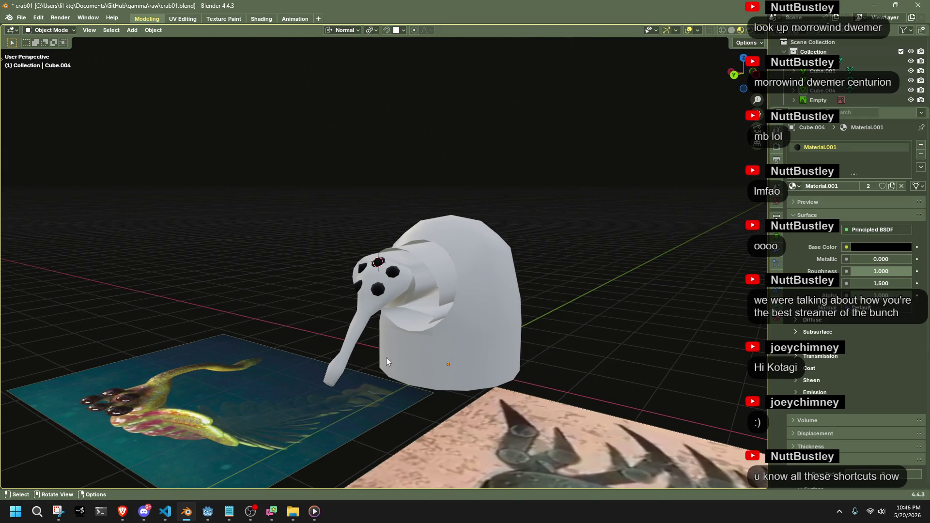
scroll(352, 330, up, 2)
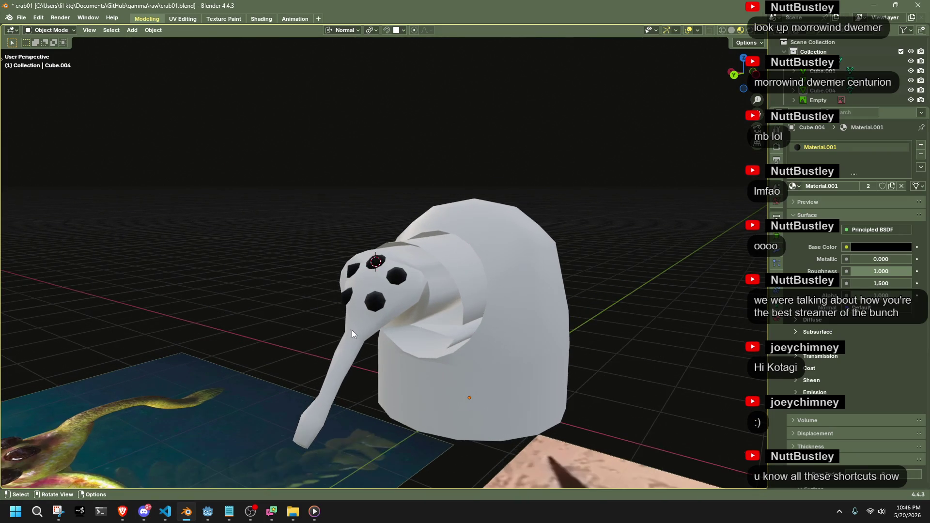
mouse_move(363, 291)
middle_down()
mouse_move(479, 299)
mouse_move(595, 252)
mouse_move(476, 334)
mouse_move(324, 362)
mouse_move(372, 378)
mouse_move(184, 295)
mouse_move(251, 277)
mouse_move(502, 312)
mouse_move(357, 259)
mouse_move(543, 259)
mouse_move(595, 275)
mouse_move(469, 283)
mouse_move(388, 216)
mouse_move(433, 368)
mouse_move(464, 347)
mouse_move(572, 464)
mouse_move(633, 462)
mouse_move(530, 357)
mouse_move(505, 383)
mouse_move(536, 388)
mouse_move(484, 388)
mouse_move(334, 287)
mouse_move(226, 293)
mouse_move(254, 293)
middle_up()
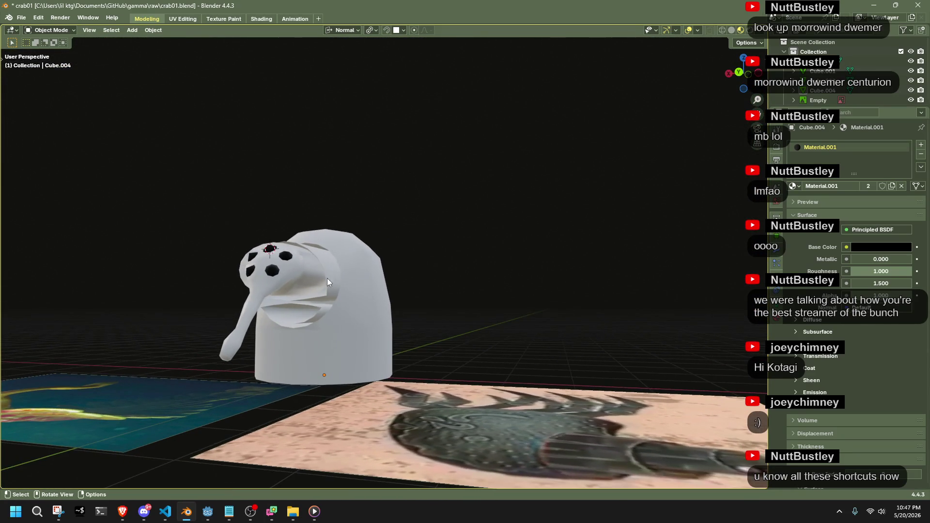